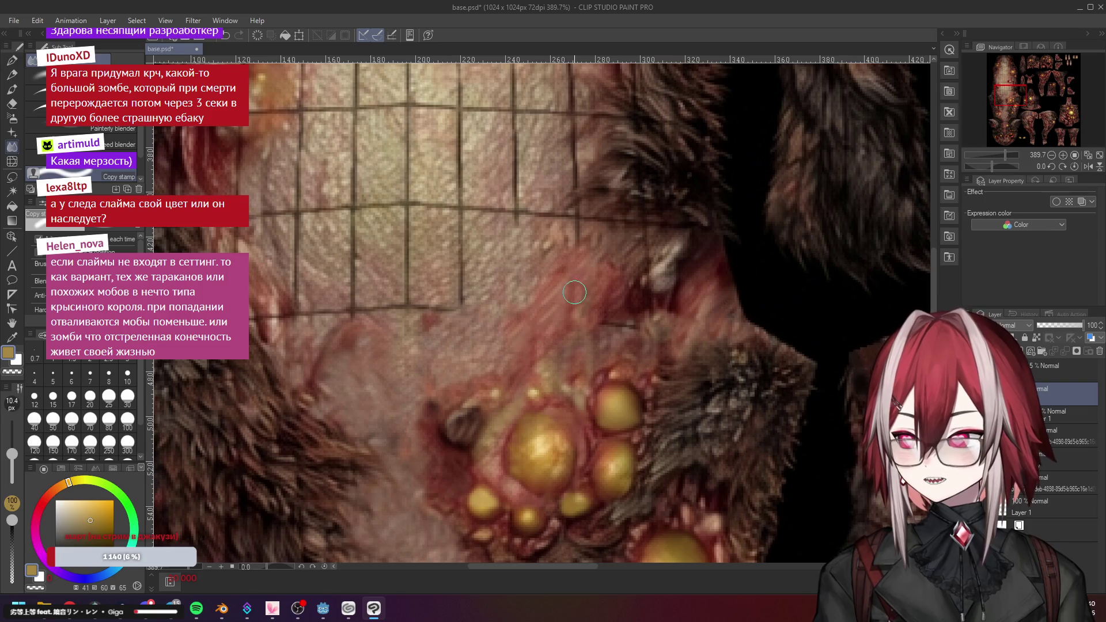
# Zoom in and out around the creature texture to inspect the grid seams
pyautogui.scroll(-5, 573, 314)
pyautogui.scroll(2, 577, 286)
pyautogui.scroll(1, 577, 286)
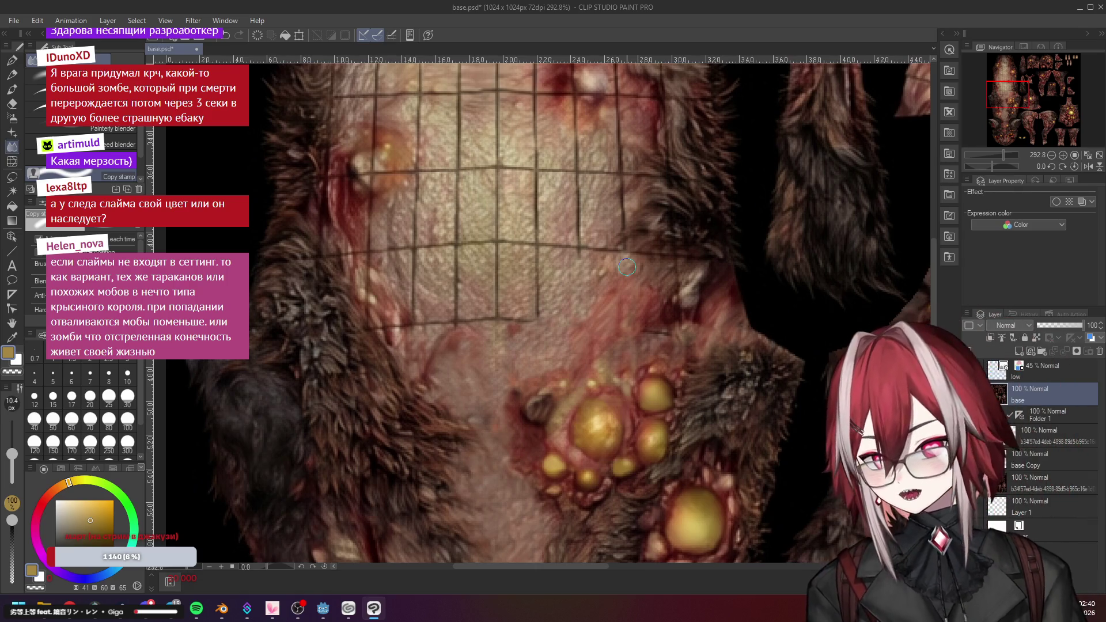
pyautogui.scroll(2, 674, 291)
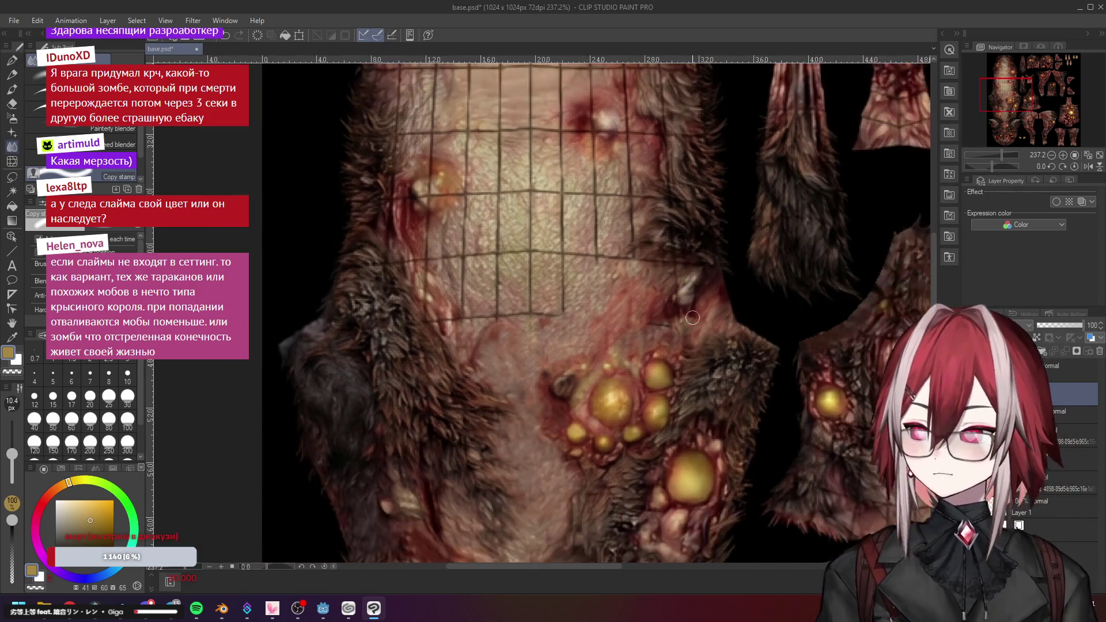
pyautogui.scroll(1, 693, 324)
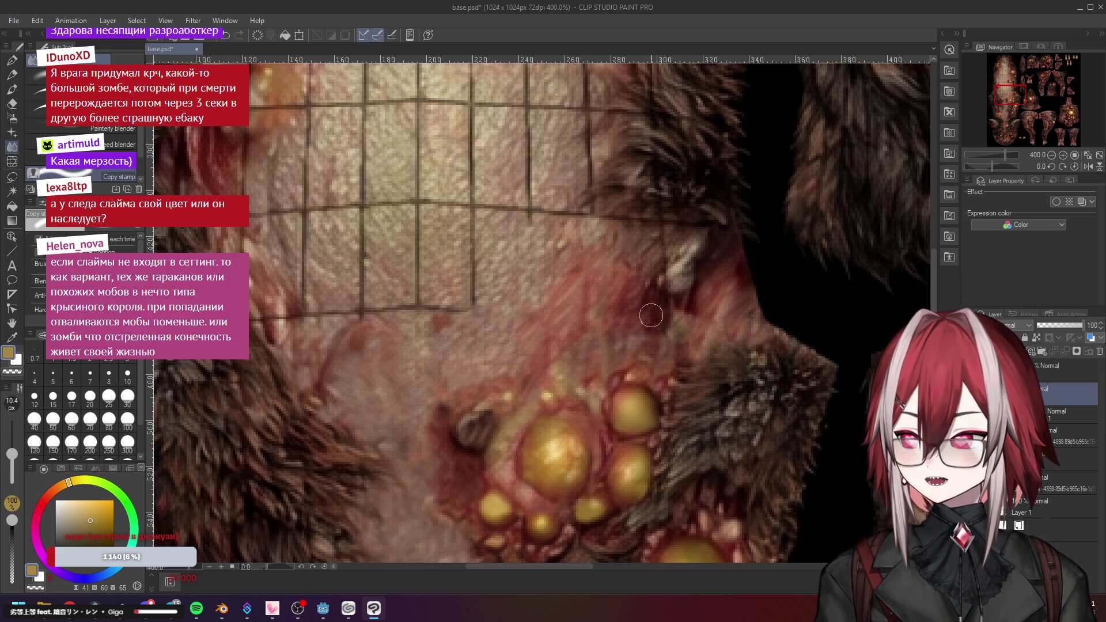
pyautogui.scroll(-2, 565, 353)
pyautogui.scroll(-3, 564, 353)
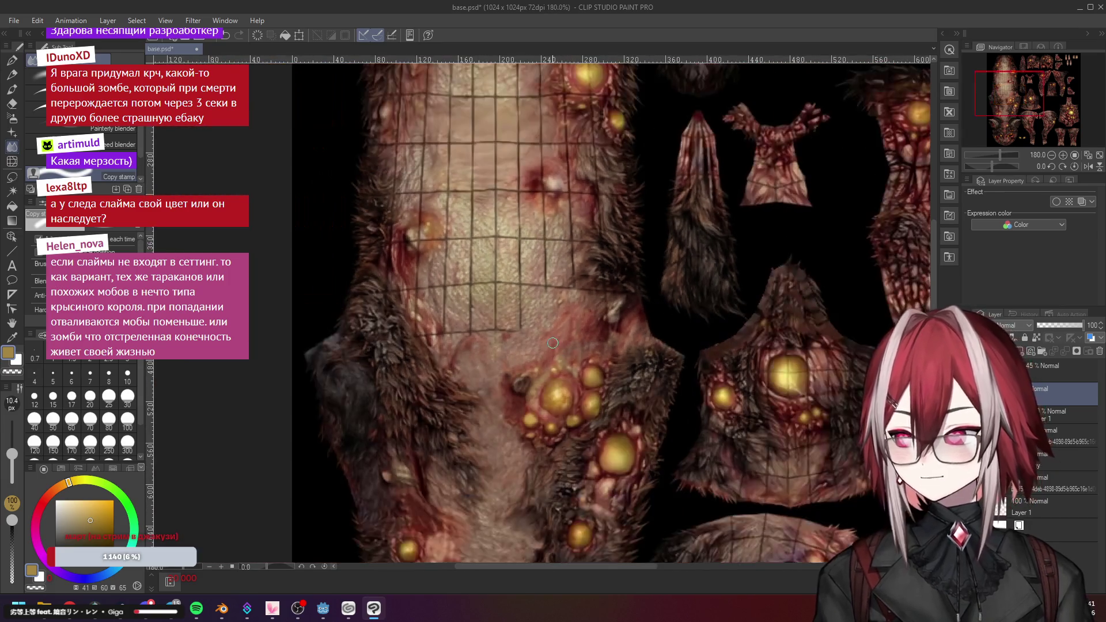
pyautogui.scroll(5, 624, 318)
pyautogui.scroll(-1, 625, 318)
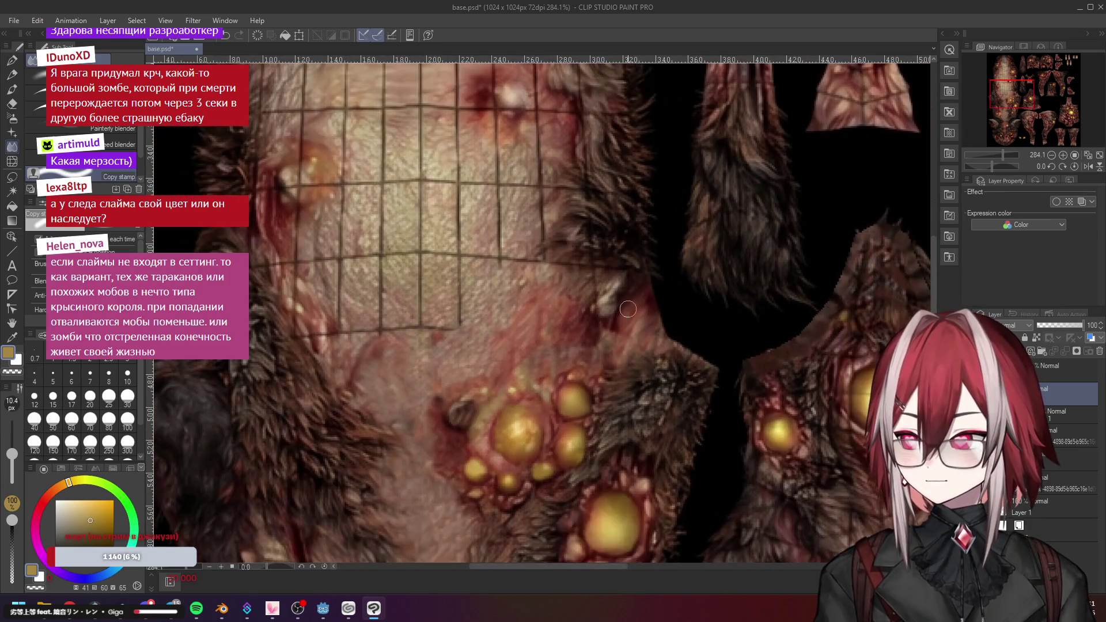
pyautogui.scroll(1, 576, 316)
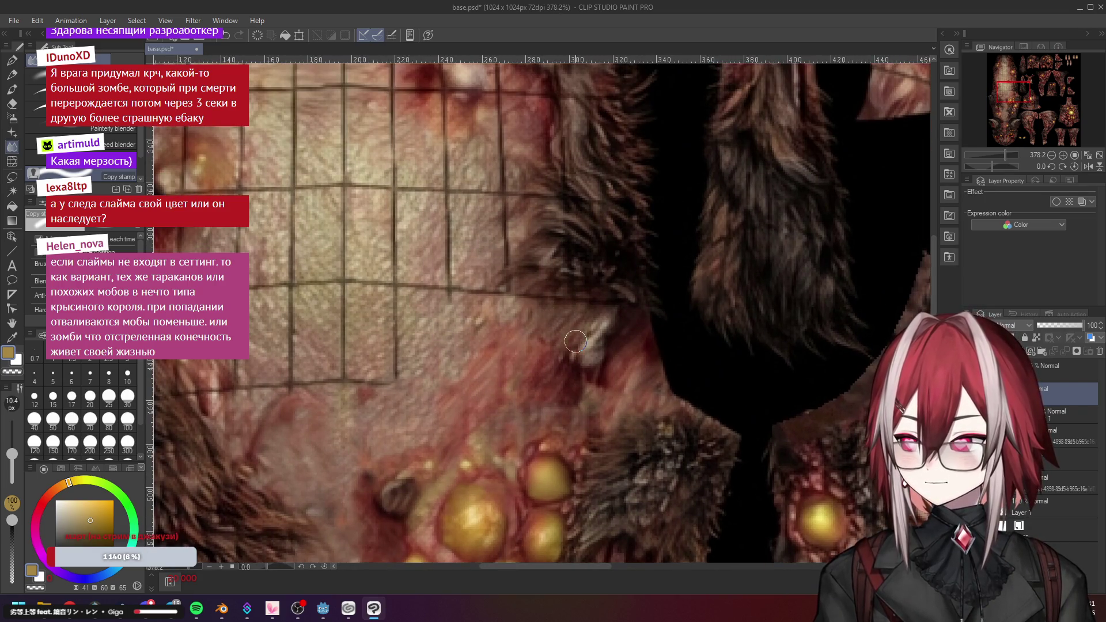
pyautogui.scroll(-1, 573, 314)
pyautogui.scroll(1, 289, 277)
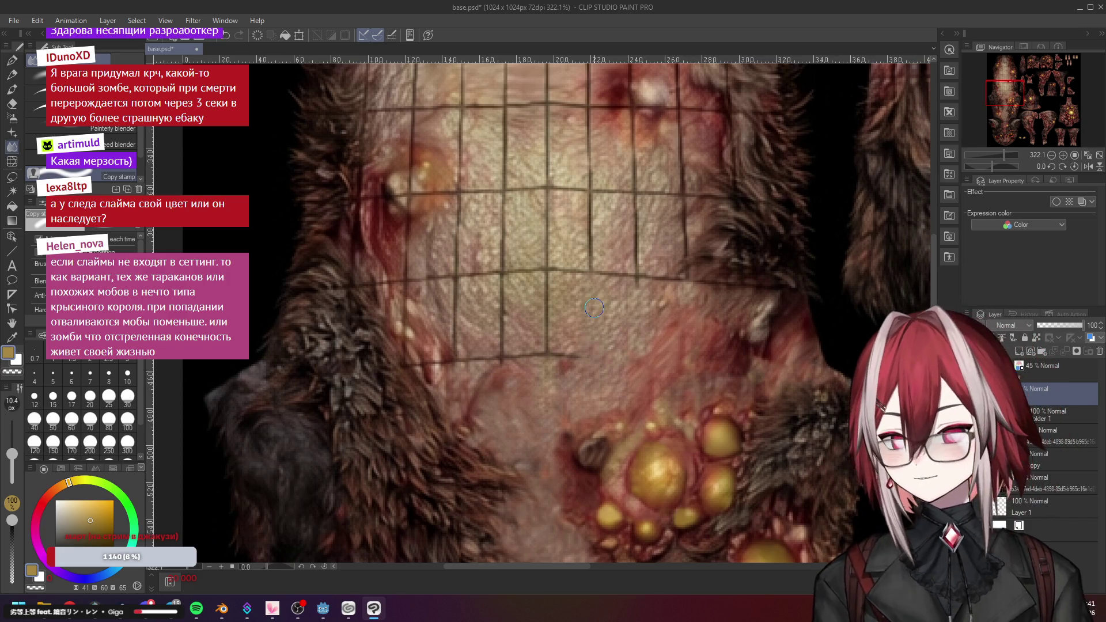
# Finish inspecting the texture and bring the Chrome Twitch stream dashboard to the front
pyautogui.scroll(-1, 592, 308)
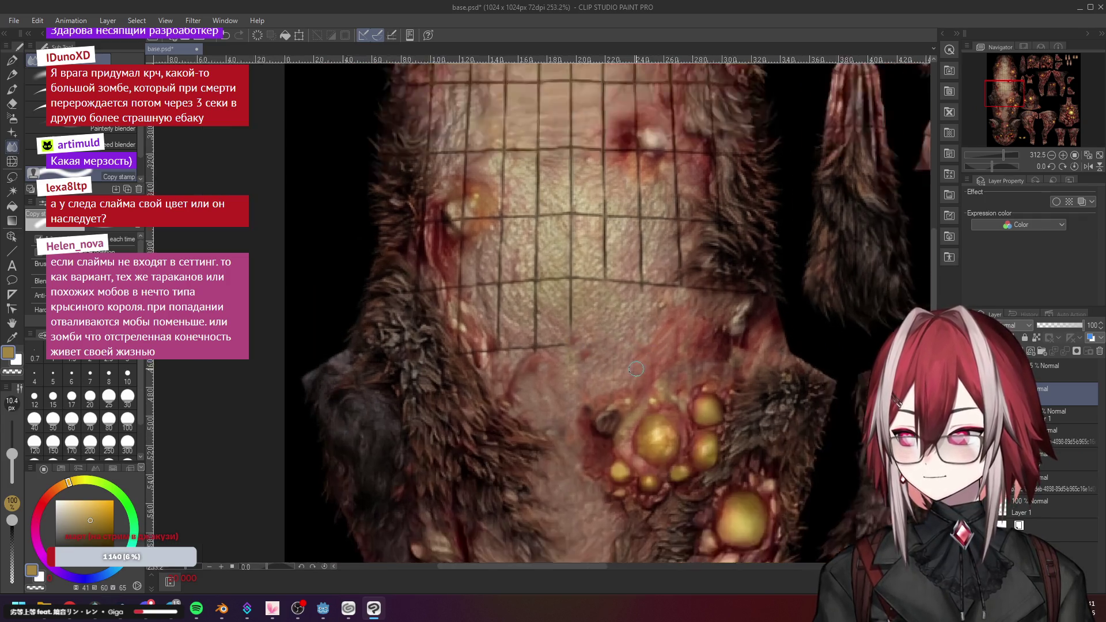
pyautogui.scroll(-3, 588, 323)
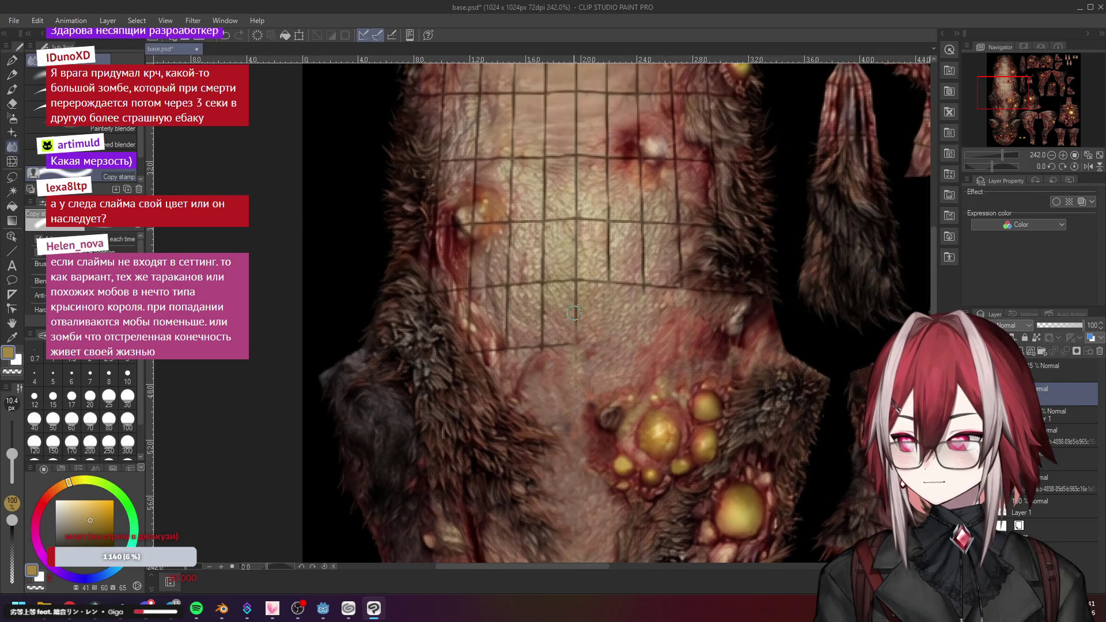
pyautogui.scroll(2, 597, 320)
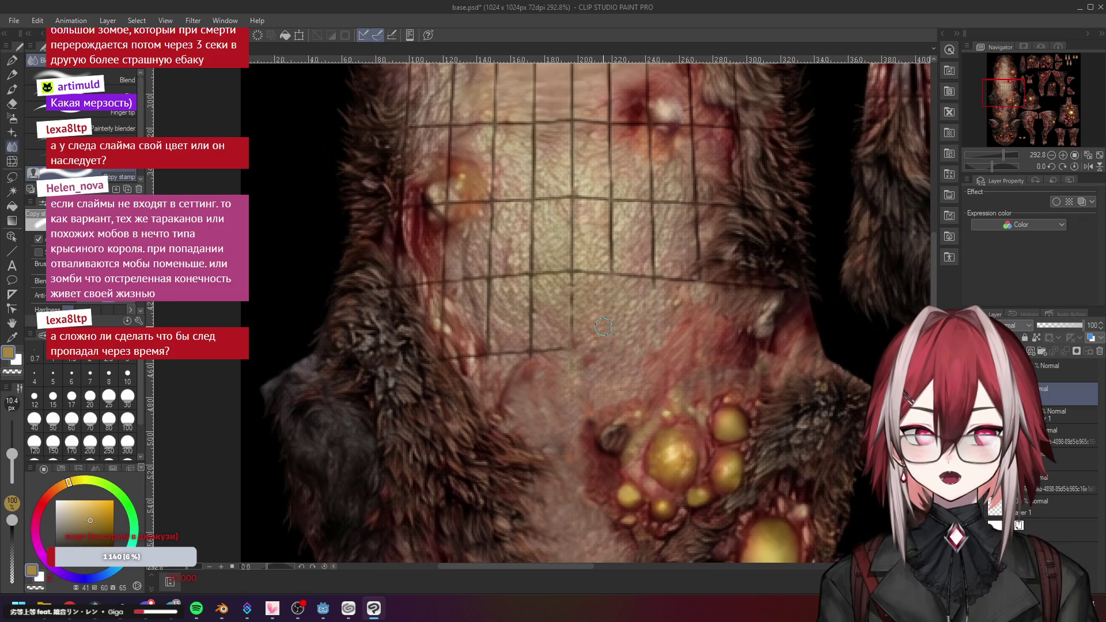
pyautogui.hotkey('alt', 'Tab')
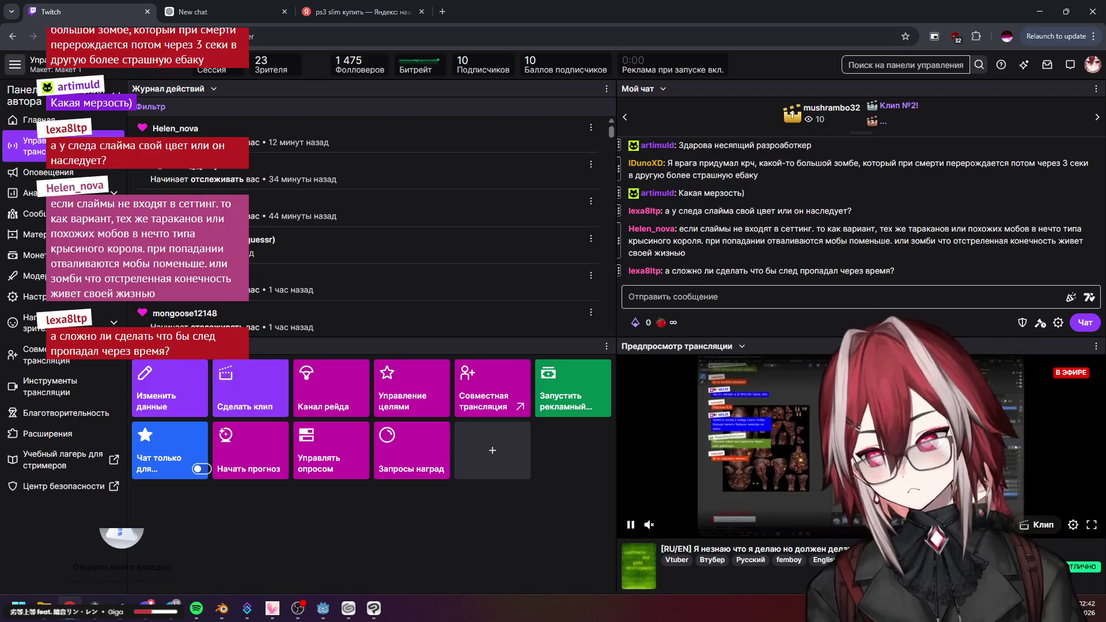
# Read the chat and stream preview in Twitch Stream Manager, then minimize the dashboard window
pyautogui.hotkey('alt', 'Tab')
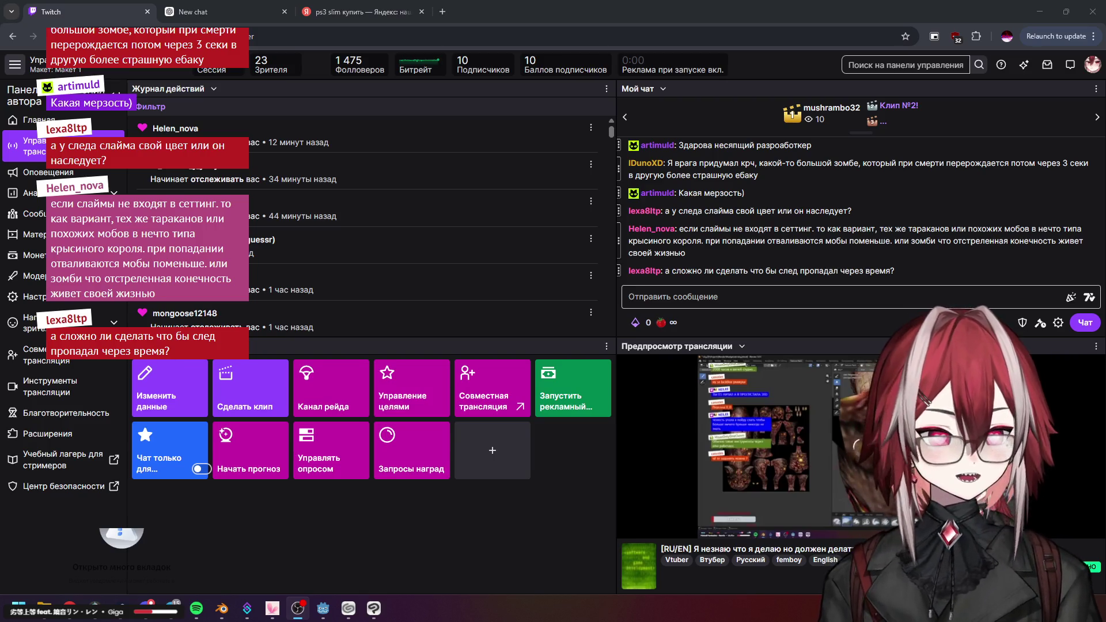
pyautogui.moveTo(751, 449)
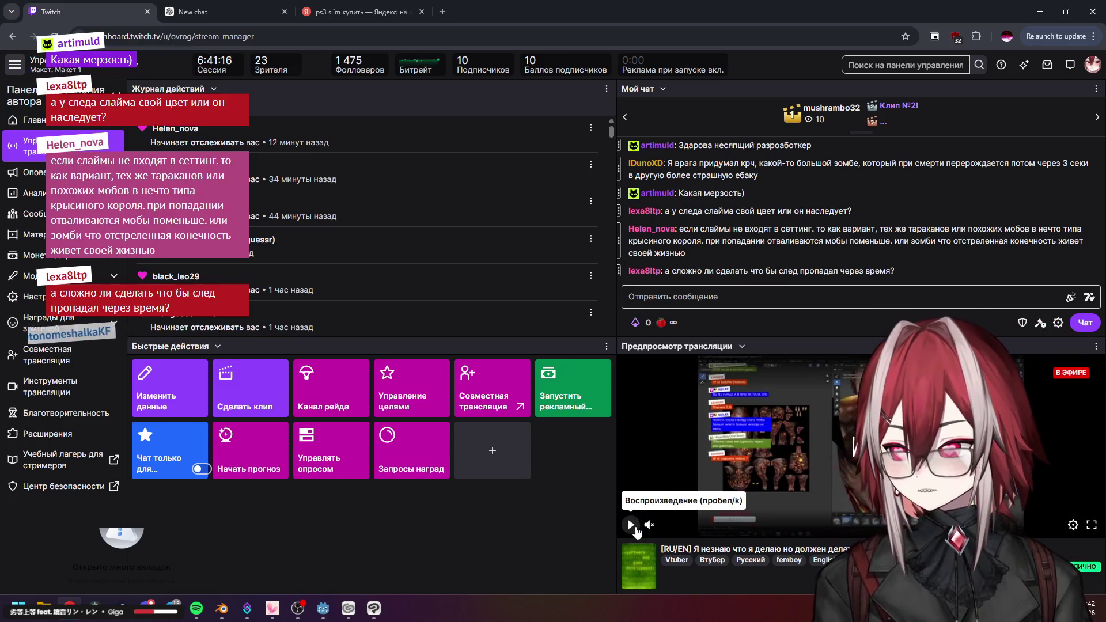
pyautogui.moveTo(650, 533)
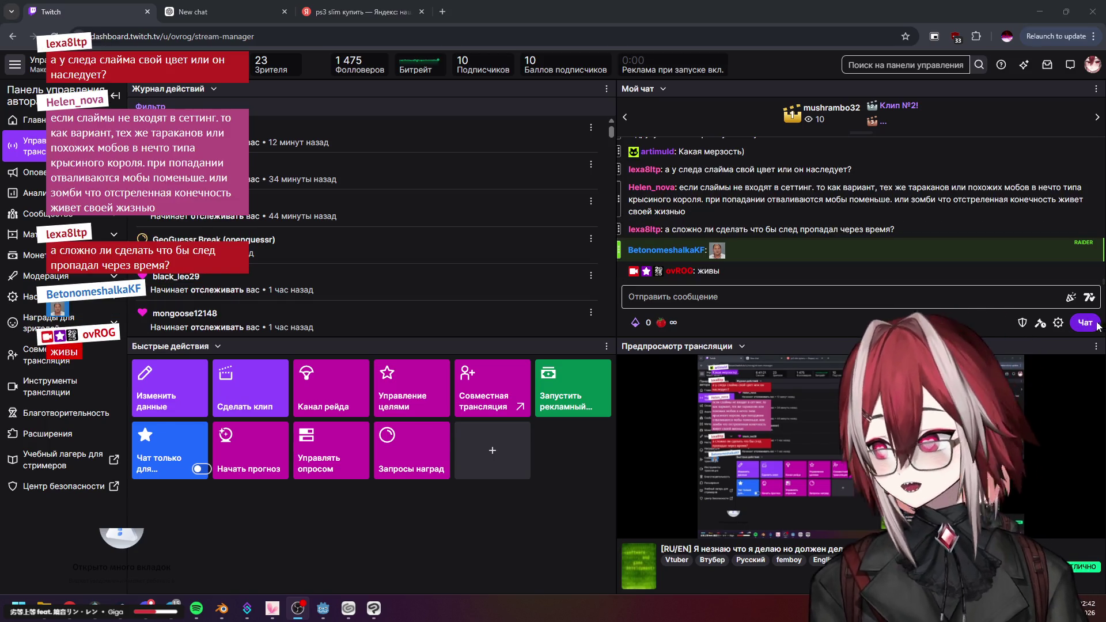
pyautogui.click(594, 510)
pyautogui.moveTo(631, 492)
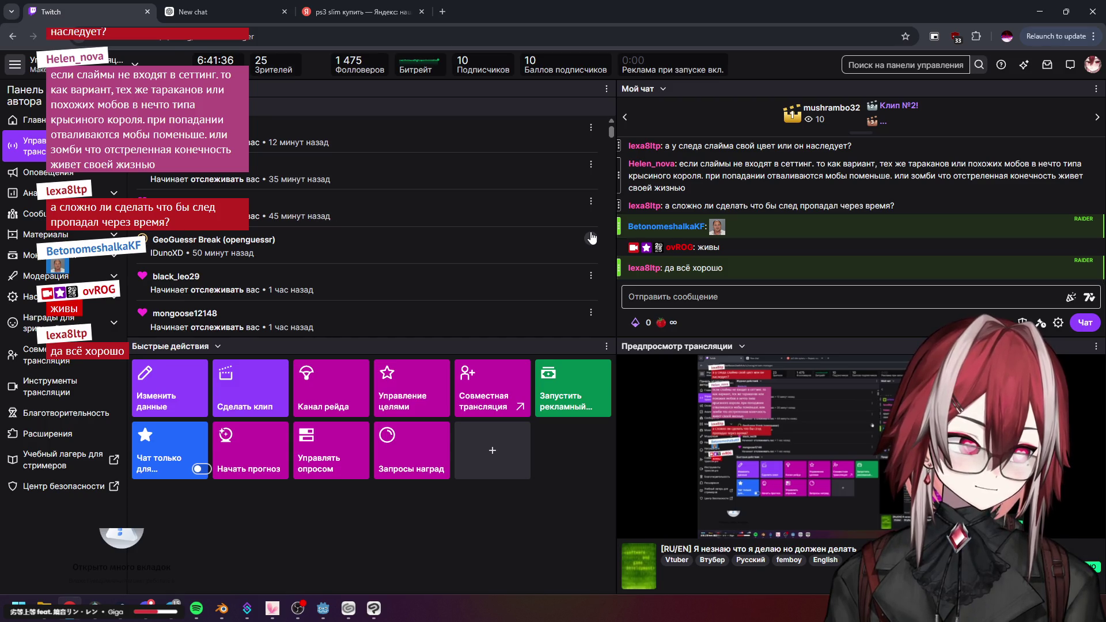
pyautogui.click(1031, 9)
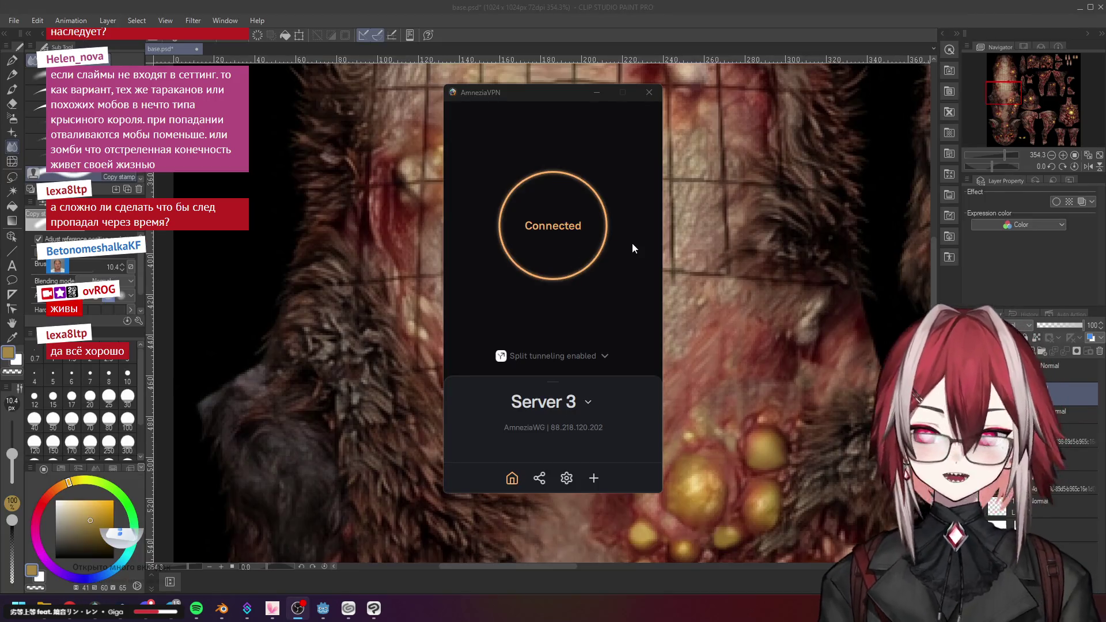
# Dismiss the AmneziaVPN window from the canvas and zoom in and out over the chest grid seams
pyautogui.click(692, 253)
pyautogui.scroll(-4, 585, 296)
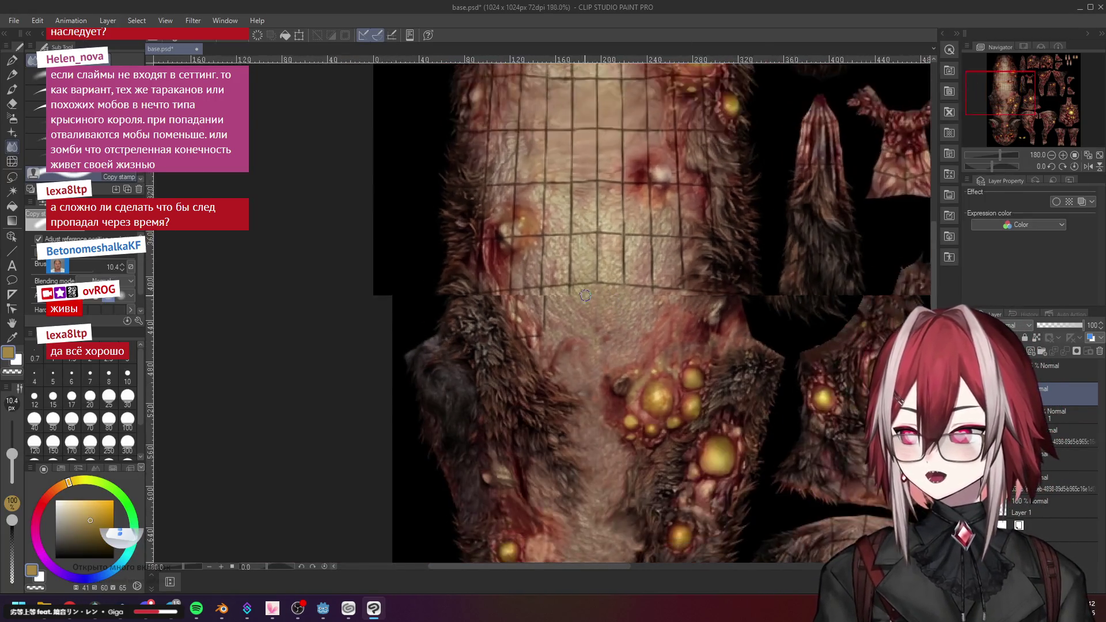
pyautogui.scroll(4, 585, 295)
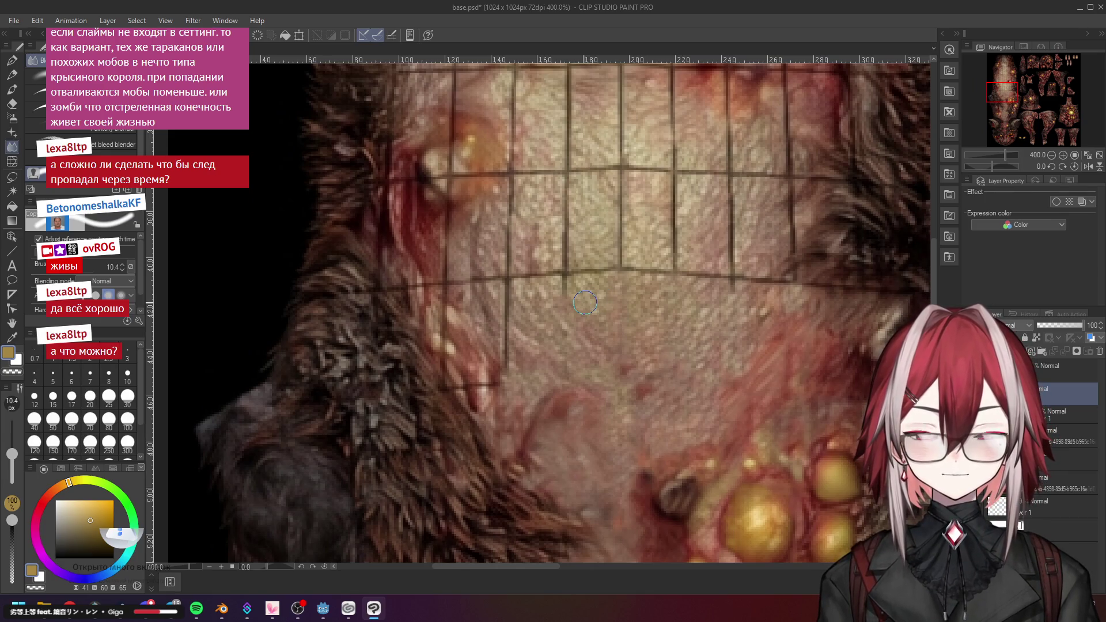
pyautogui.scroll(-2, 585, 303)
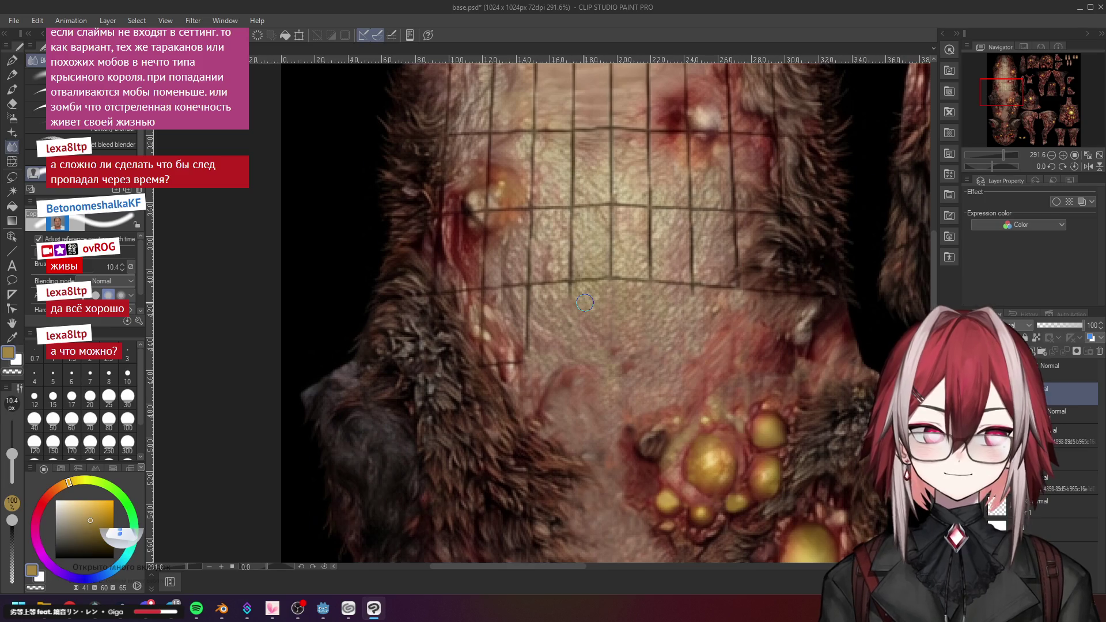
pyautogui.scroll(2, 573, 302)
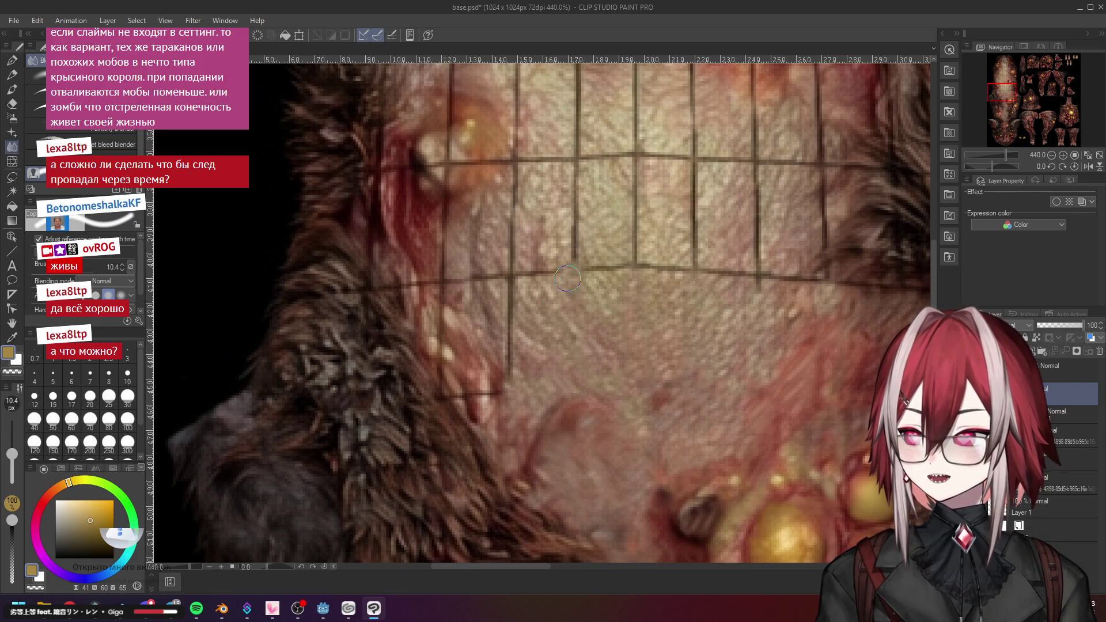
pyautogui.scroll(-1, 536, 277)
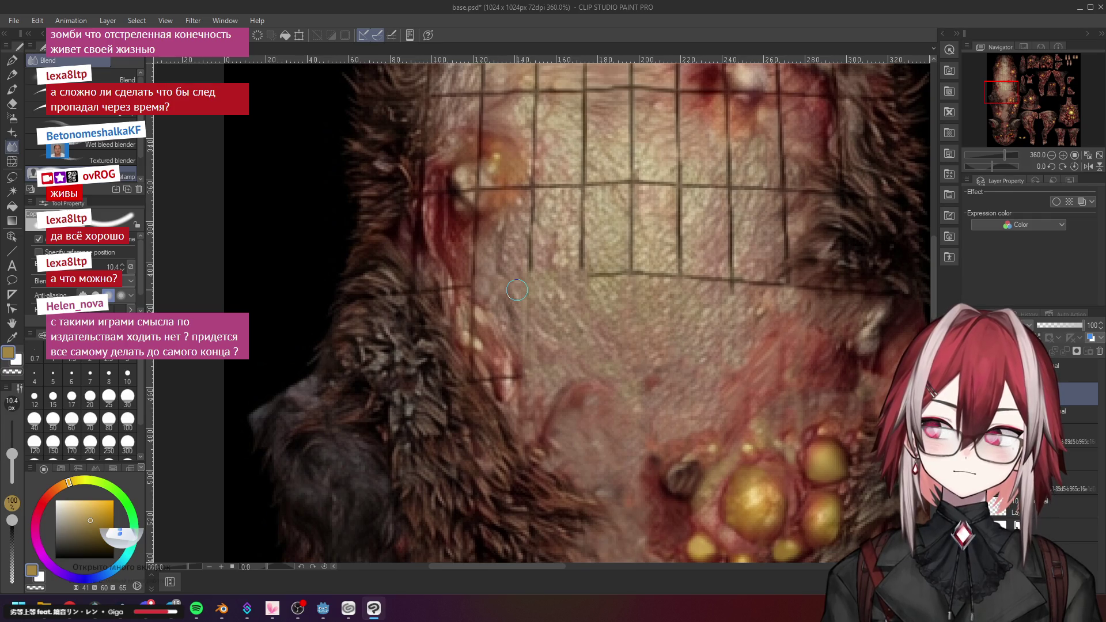
# Smear the vertical grid line on the chest into the surrounding skin with one downward Blend brush stroke
pyautogui.scroll(-5, 517, 290)
pyautogui.scroll(6, 570, 212)
pyautogui.moveTo(569, 212); pyautogui.dragTo(563, 303)
pyautogui.scroll(-1, 563, 265)
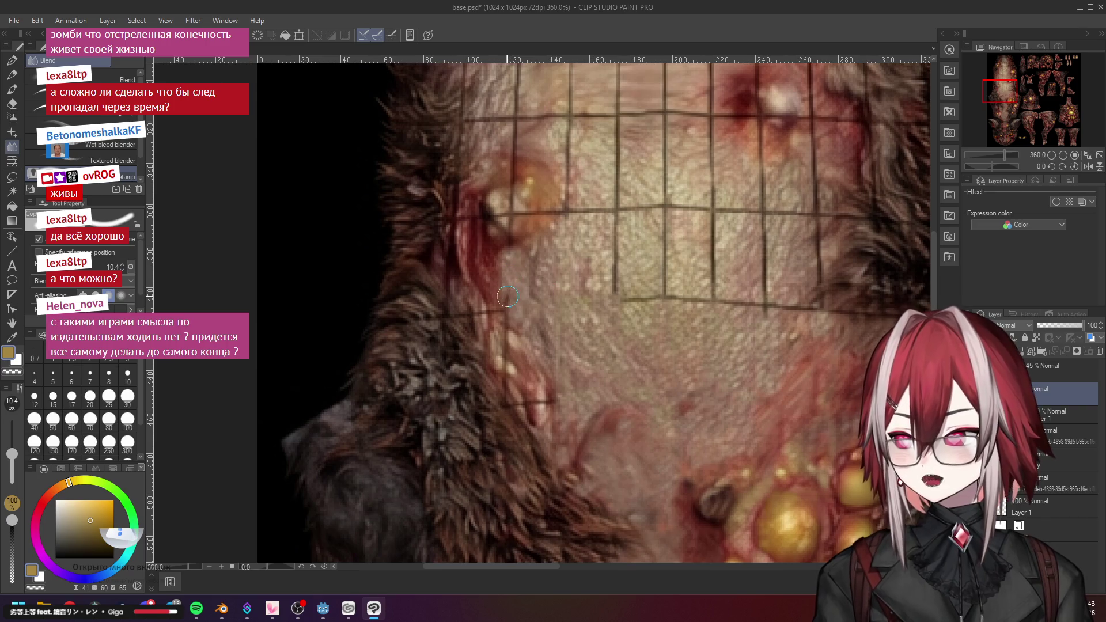
pyautogui.scroll(1, 533, 288)
pyautogui.scroll(1, 533, 288)
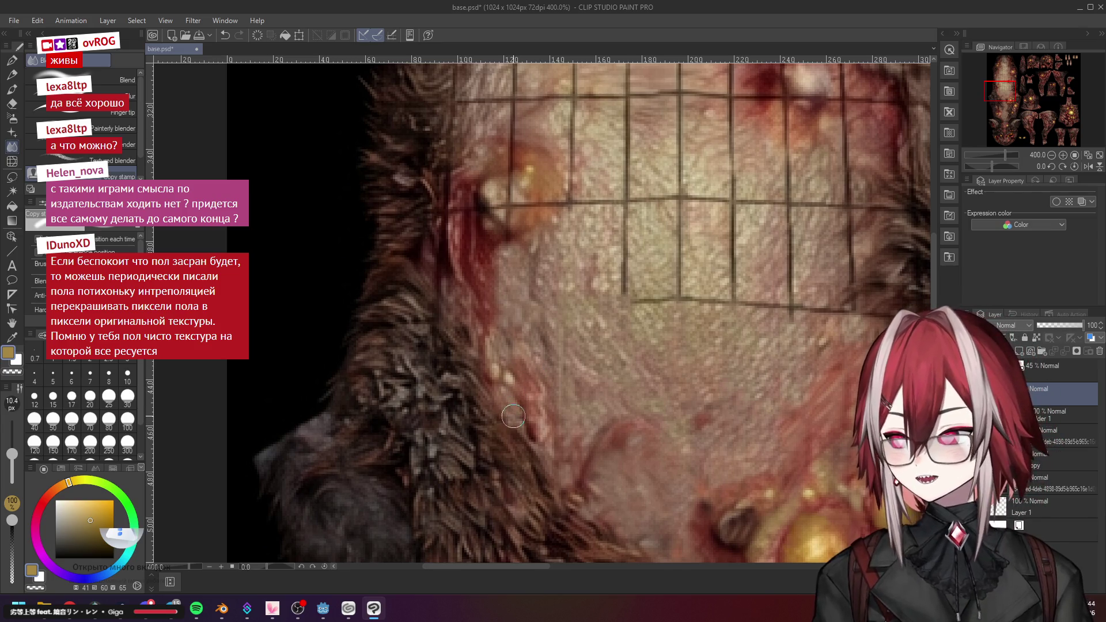
pyautogui.scroll(-4, 605, 352)
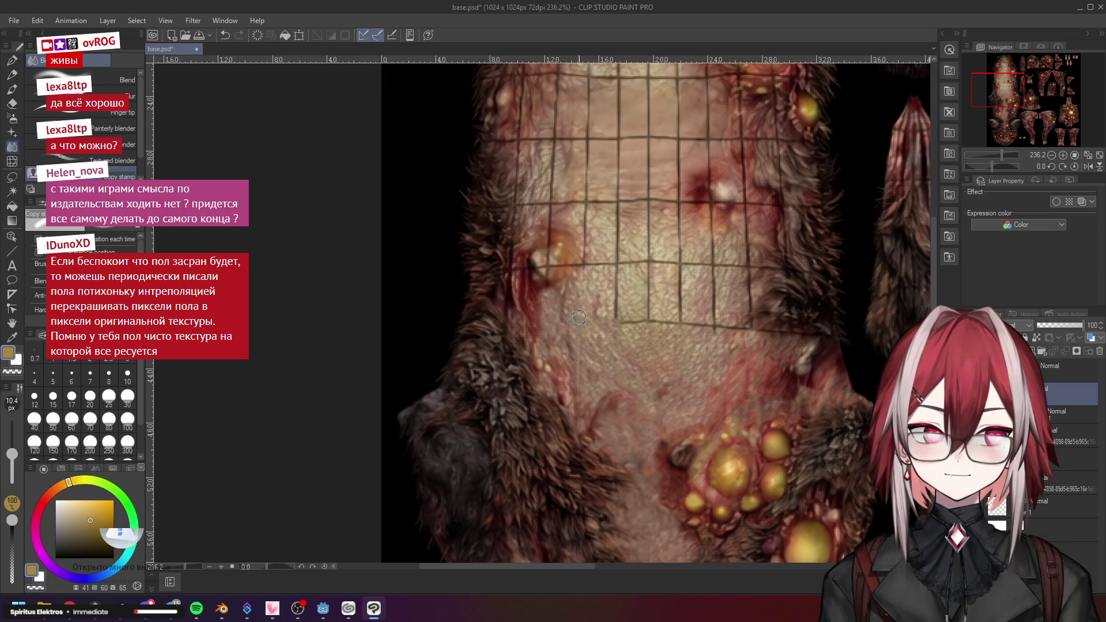
pyautogui.scroll(5, 579, 317)
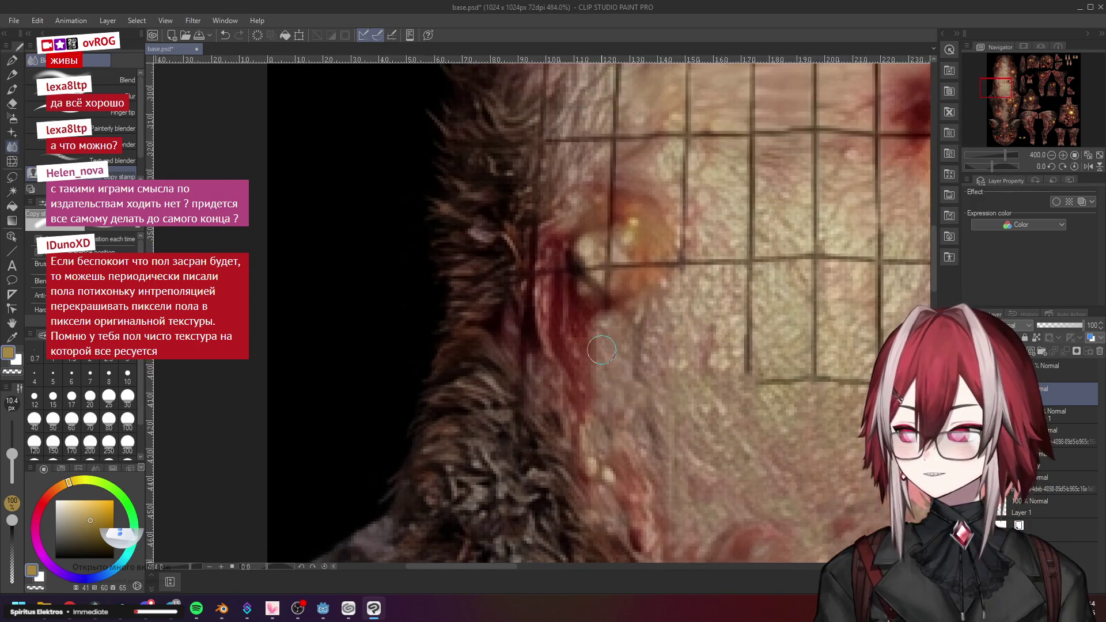
pyautogui.scroll(-4, 588, 363)
pyautogui.scroll(3, 570, 381)
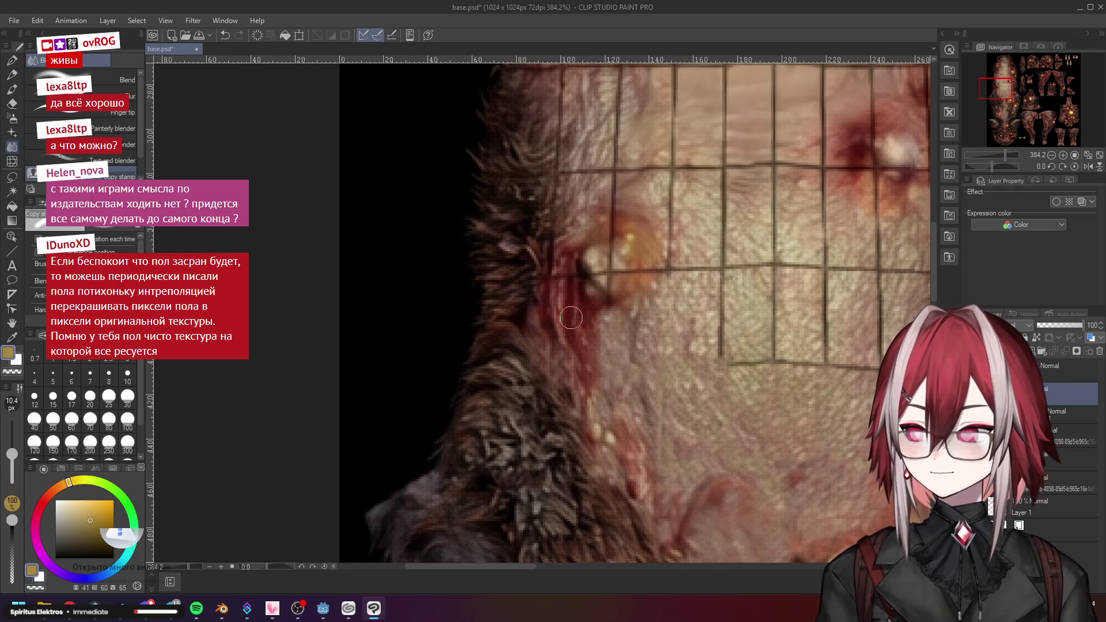
pyautogui.scroll(-2, 550, 285)
pyautogui.scroll(3, 598, 253)
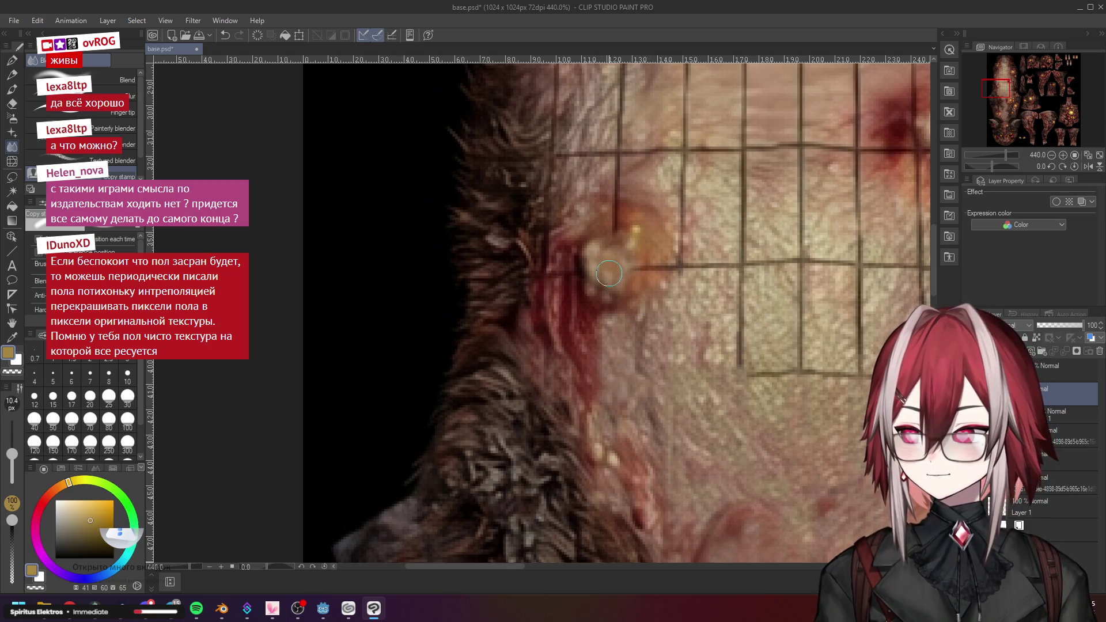
pyautogui.scroll(-1, 601, 262)
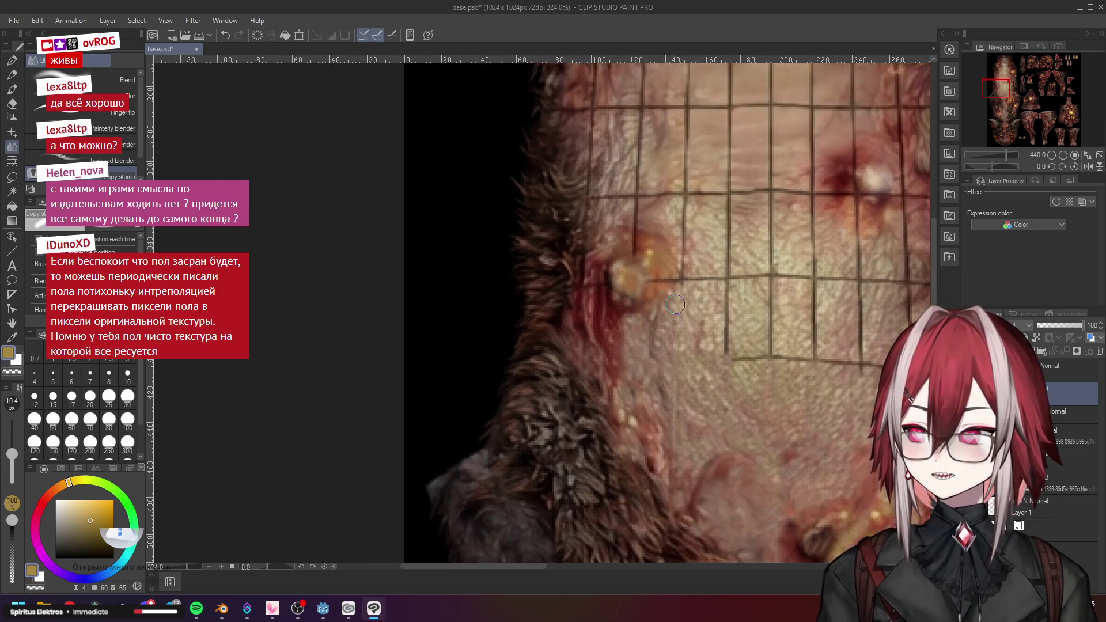
pyautogui.scroll(2, 602, 262)
pyautogui.scroll(-3, 515, 364)
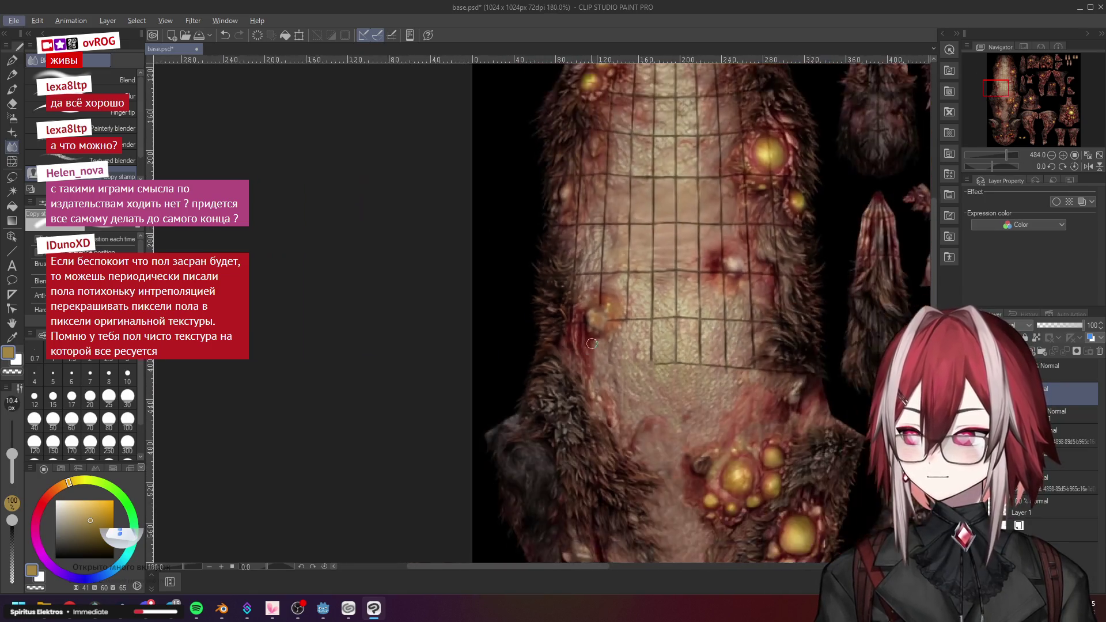
pyautogui.scroll(3, 616, 368)
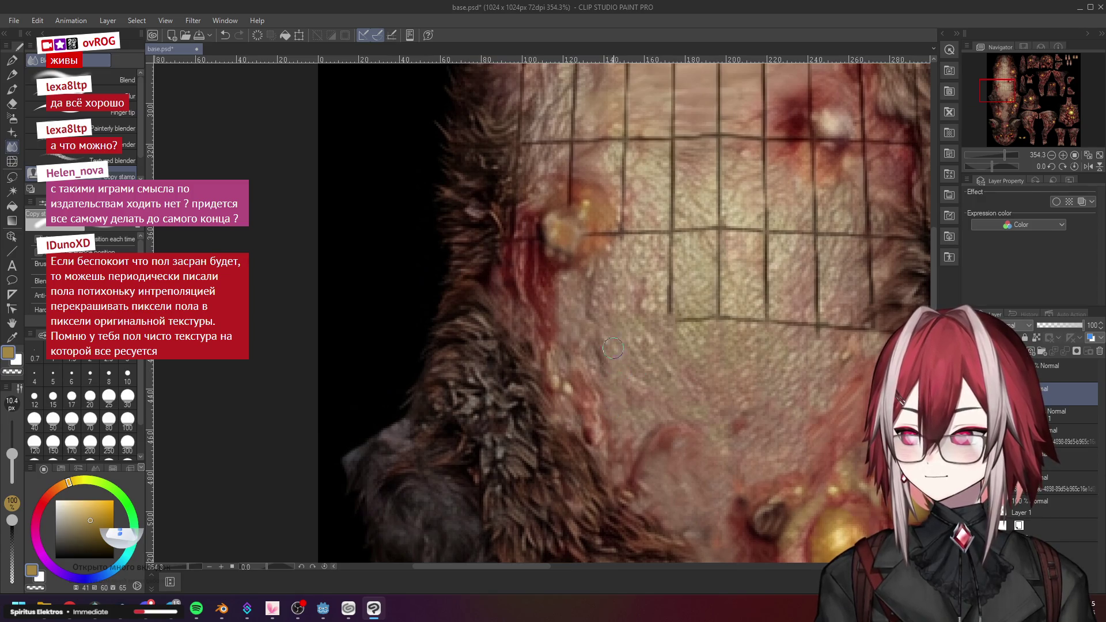
pyautogui.scroll(-1, 613, 348)
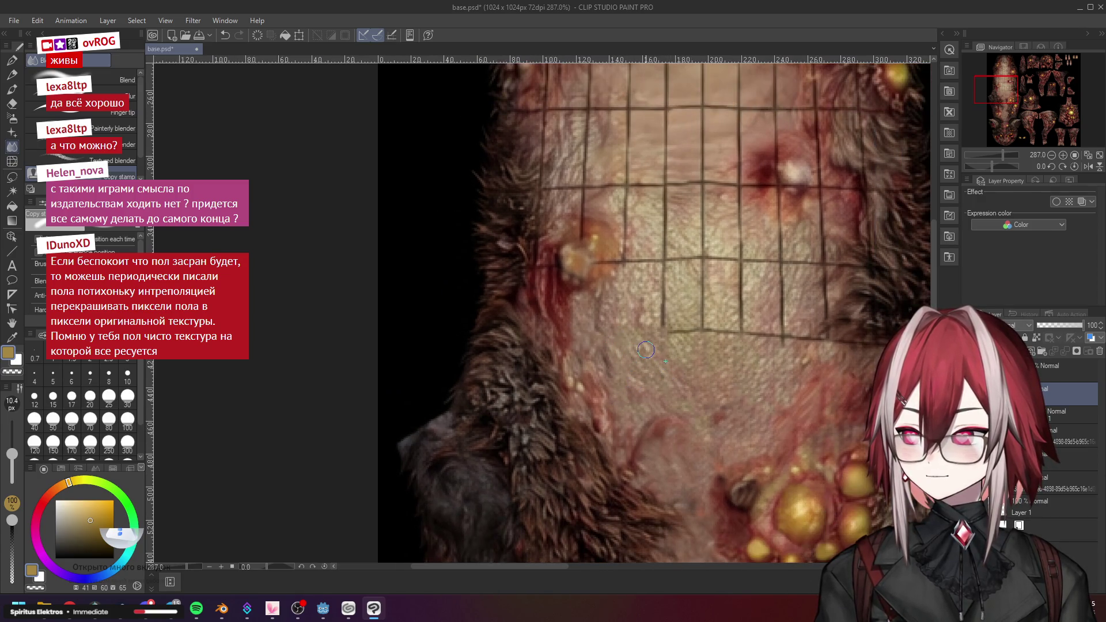
pyautogui.scroll(2, 571, 264)
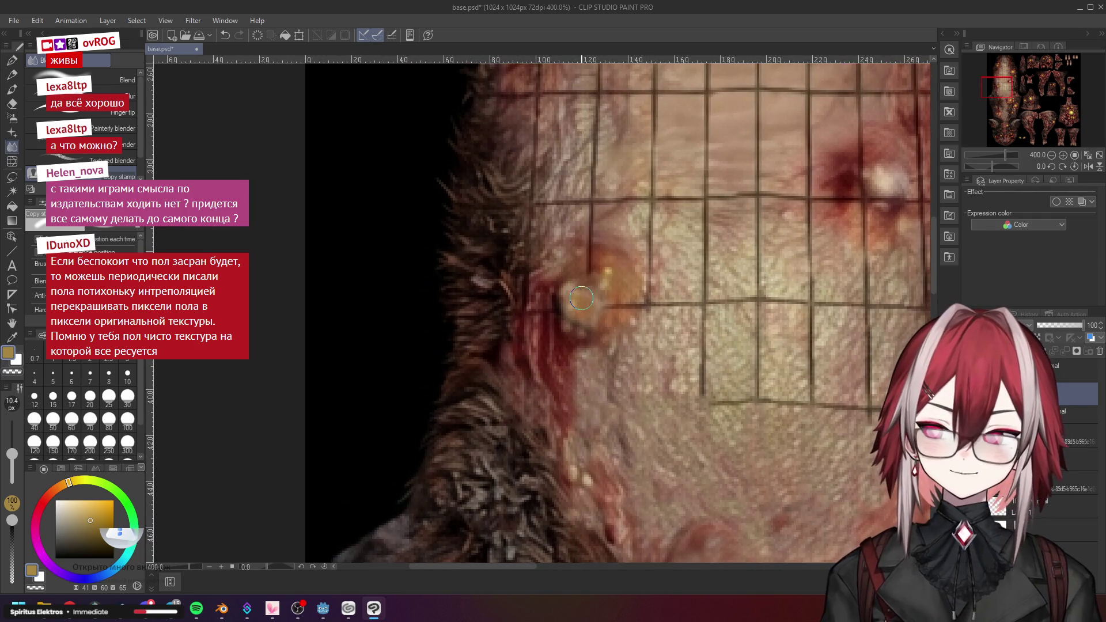
# Blend the yellowish wound area, the orange blob's edge, and the short grid seam beside it
pyautogui.moveTo(578, 302)
pyautogui.mouseDown()
pyautogui.moveTo(592, 311)
pyautogui.moveTo(593, 351)
pyautogui.mouseUp()
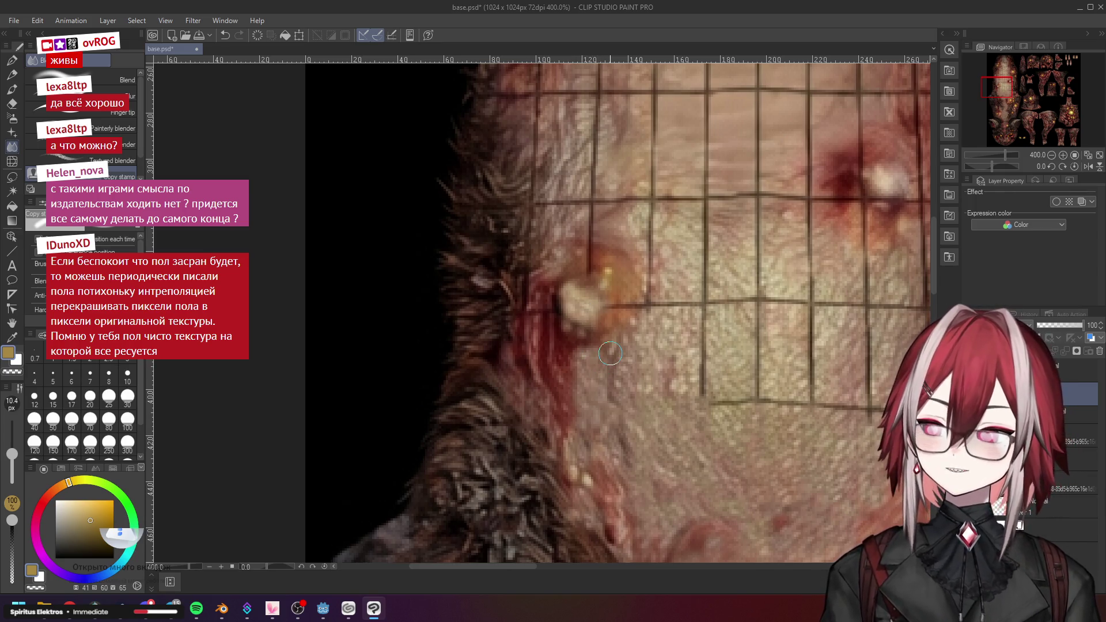
pyautogui.scroll(2, 610, 353)
pyautogui.moveTo(621, 286); pyautogui.dragTo(628, 303)
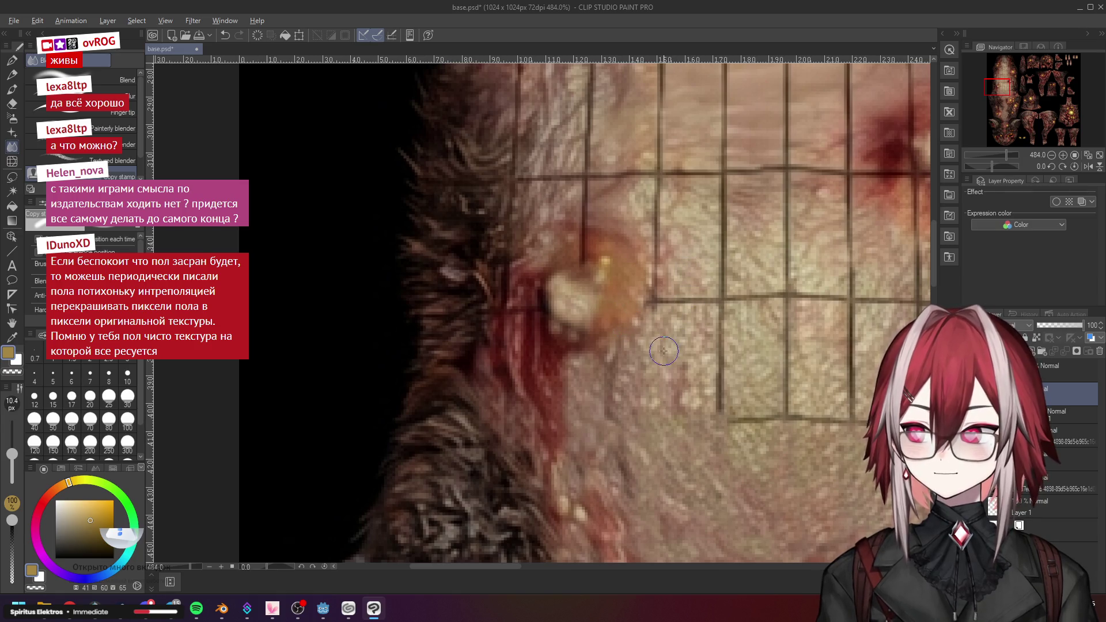
pyautogui.moveTo(658, 303)
pyautogui.mouseDown()
pyautogui.moveTo(714, 300)
pyautogui.moveTo(675, 280)
pyautogui.moveTo(672, 340)
pyautogui.moveTo(657, 189)
pyautogui.moveTo(659, 232)
pyautogui.mouseUp()
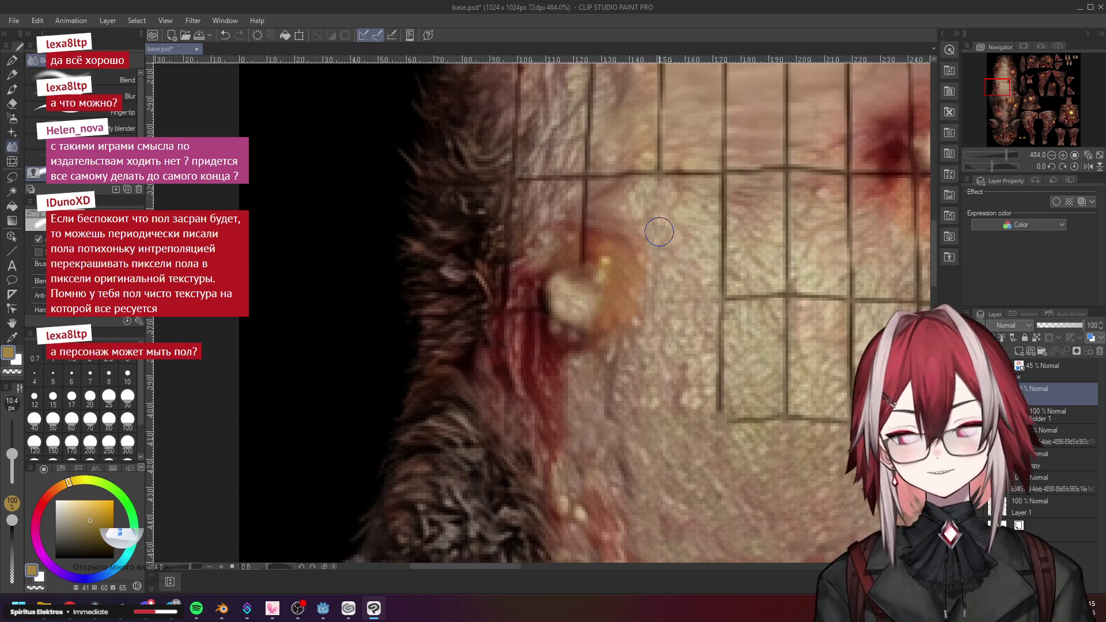
# Soften the dark vertical grid seam line with the Textured blender
pyautogui.scroll(-2, 659, 233)
pyautogui.scroll(3, 659, 234)
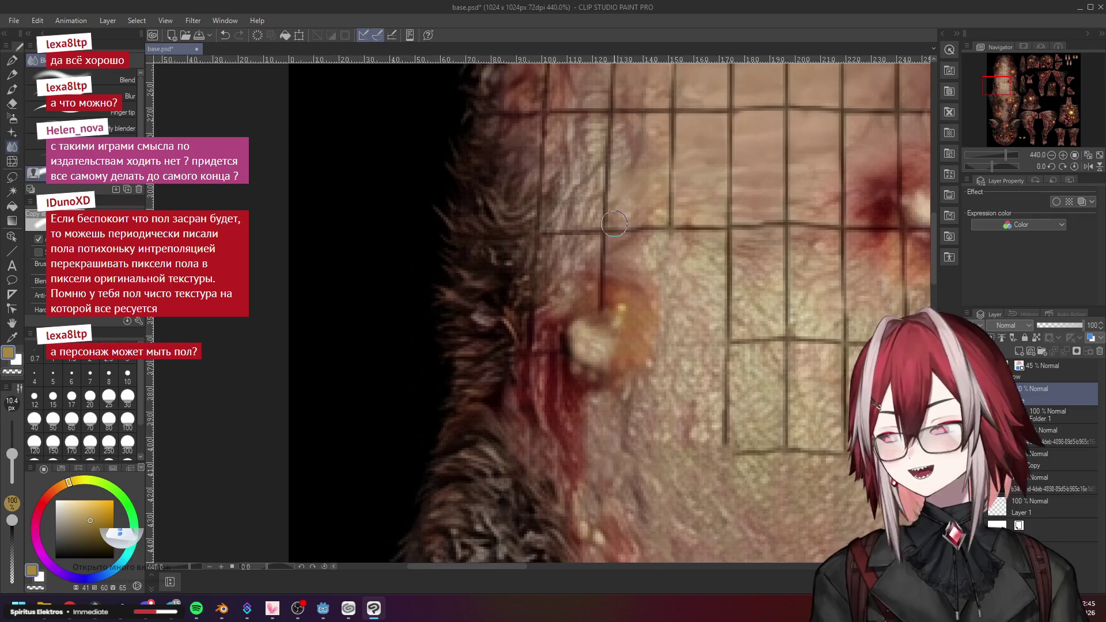
pyautogui.moveTo(600, 257)
pyautogui.mouseDown()
pyautogui.moveTo(603, 277)
pyautogui.moveTo(638, 308)
pyautogui.moveTo(597, 306)
pyautogui.moveTo(599, 323)
pyautogui.moveTo(602, 296)
pyautogui.moveTo(614, 314)
pyautogui.moveTo(585, 316)
pyautogui.mouseUp()
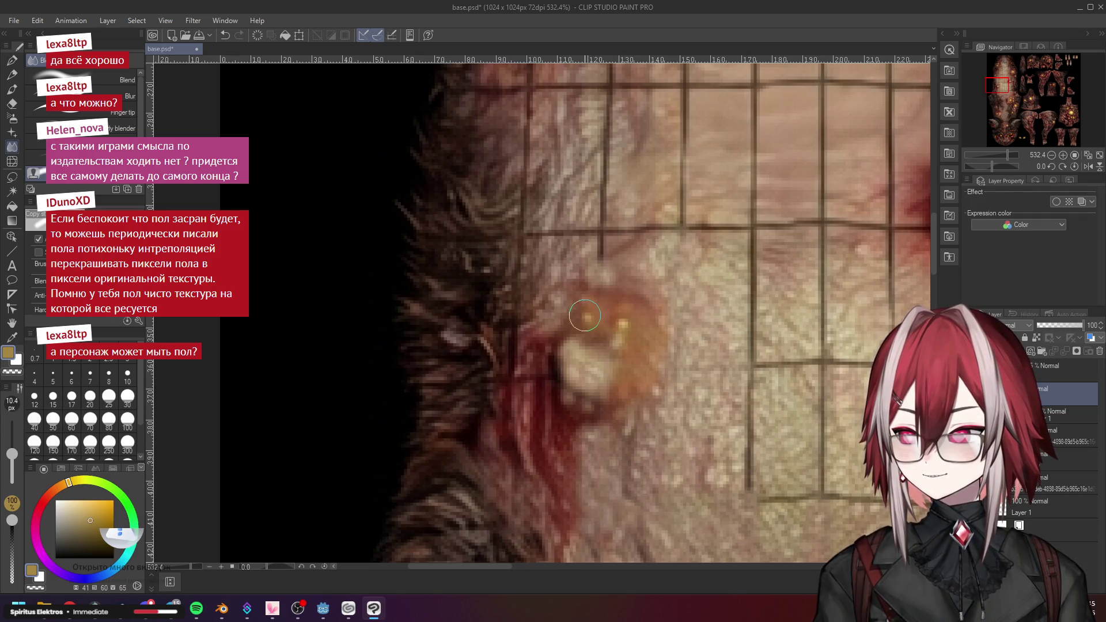
pyautogui.scroll(-1, 614, 300)
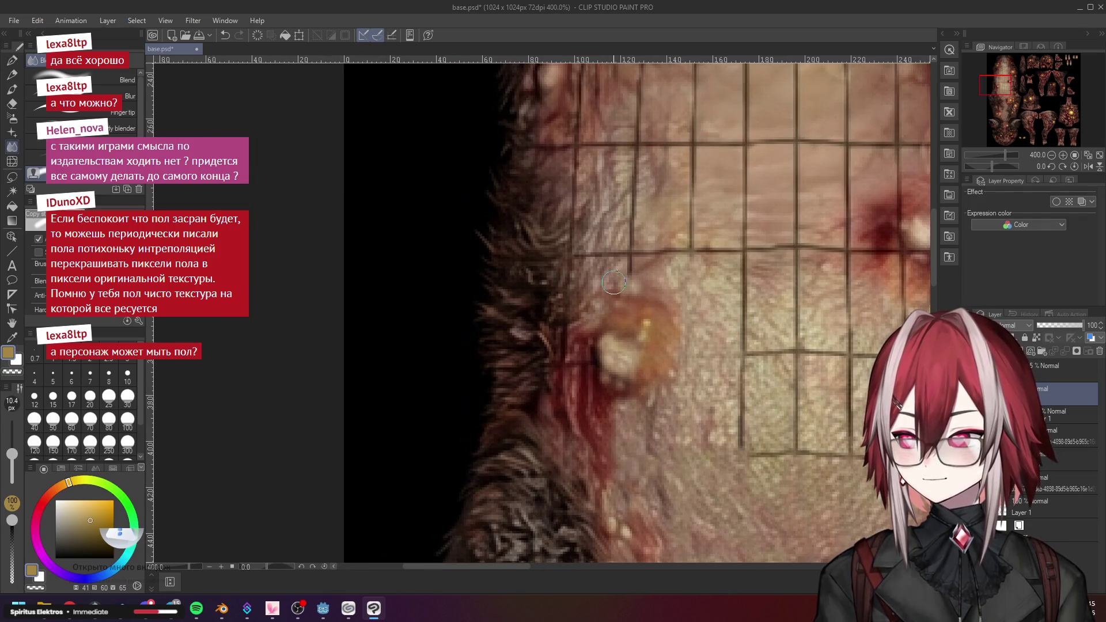
pyautogui.scroll(-1, 624, 301)
pyautogui.scroll(1, 606, 291)
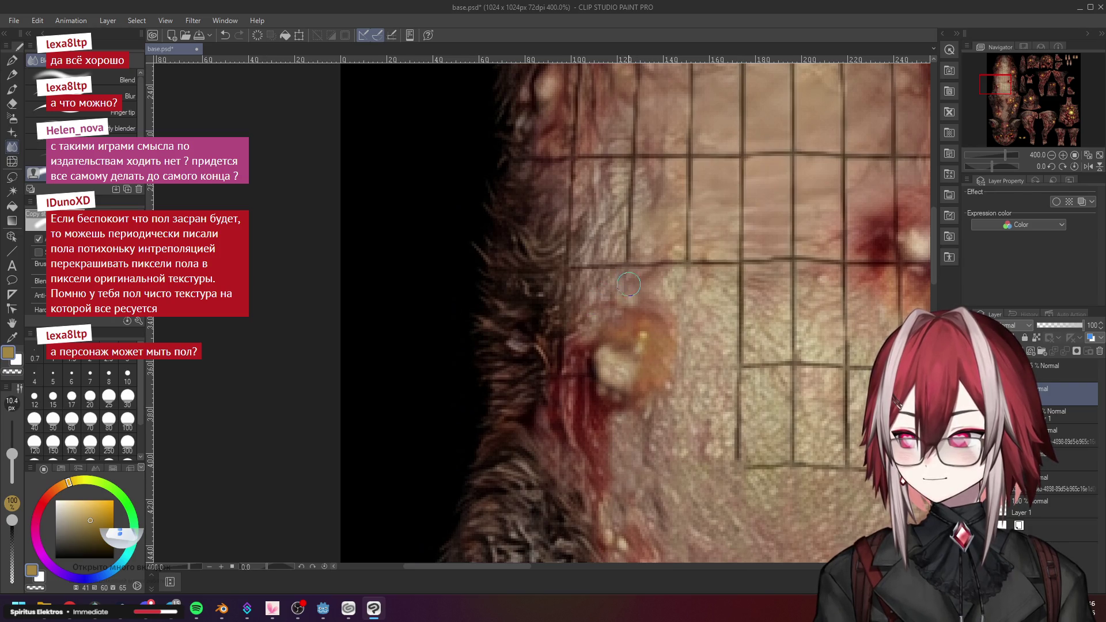
pyautogui.scroll(-2, 701, 309)
pyautogui.scroll(2, 640, 352)
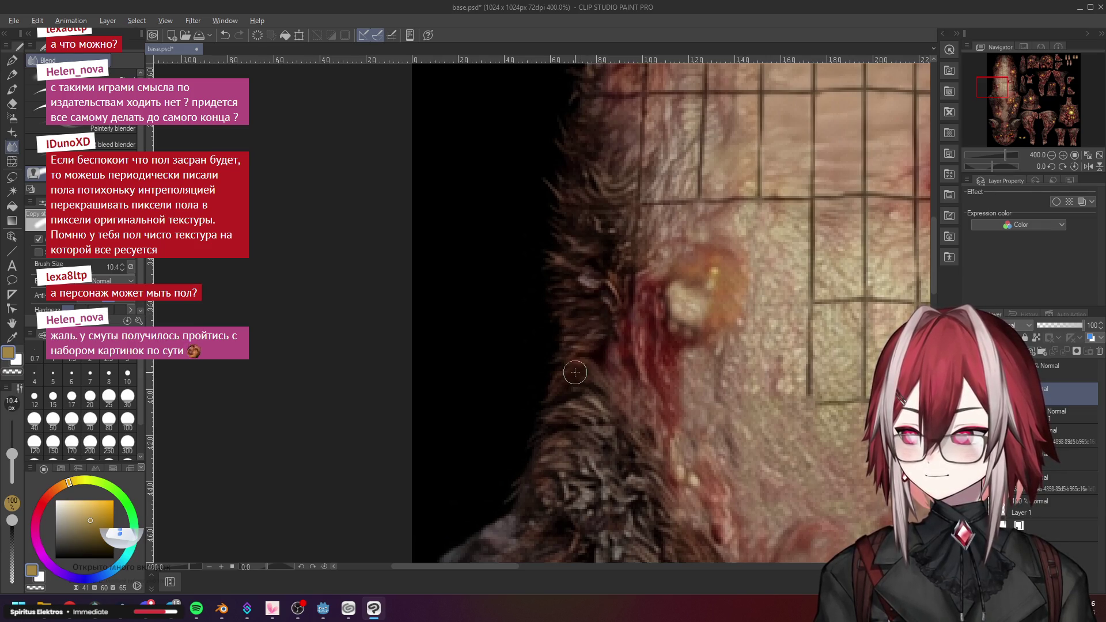
# Lighten and blend the dark fur edge beside the orange wound
pyautogui.scroll(-2, 619, 324)
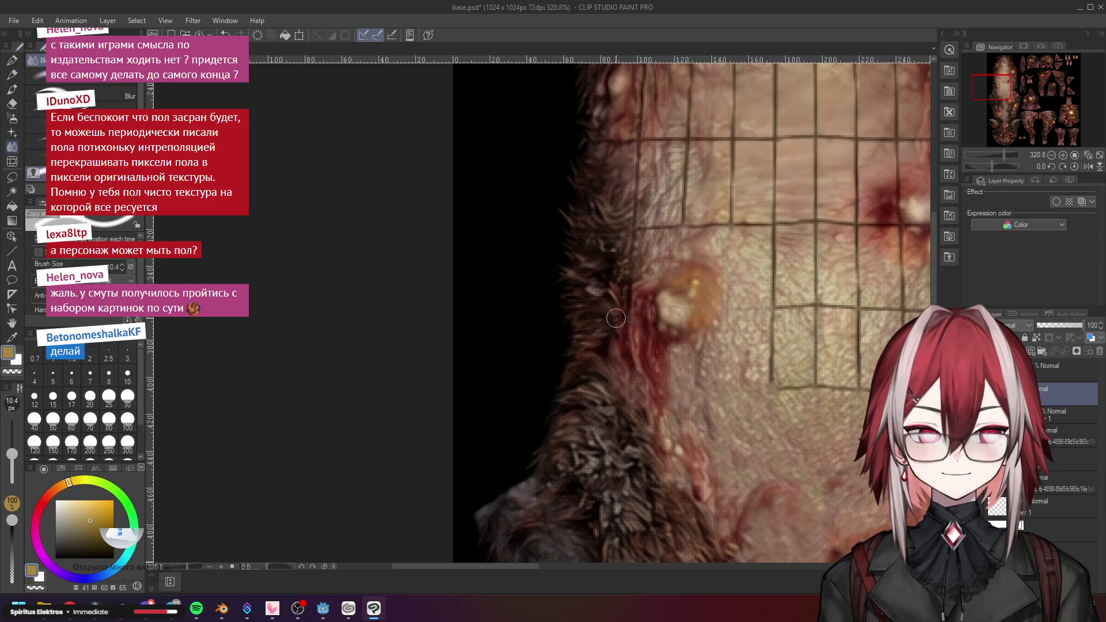
pyautogui.scroll(2, 616, 318)
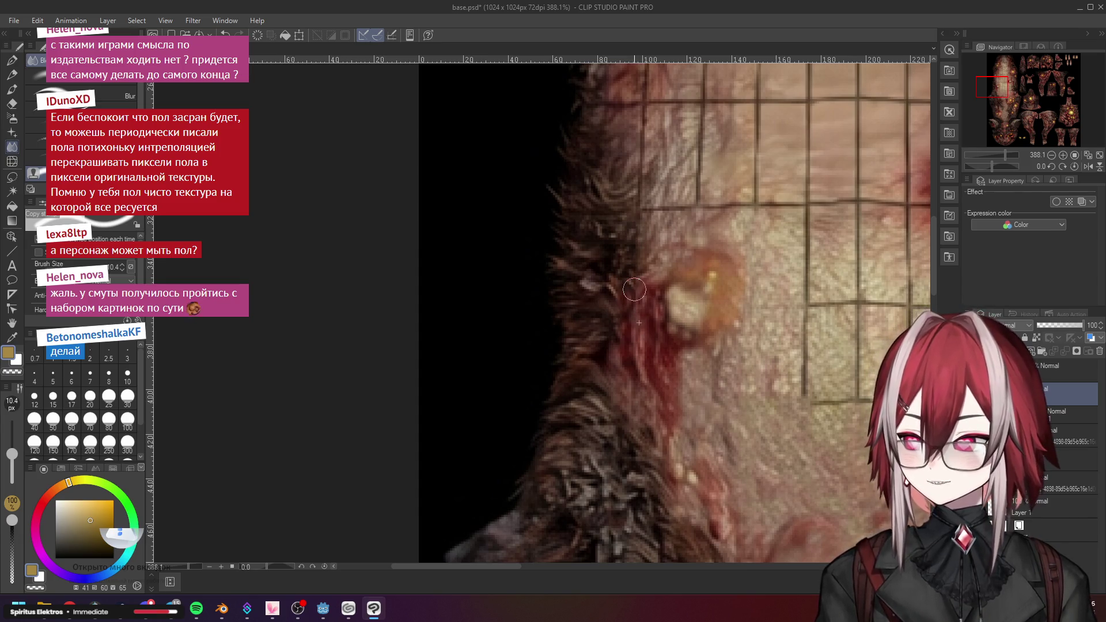
pyautogui.scroll(3, 631, 309)
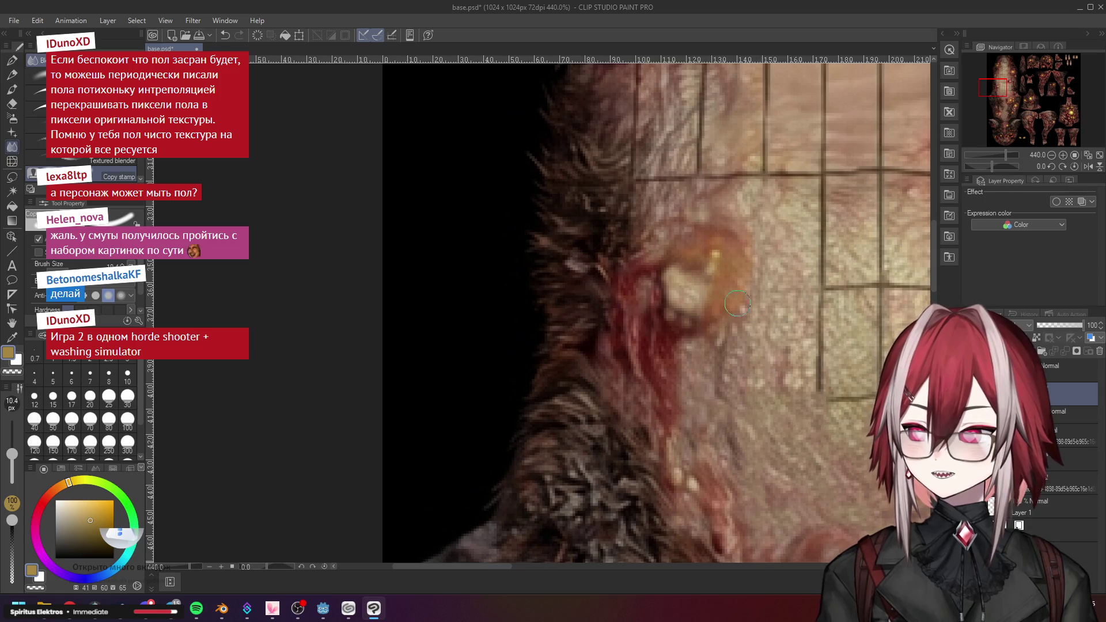
pyautogui.scroll(-5, 719, 294)
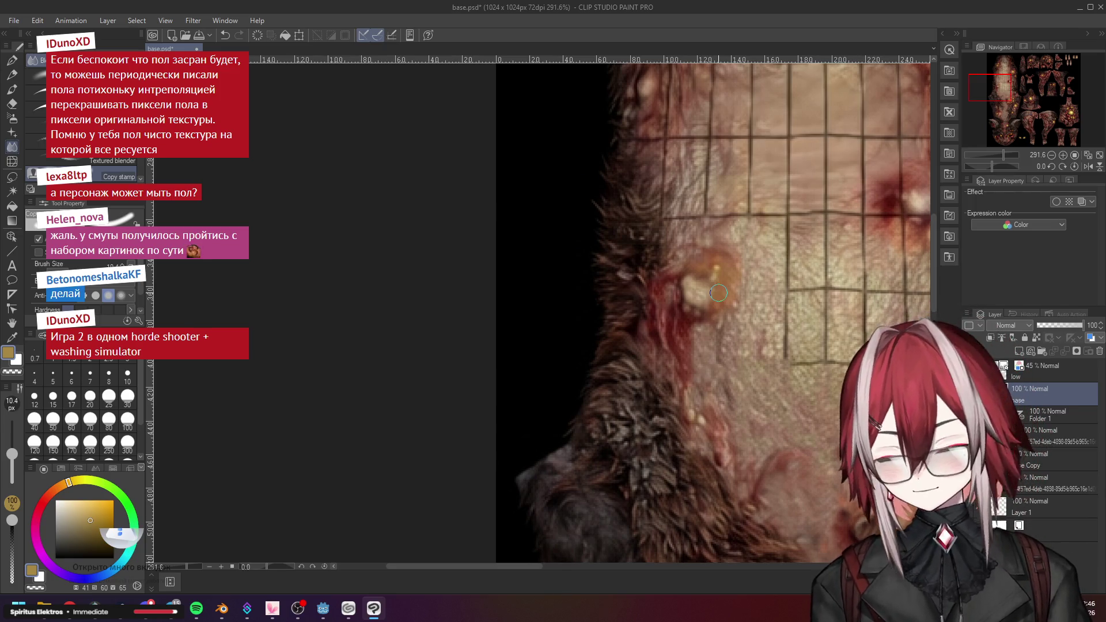
pyautogui.scroll(-5, 718, 294)
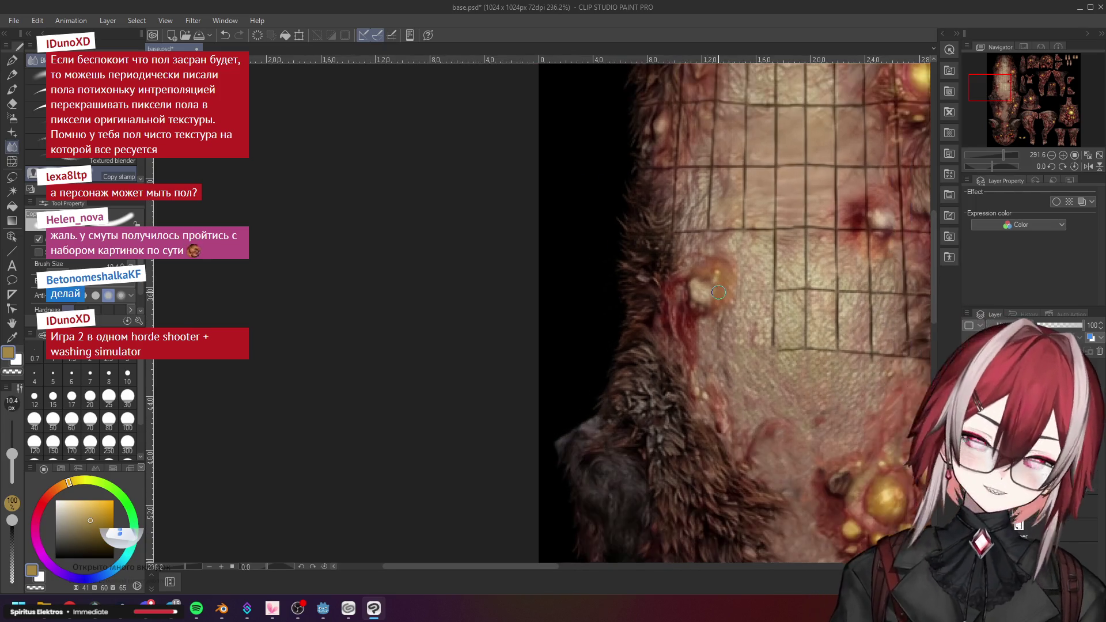
pyautogui.scroll(5, 735, 247)
pyautogui.scroll(3, 735, 246)
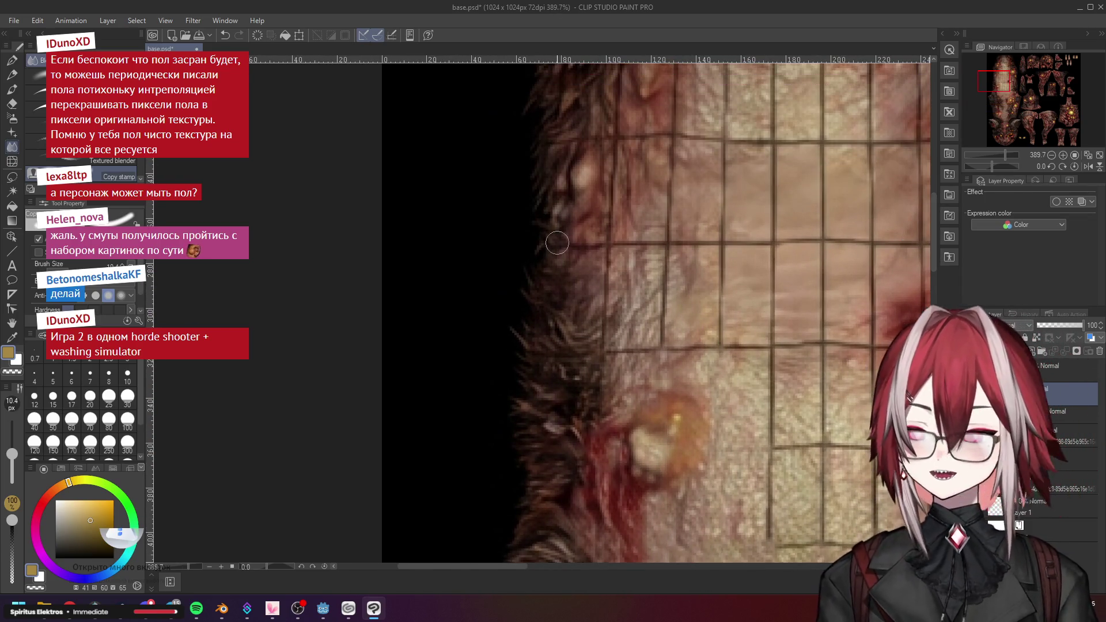
pyautogui.scroll(-2, 621, 259)
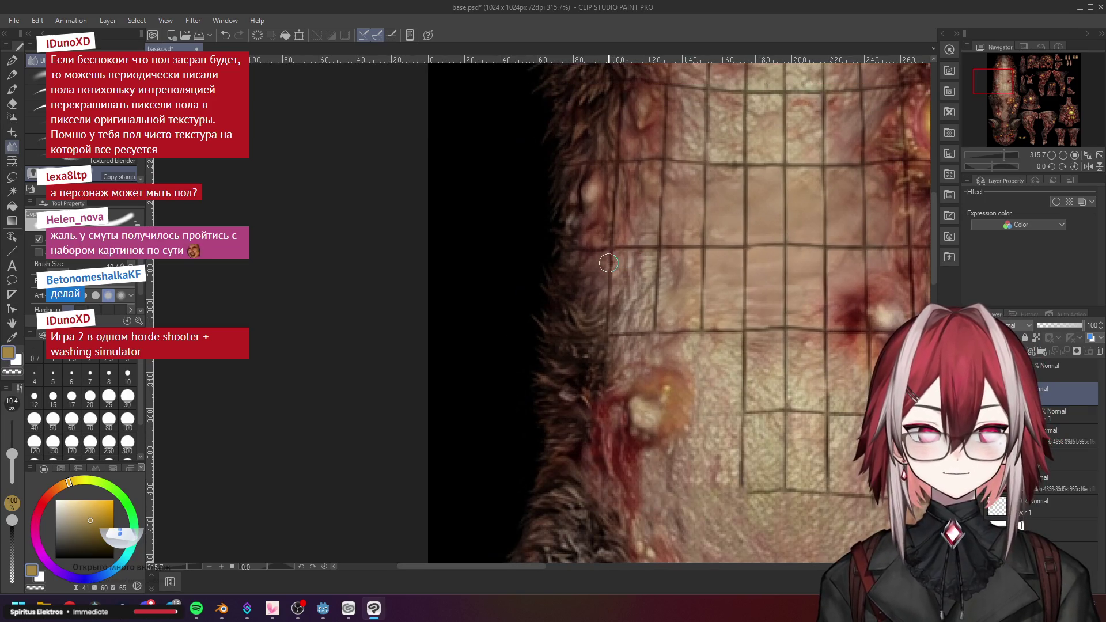
pyautogui.scroll(2, 601, 266)
pyautogui.moveTo(649, 267)
pyautogui.mouseDown()
pyautogui.moveTo(623, 248)
pyautogui.moveTo(616, 340)
pyautogui.moveTo(643, 294)
pyautogui.moveTo(602, 291)
pyautogui.moveTo(619, 282)
pyautogui.moveTo(619, 259)
pyautogui.moveTo(615, 326)
pyautogui.moveTo(575, 309)
pyautogui.moveTo(591, 352)
pyautogui.moveTo(540, 353)
pyautogui.moveTo(617, 355)
pyautogui.moveTo(521, 354)
pyautogui.moveTo(651, 362)
pyautogui.moveTo(620, 344)
pyautogui.moveTo(639, 360)
pyautogui.moveTo(666, 353)
pyautogui.moveTo(654, 356)
pyautogui.mouseUp()
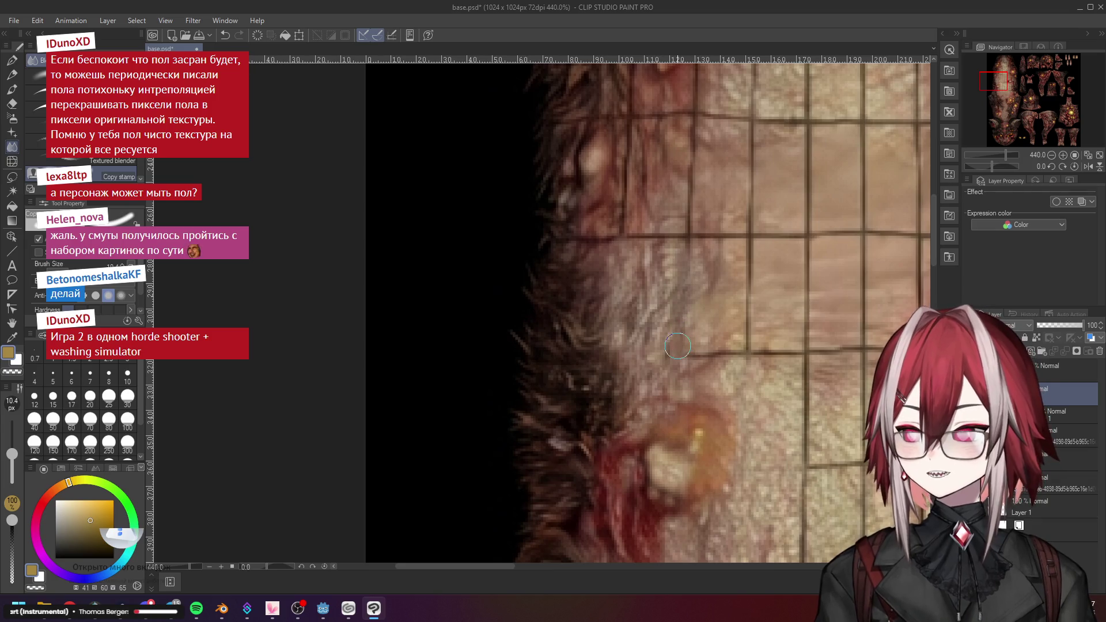
# Blend away the dark horizontal grid seam to the right of the fur edge
pyautogui.scroll(-1, 708, 315)
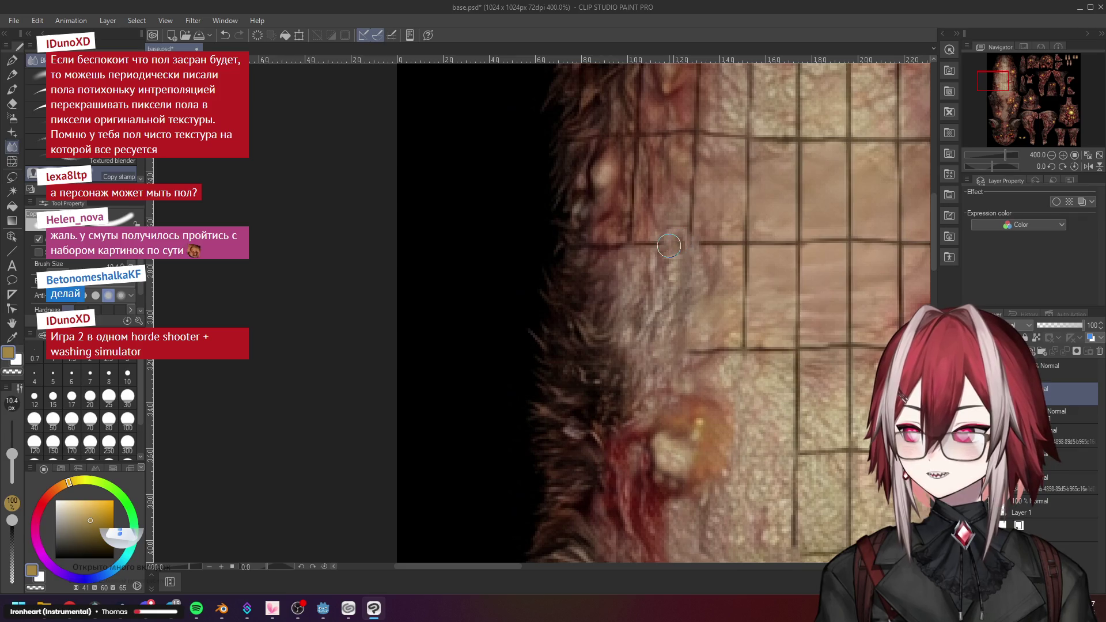
pyautogui.scroll(2, 680, 242)
pyautogui.moveTo(663, 311)
pyautogui.mouseDown()
pyautogui.moveTo(692, 323)
pyautogui.moveTo(708, 313)
pyautogui.mouseUp()
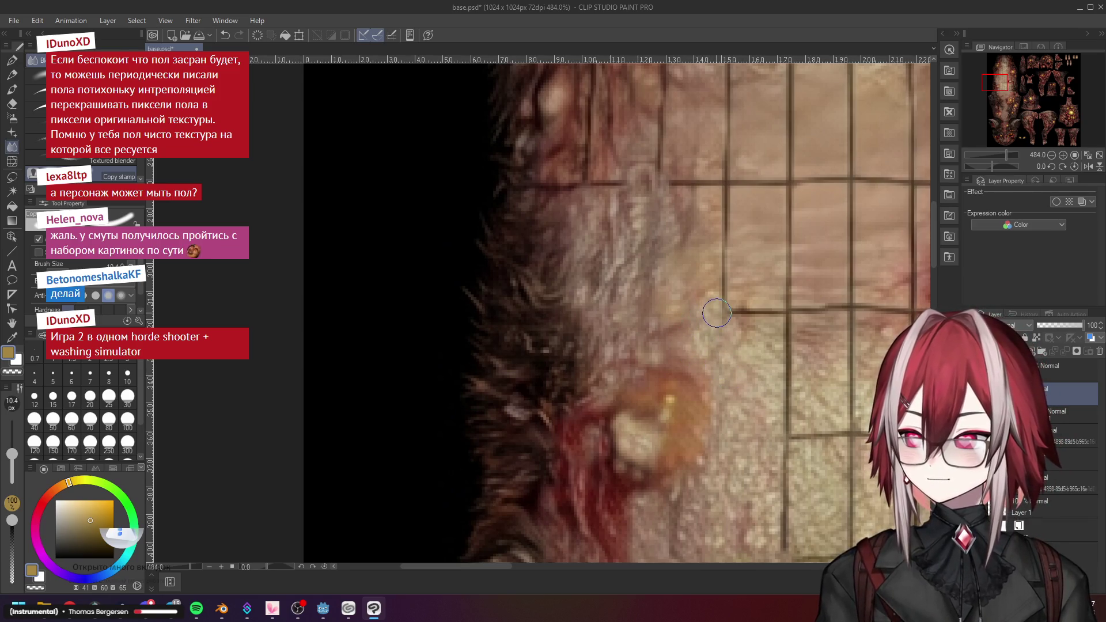
pyautogui.scroll(-5, 709, 312)
pyautogui.scroll(-4, 715, 309)
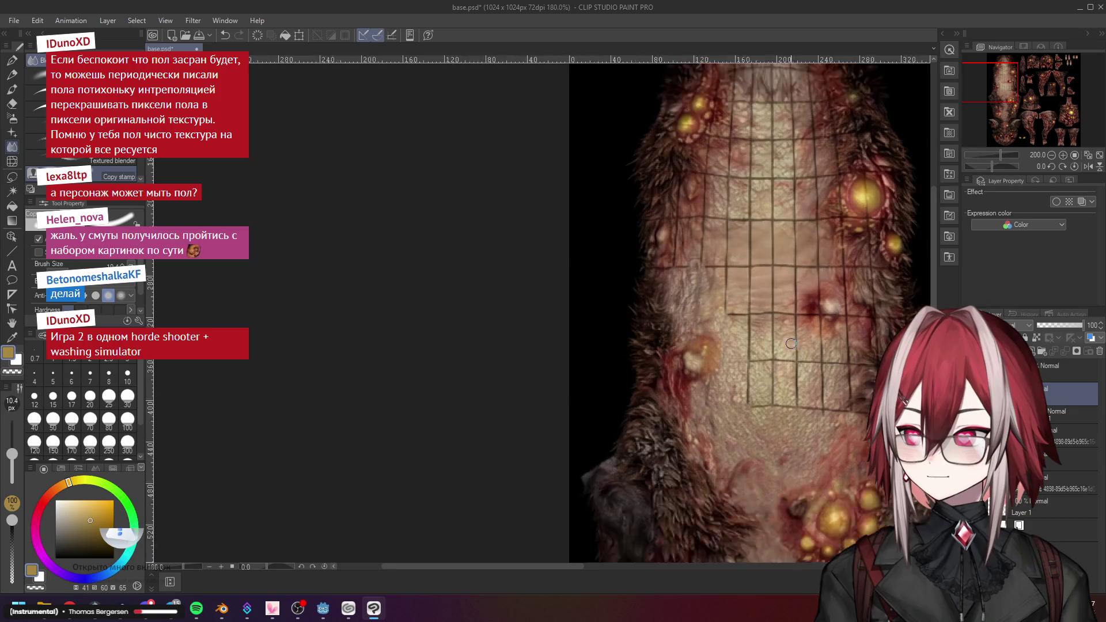
pyautogui.scroll(2, 859, 386)
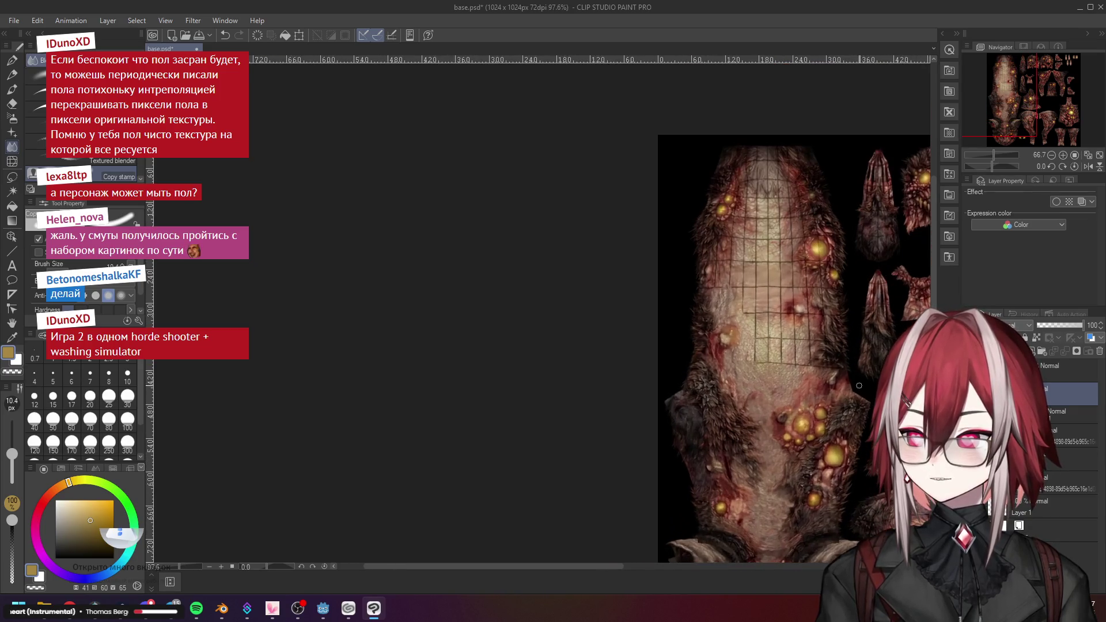
pyautogui.scroll(6, 790, 252)
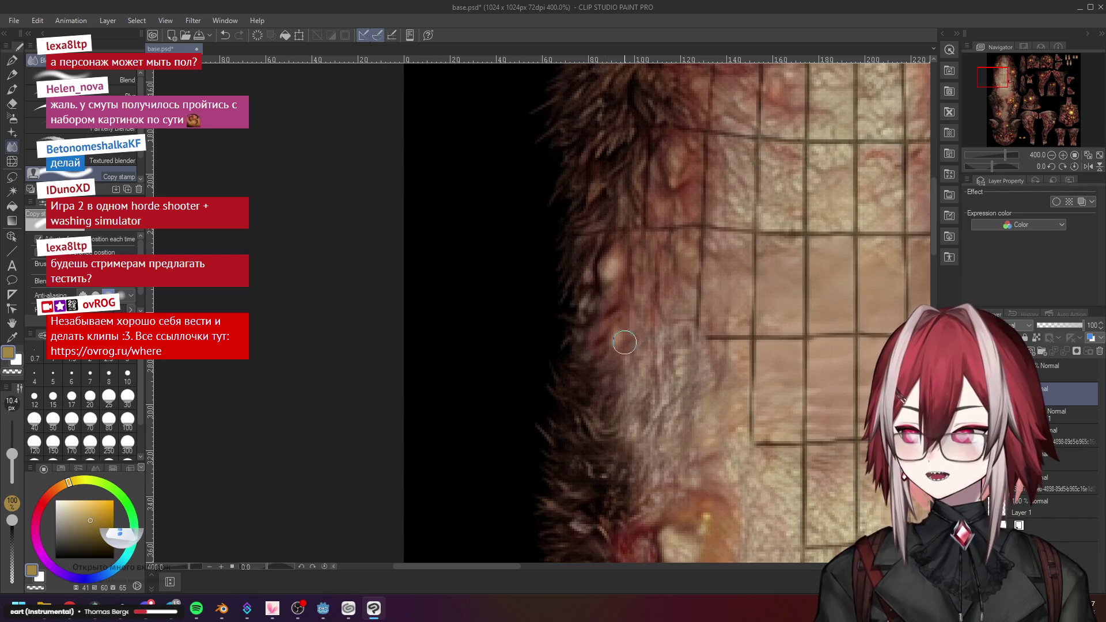
pyautogui.scroll(-1, 656, 285)
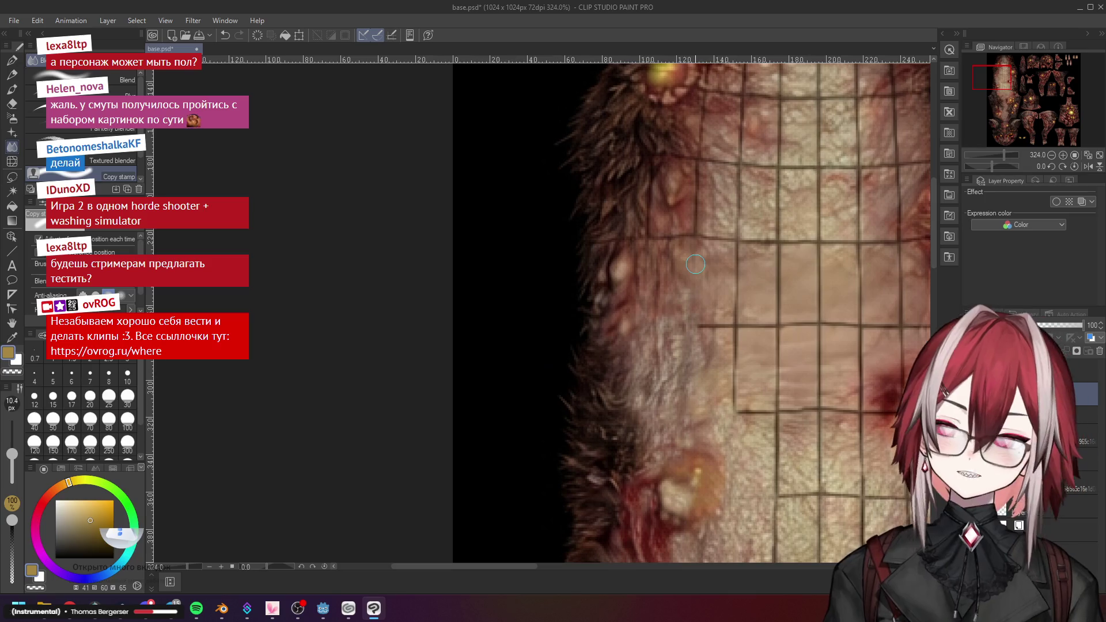
pyautogui.scroll(-1, 696, 264)
pyautogui.scroll(1, 718, 292)
pyautogui.scroll(-1, 676, 222)
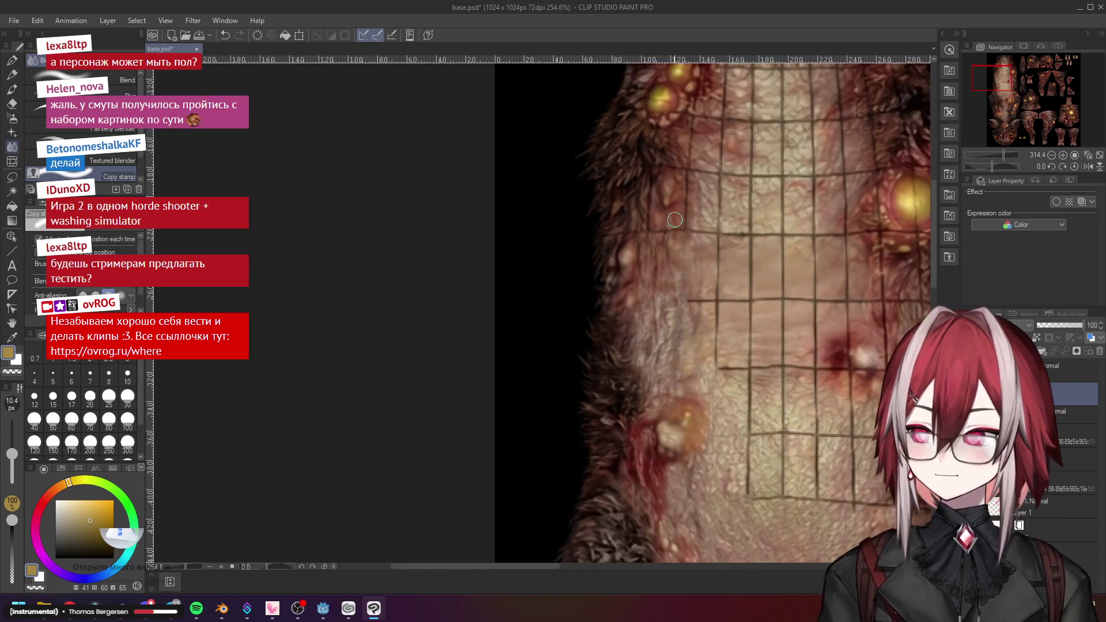
pyautogui.scroll(1, 664, 138)
pyautogui.scroll(1, 664, 137)
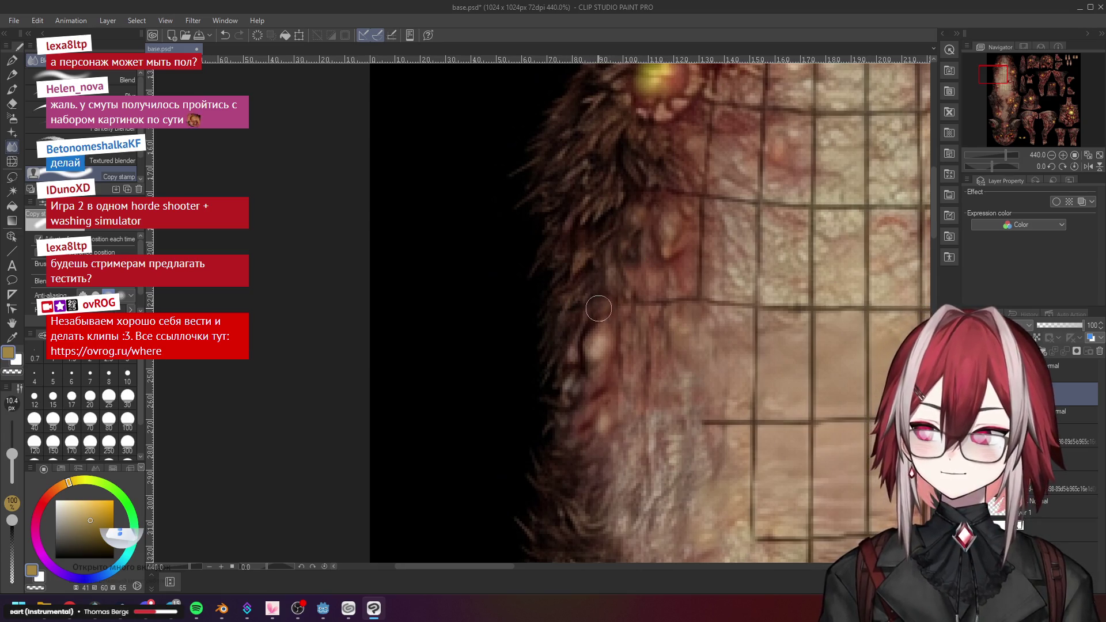
pyautogui.scroll(-2, 594, 311)
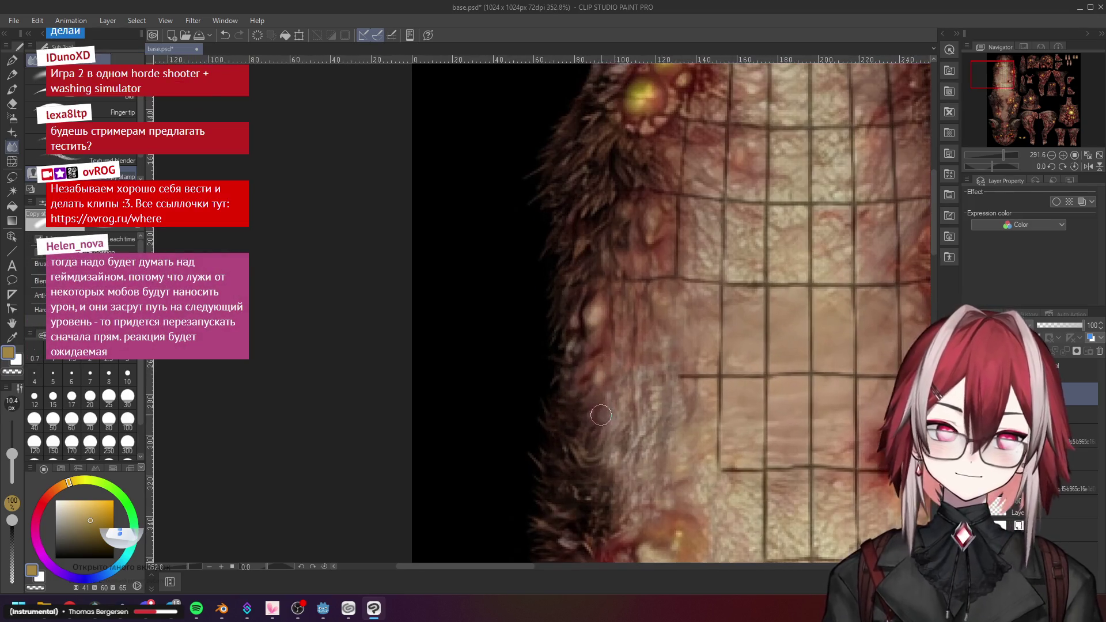
pyautogui.scroll(1, 602, 416)
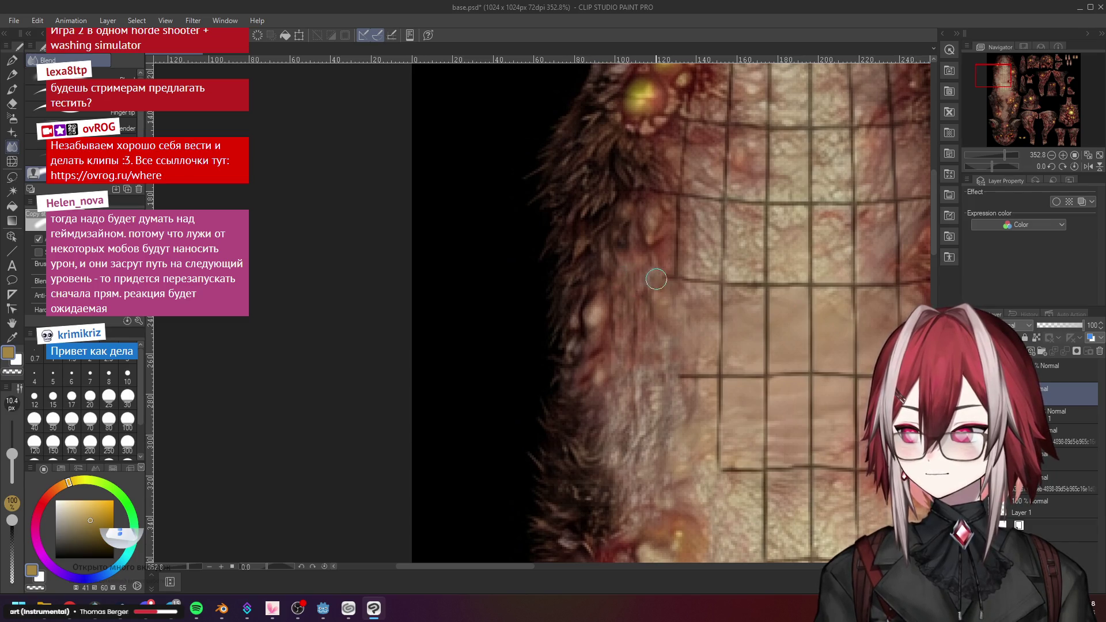
pyautogui.scroll(-3, 656, 280)
pyautogui.scroll(2, 643, 406)
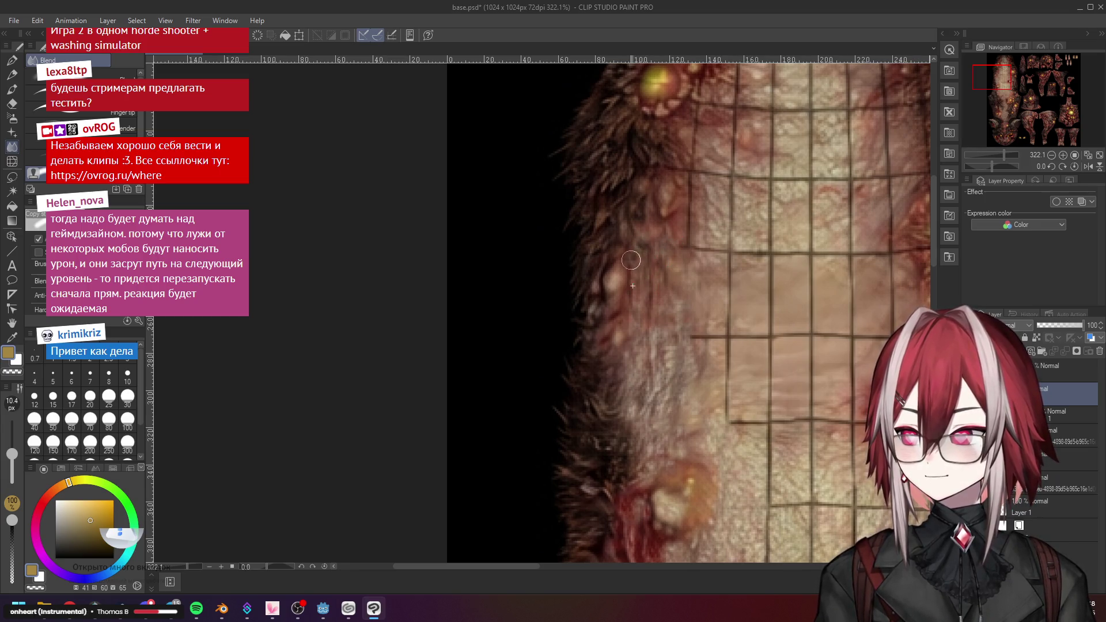
pyautogui.scroll(-3, 642, 242)
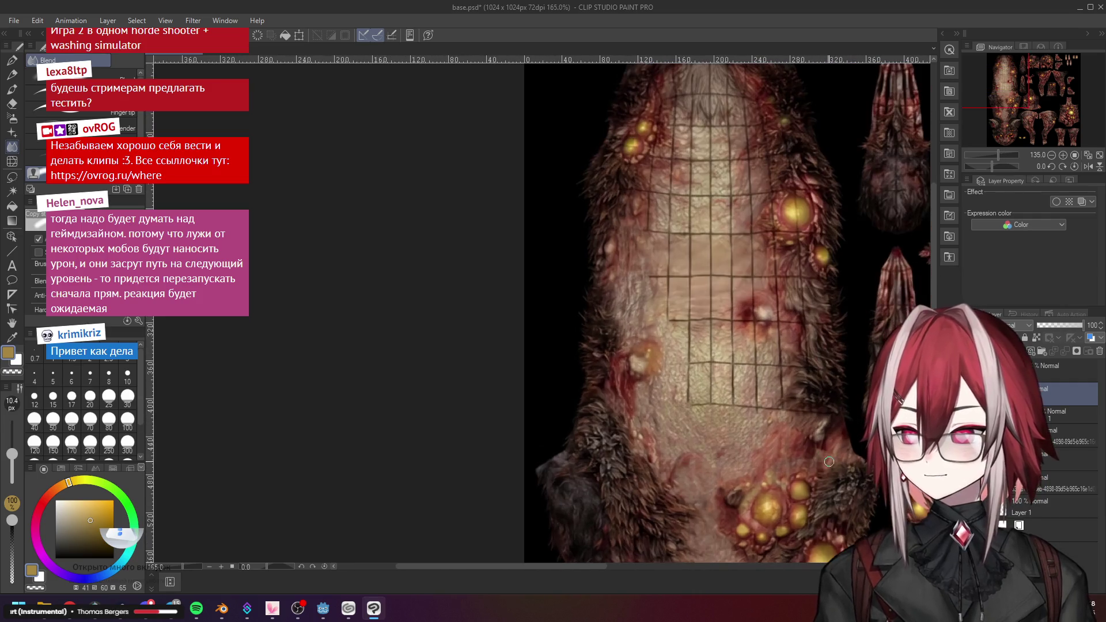
pyautogui.scroll(4, 789, 386)
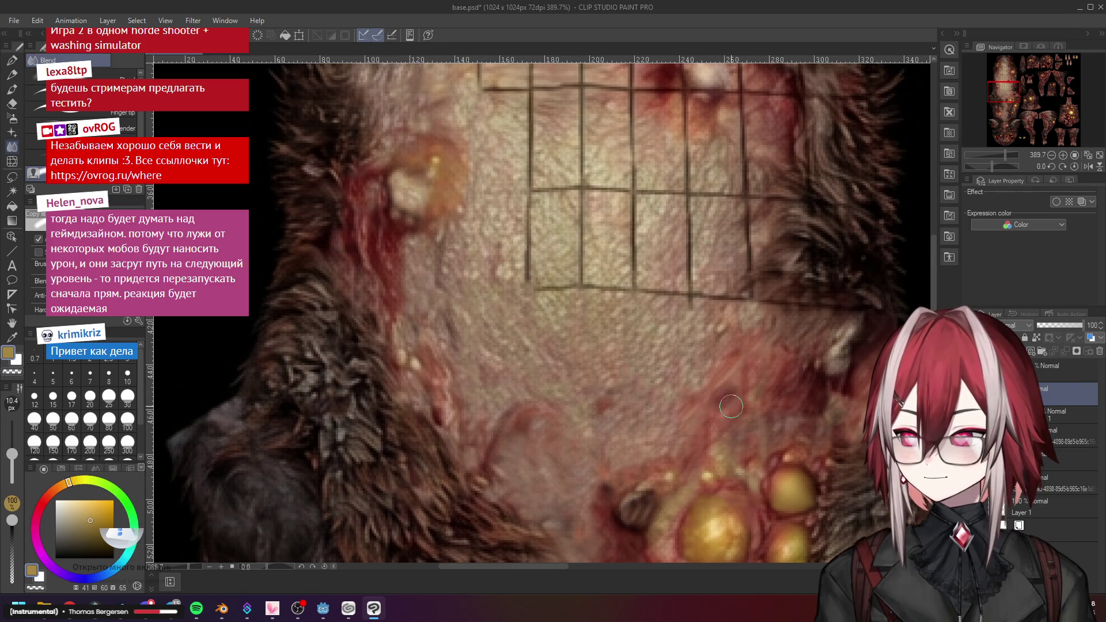
pyautogui.scroll(-4, 731, 407)
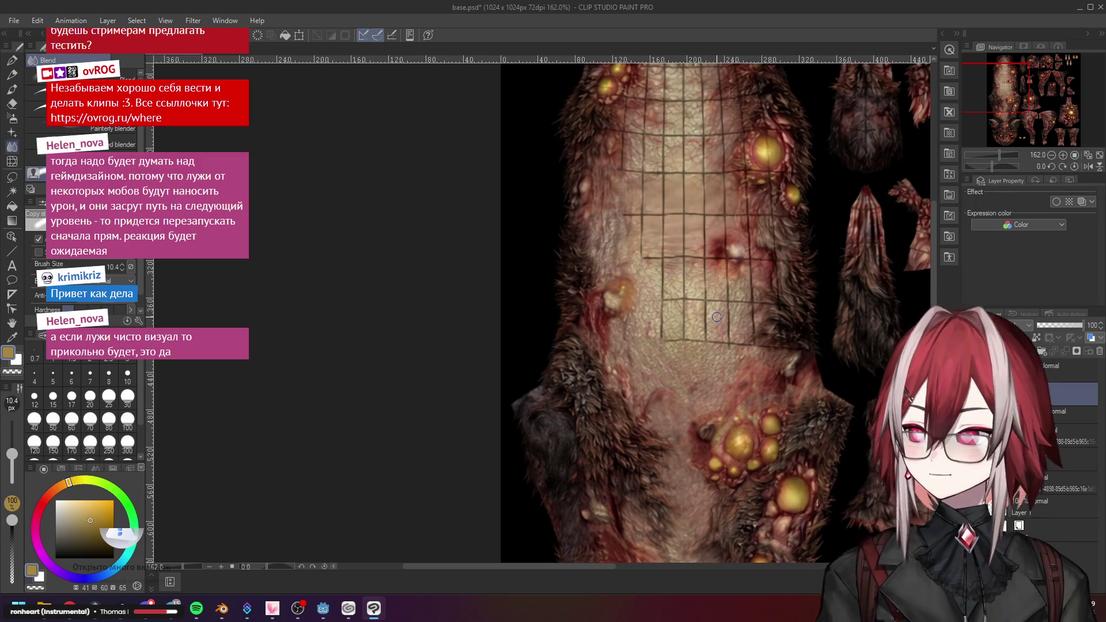
# Zoom in and blend away the vertical grid seam on the pale belly
pyautogui.scroll(-4, 717, 316)
pyautogui.scroll(6, 673, 264)
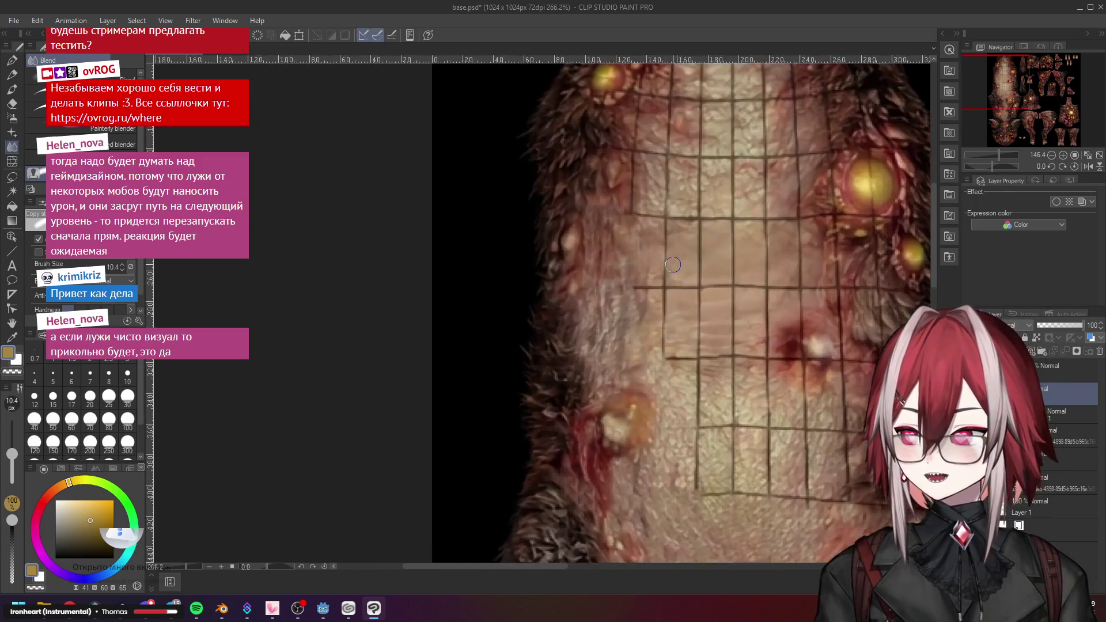
pyautogui.scroll(3, 673, 265)
pyautogui.moveTo(659, 202)
pyautogui.mouseDown()
pyautogui.moveTo(662, 300)
pyautogui.moveTo(602, 305)
pyautogui.moveTo(657, 307)
pyautogui.moveTo(641, 307)
pyautogui.mouseUp()
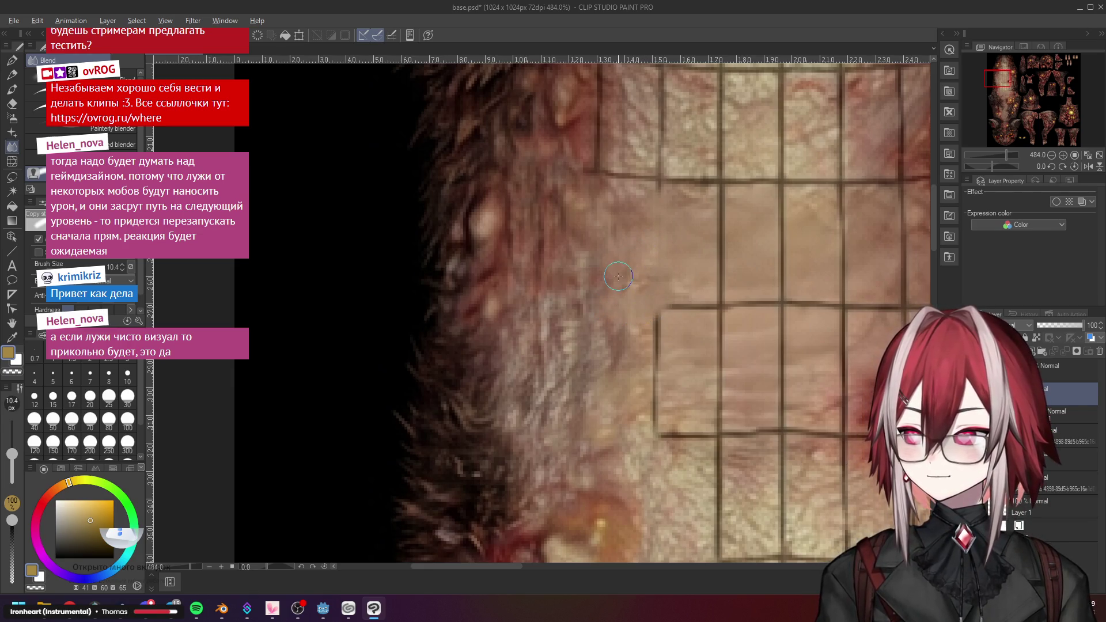
# Smudge out the grid corner and upper seam near the small red wound
pyautogui.moveTo(654, 314); pyautogui.dragTo(657, 408)
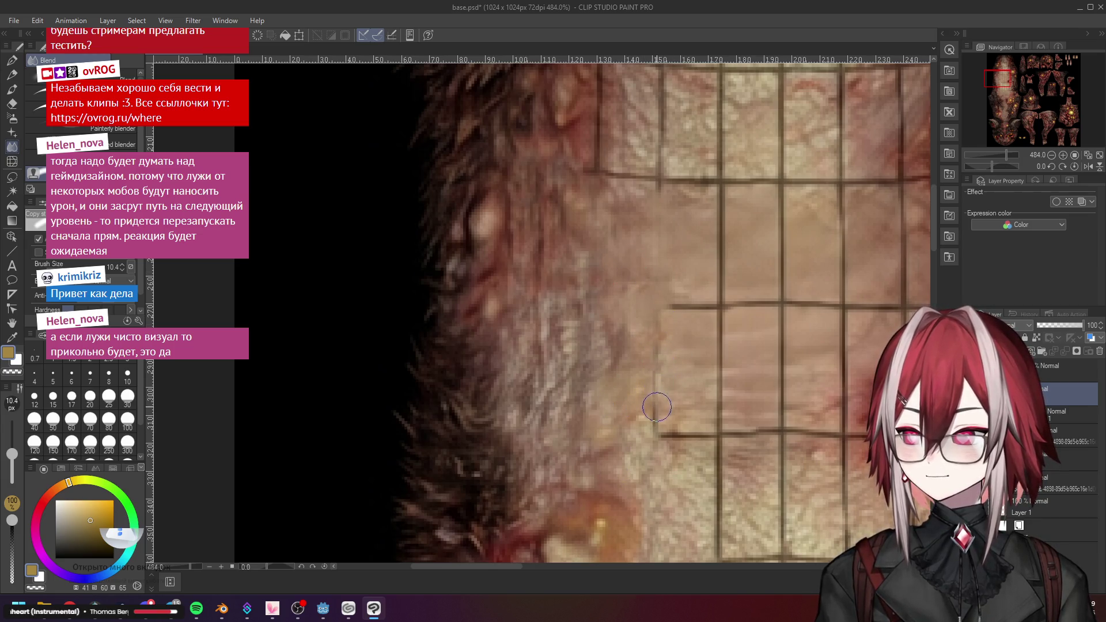
pyautogui.scroll(-1, 657, 408)
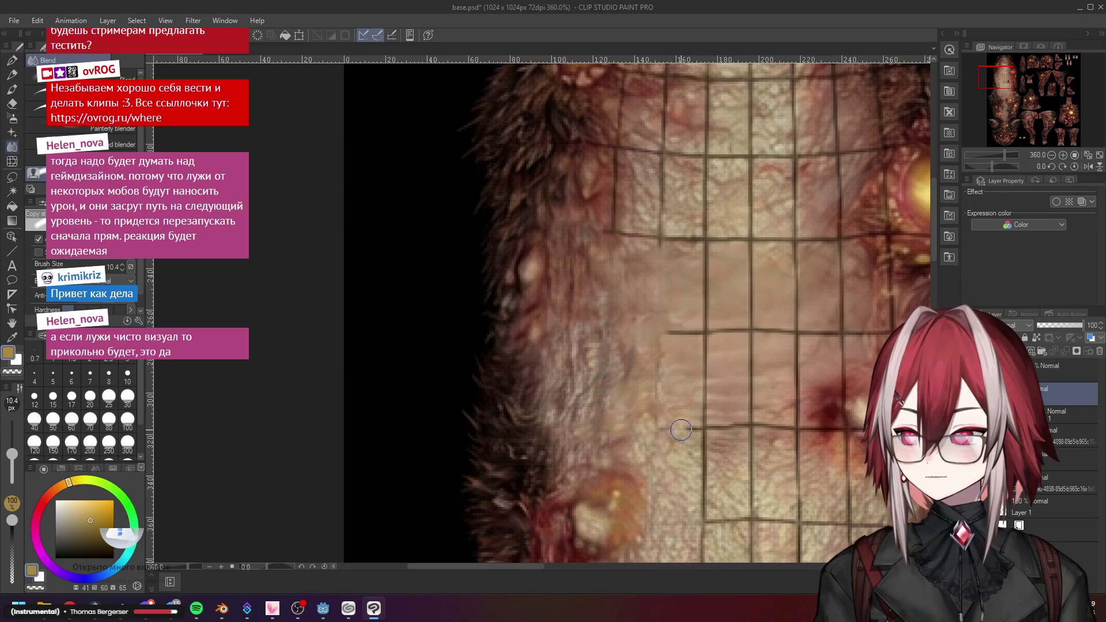
pyautogui.scroll(-1, 680, 429)
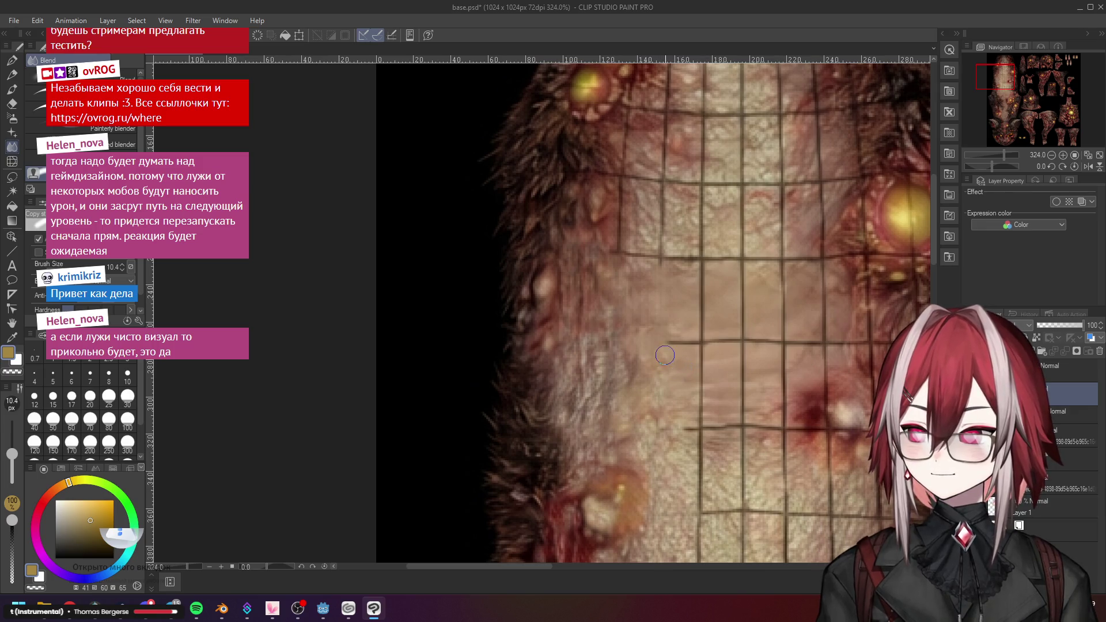
pyautogui.scroll(1, 679, 344)
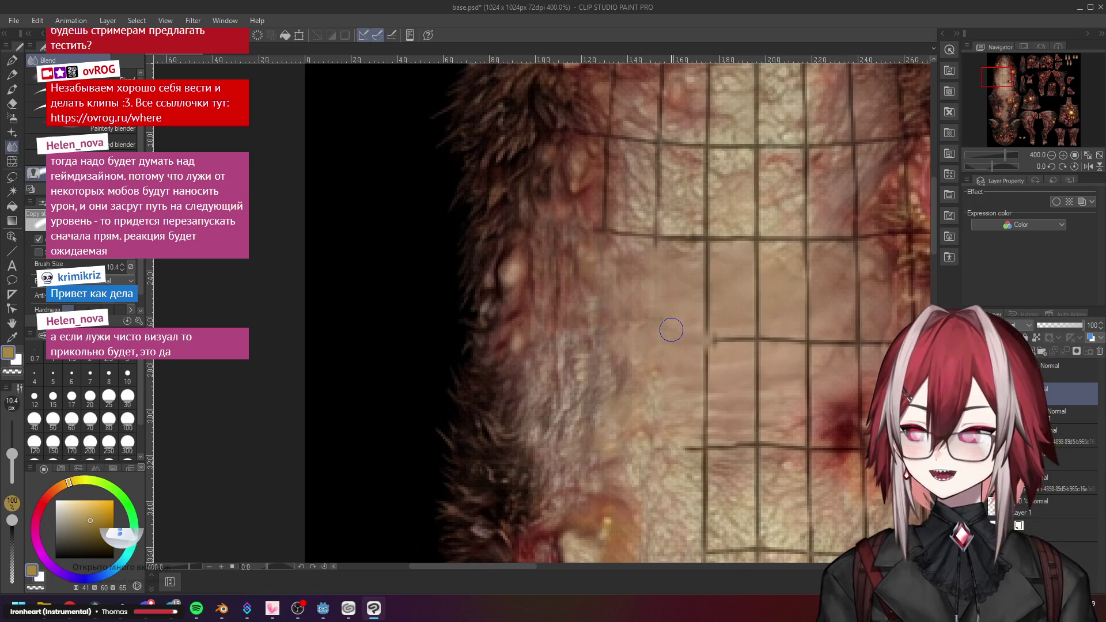
pyautogui.scroll(-3, 671, 345)
pyautogui.scroll(3, 743, 398)
pyautogui.scroll(-3, 778, 432)
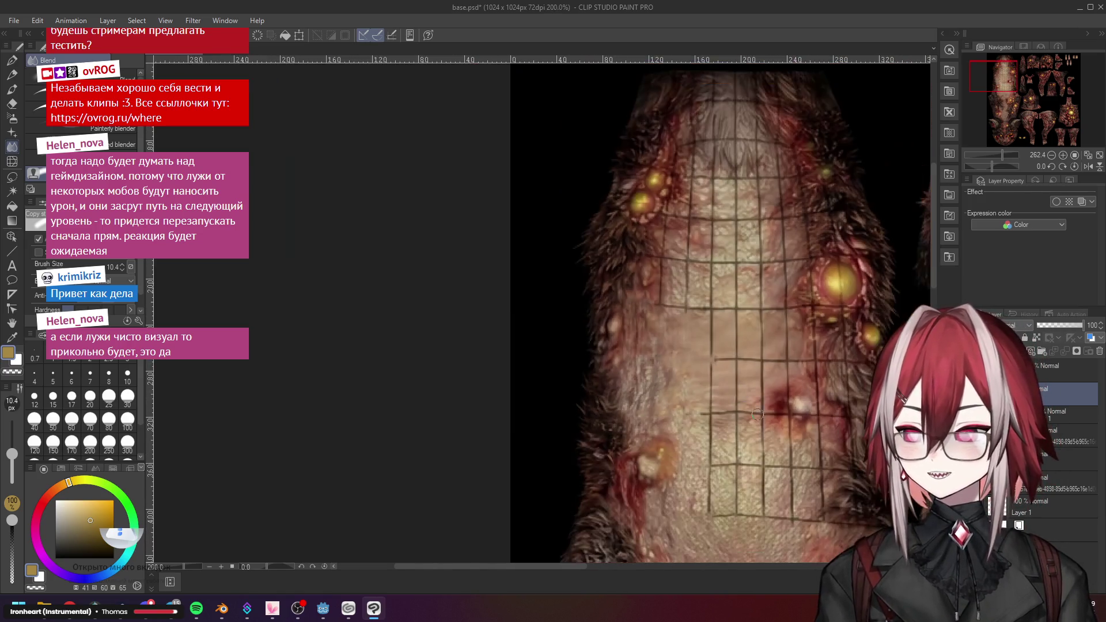
pyautogui.scroll(2, 825, 469)
pyautogui.scroll(2, 796, 426)
pyautogui.scroll(-2, 761, 375)
pyautogui.scroll(2, 726, 326)
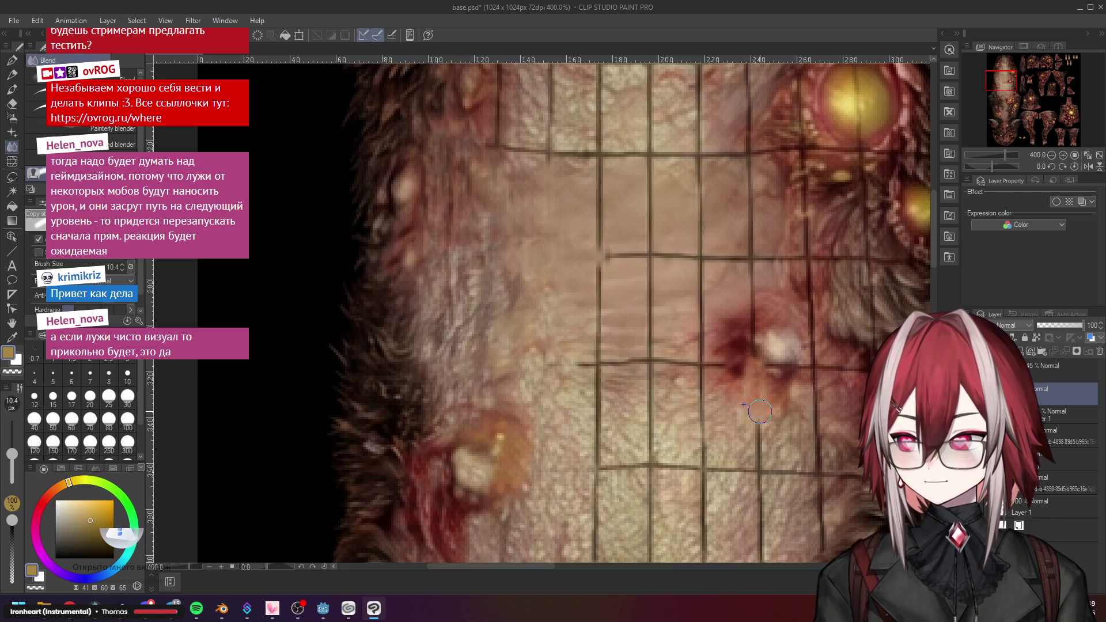
# Smear the white highlight on the red sore with the Blend brush
pyautogui.scroll(2, 755, 377)
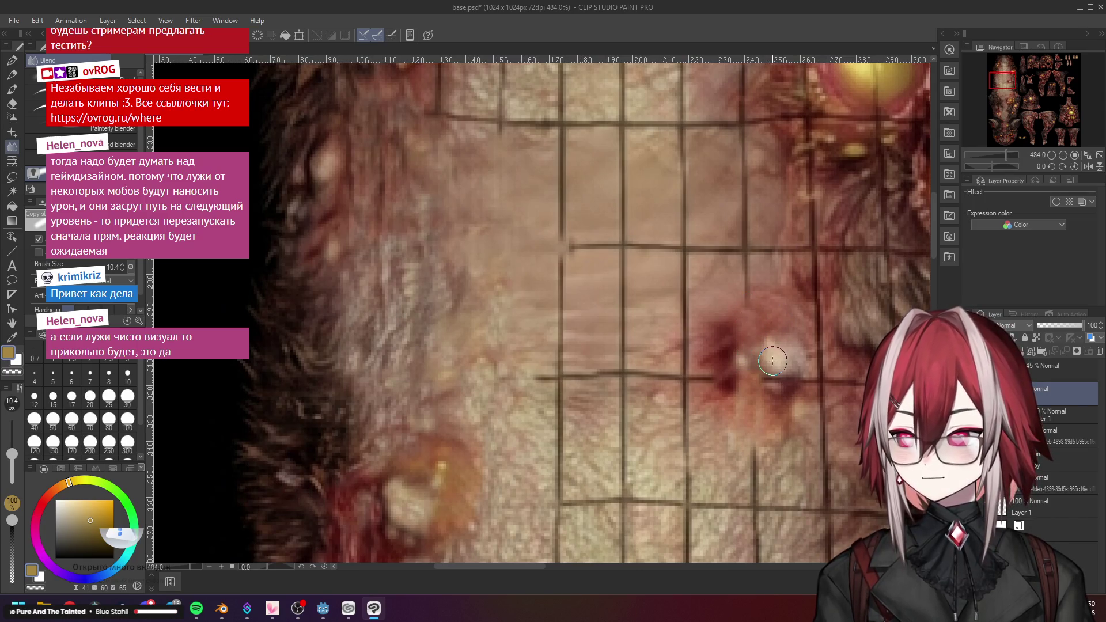
pyautogui.moveTo(785, 354)
pyautogui.mouseDown()
pyautogui.moveTo(775, 380)
pyautogui.moveTo(791, 367)
pyautogui.mouseUp()
pyautogui.scroll(-1, 792, 367)
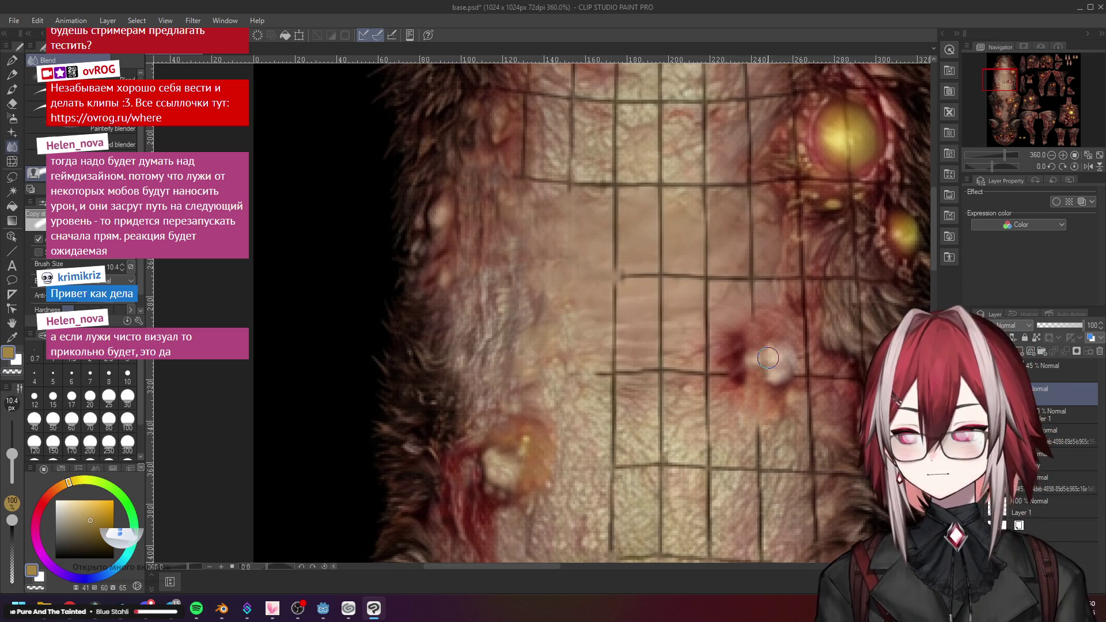
pyautogui.scroll(2, 691, 263)
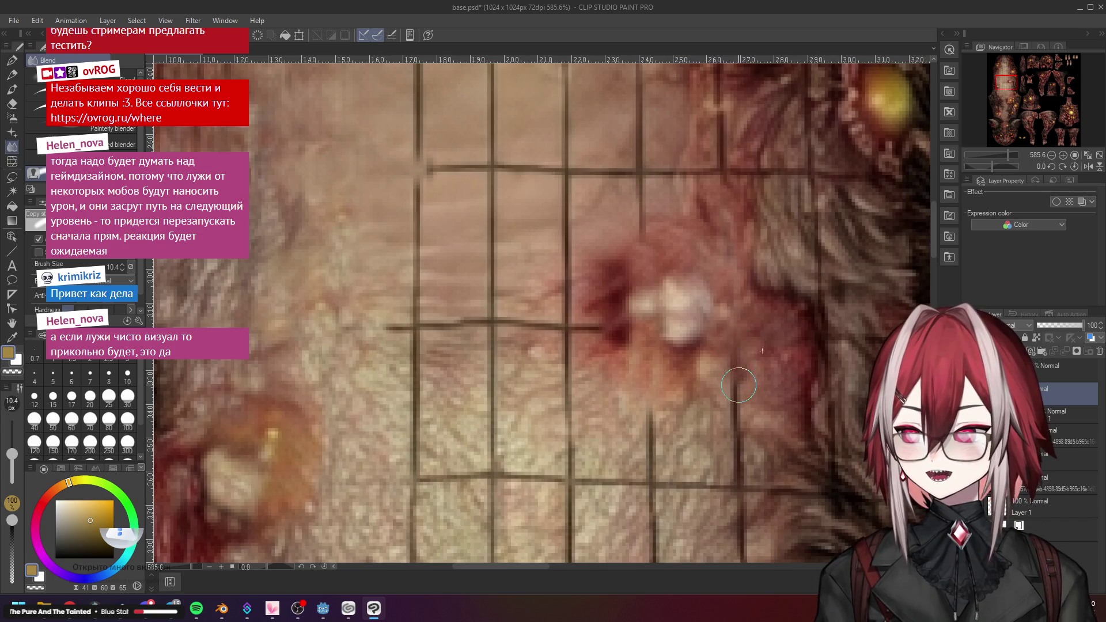
# Blend away the end of a horizontal grid line below the sore
pyautogui.scroll(-3, 709, 346)
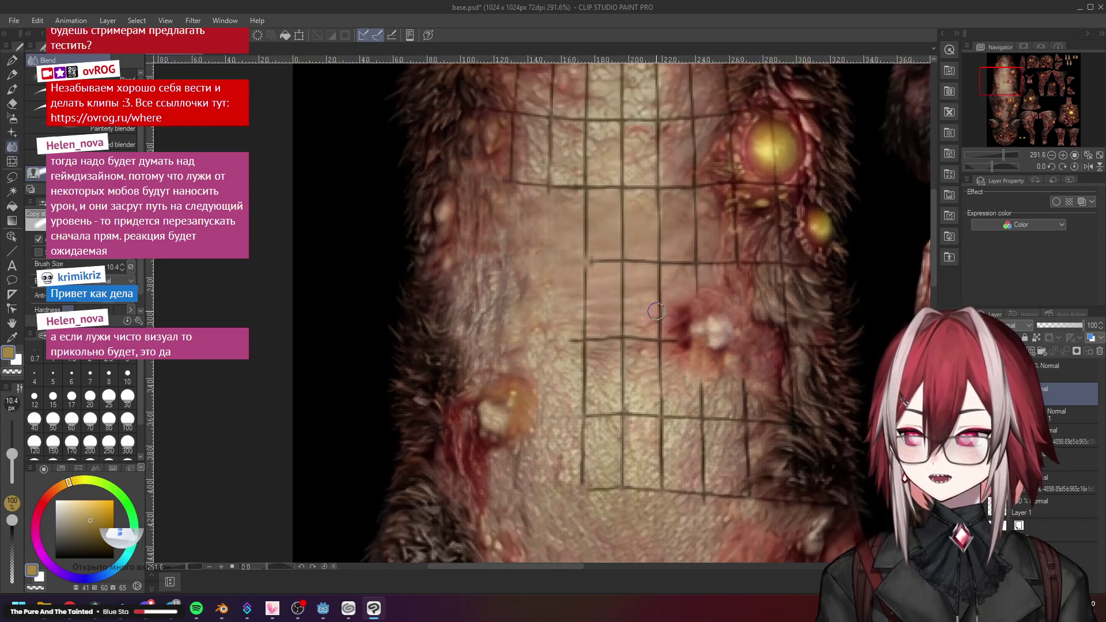
pyautogui.scroll(2, 676, 328)
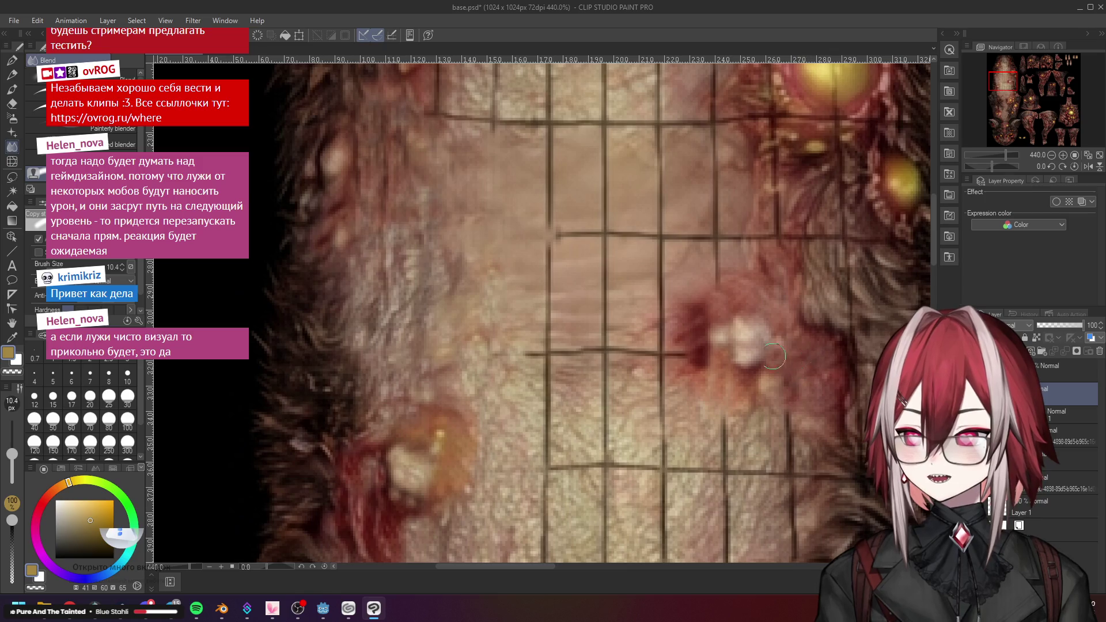
pyautogui.scroll(1, 703, 329)
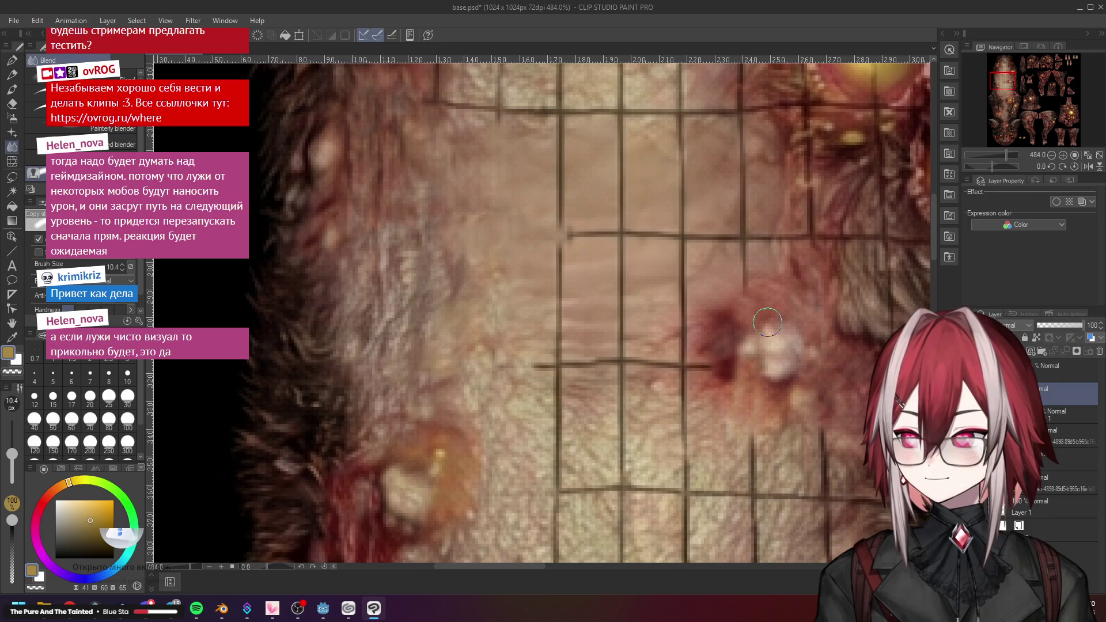
pyautogui.moveTo(708, 364)
pyautogui.mouseDown()
pyautogui.moveTo(657, 365)
pyautogui.moveTo(685, 413)
pyautogui.moveTo(681, 455)
pyautogui.mouseUp()
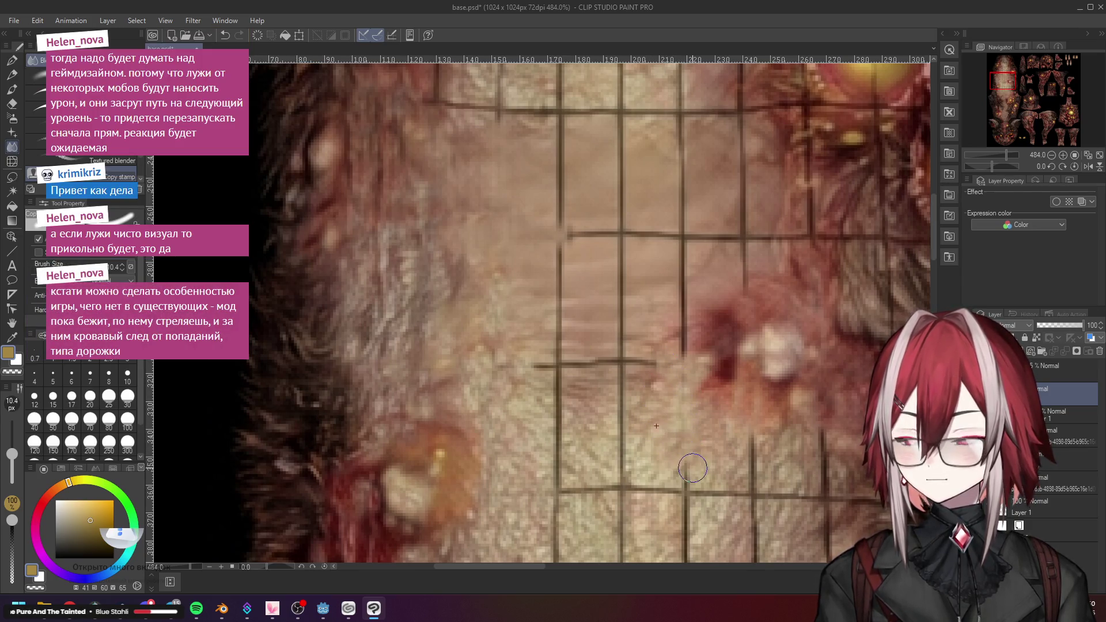
pyautogui.scroll(-1, 698, 434)
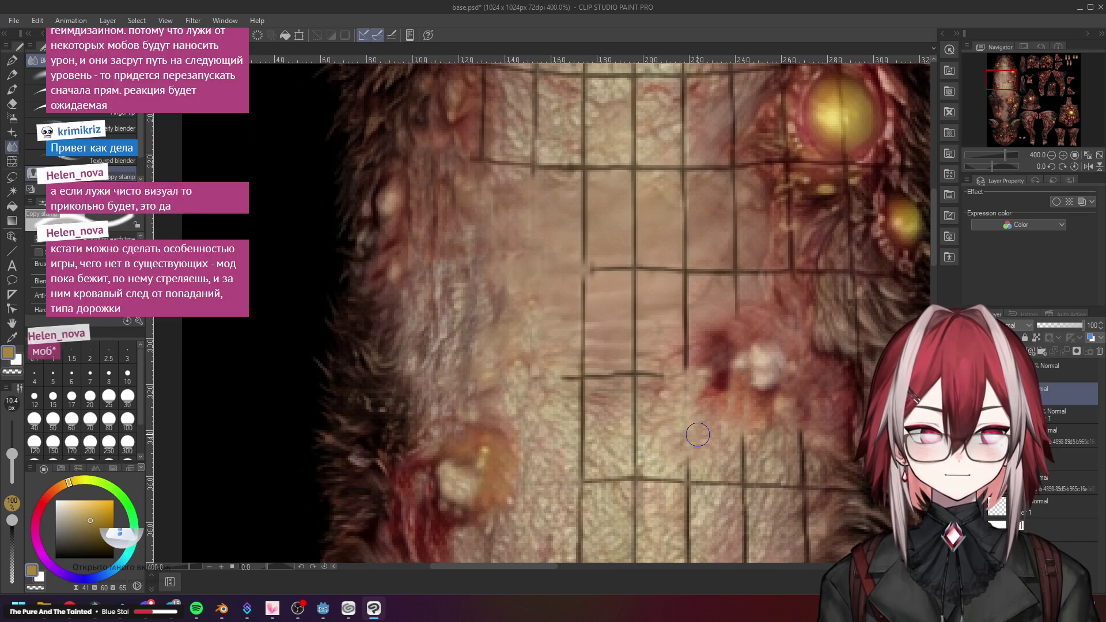
pyautogui.scroll(-1, 698, 434)
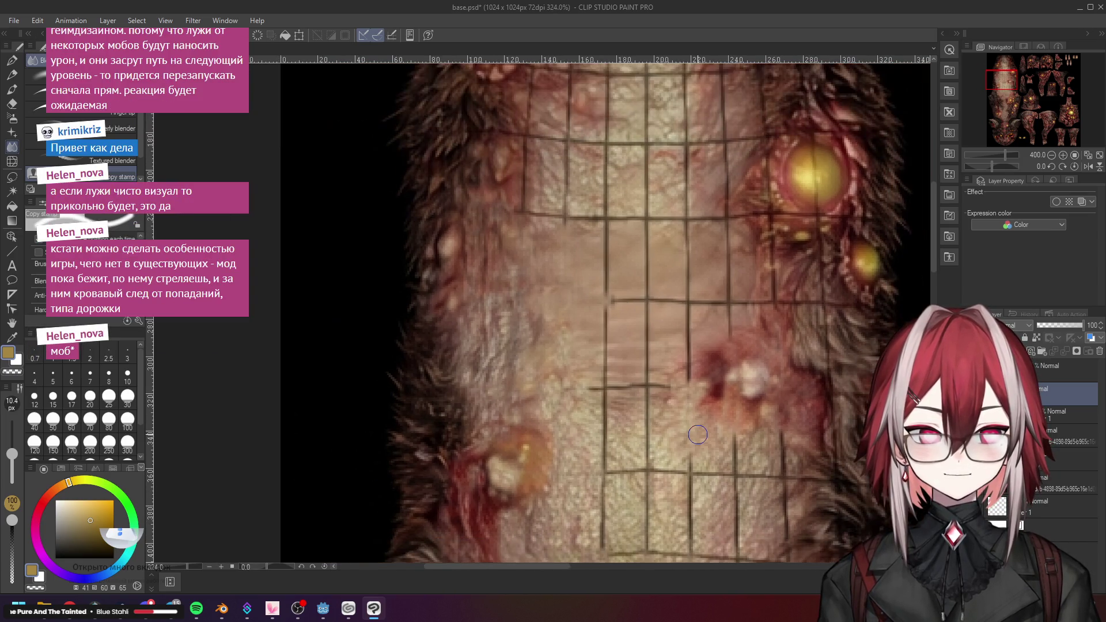
# Switch from Clip Studio Paint to the Godot editor showing the bug.tres walk frames
pyautogui.scroll(-2, 694, 436)
pyautogui.scroll(3, 697, 461)
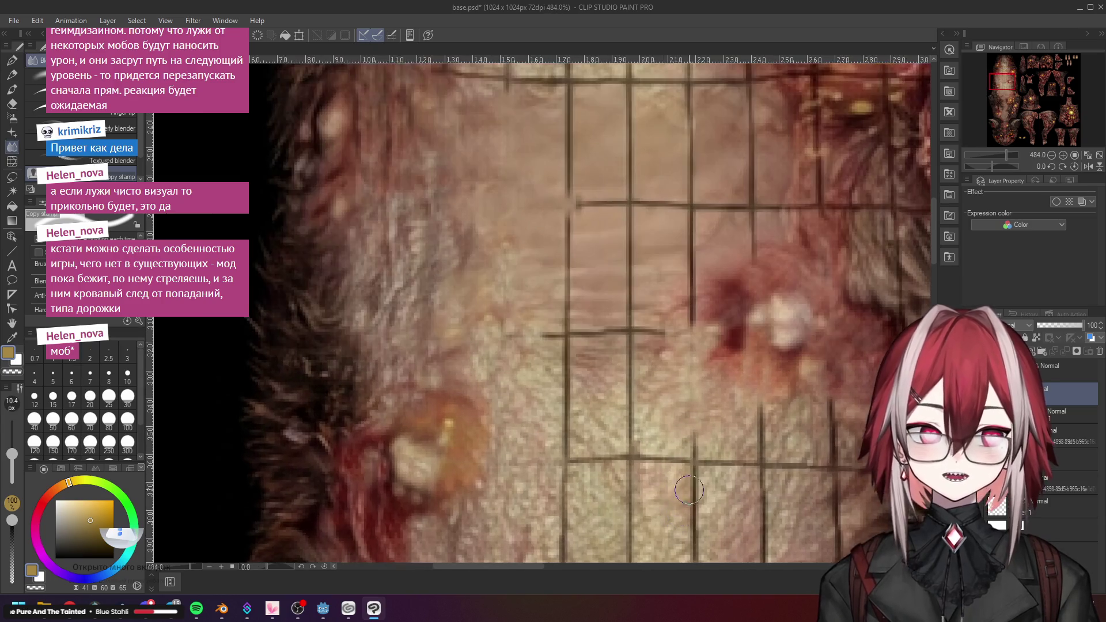
pyautogui.scroll(-3, 703, 507)
pyautogui.scroll(2, 712, 556)
pyautogui.scroll(2, 712, 556)
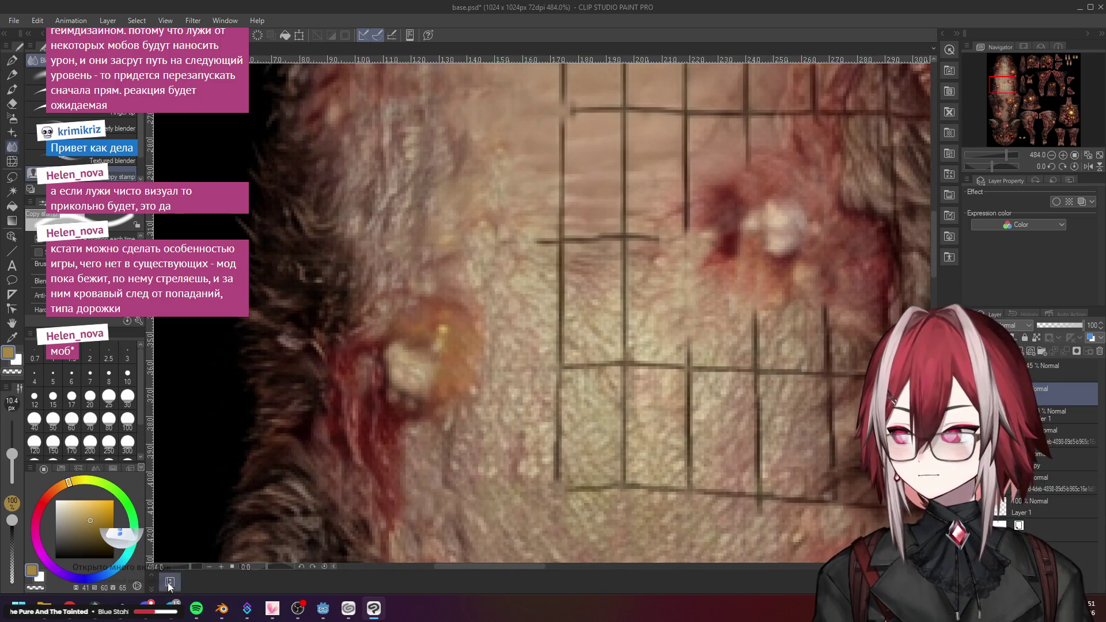
pyautogui.click(323, 609)
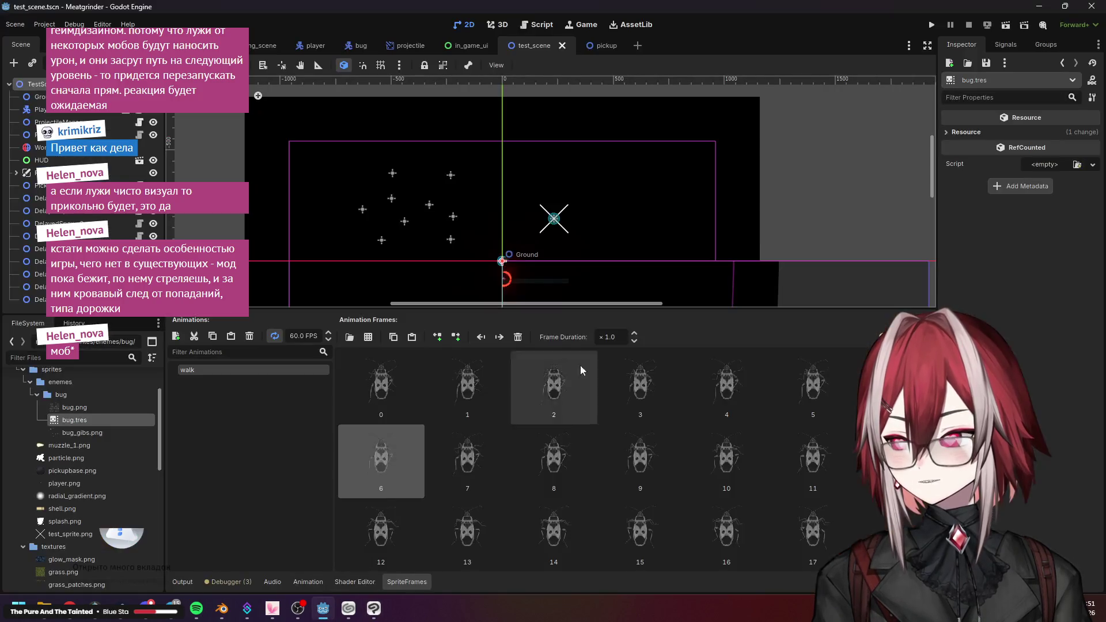
# Run the Meatgrinder project and move the player with A, W and D while bugs spawn
pyautogui.click(1007, 26)
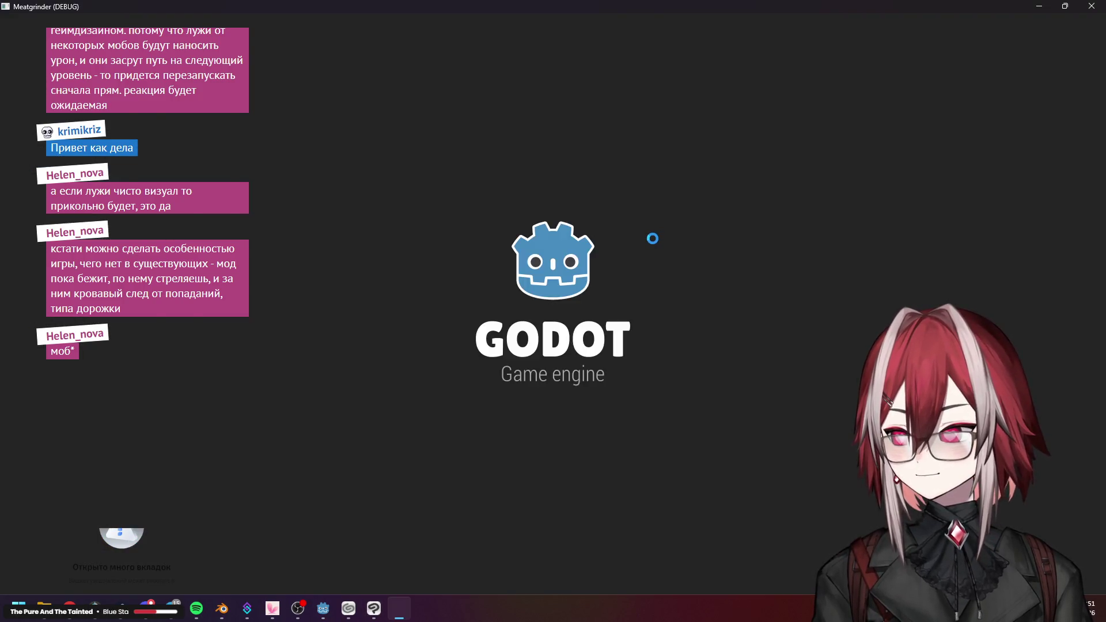
pyautogui.press('a')
pyautogui.press('w')
pyautogui.press('d')
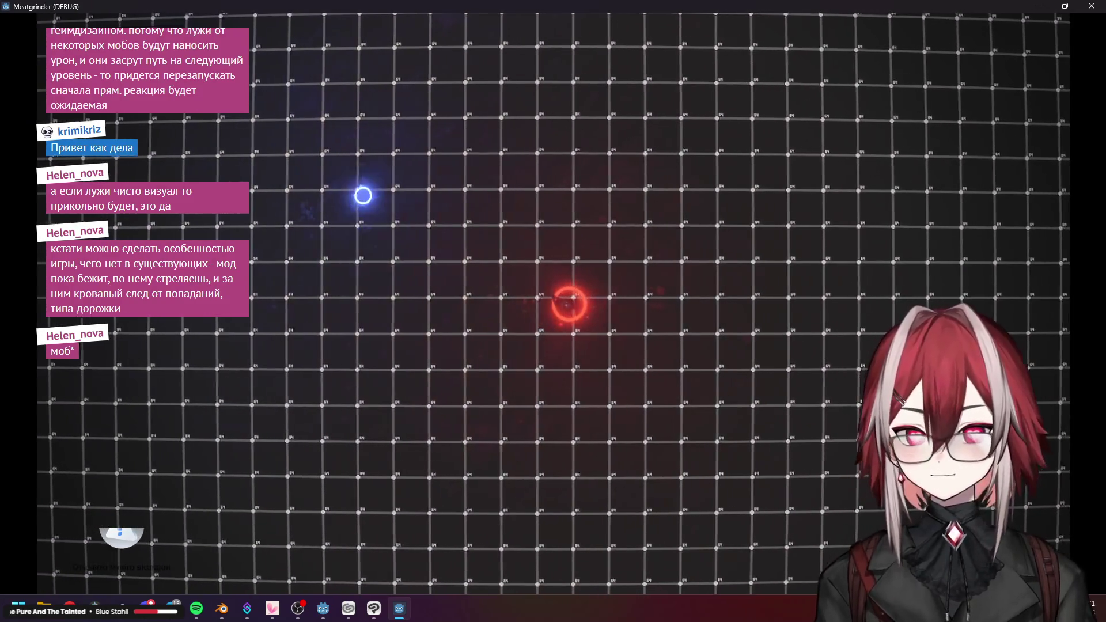
pyautogui.press('d')
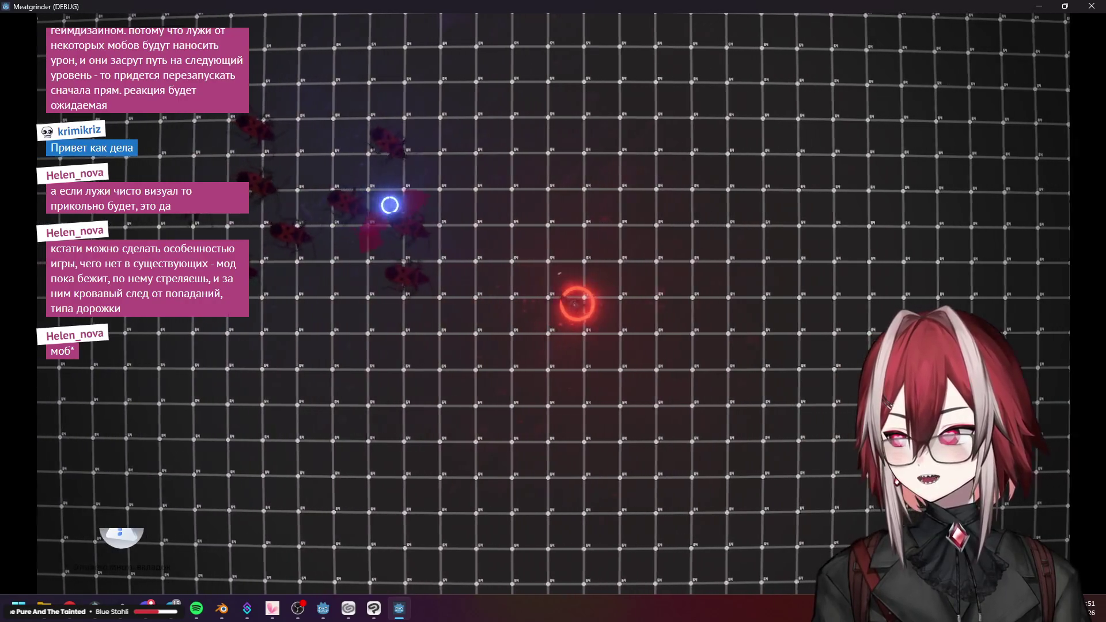
pyautogui.press('d')
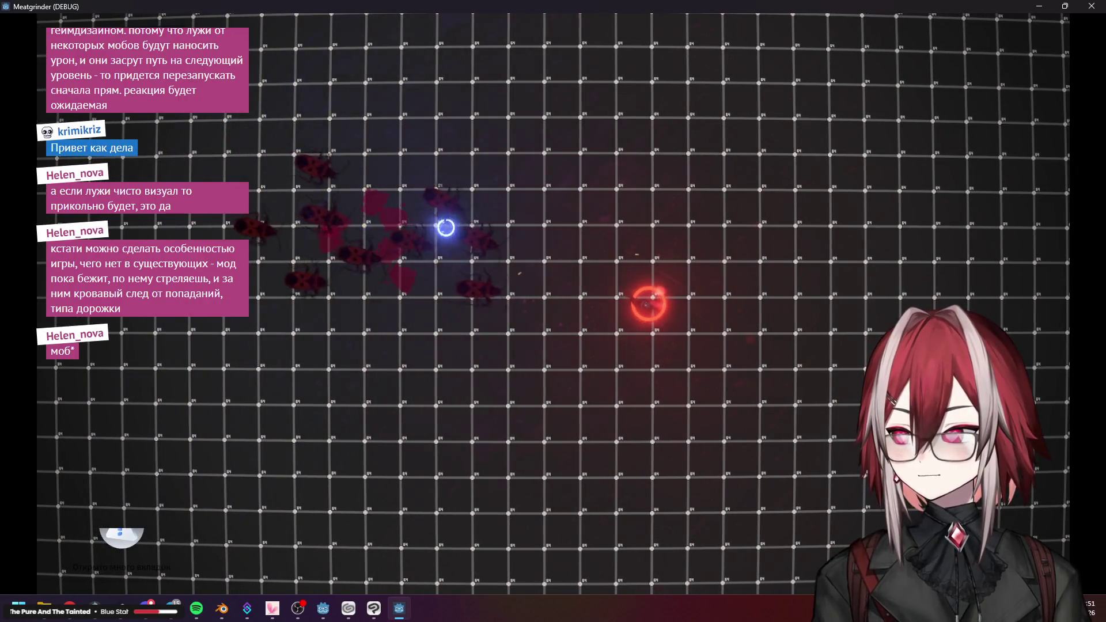
pyautogui.press('d')
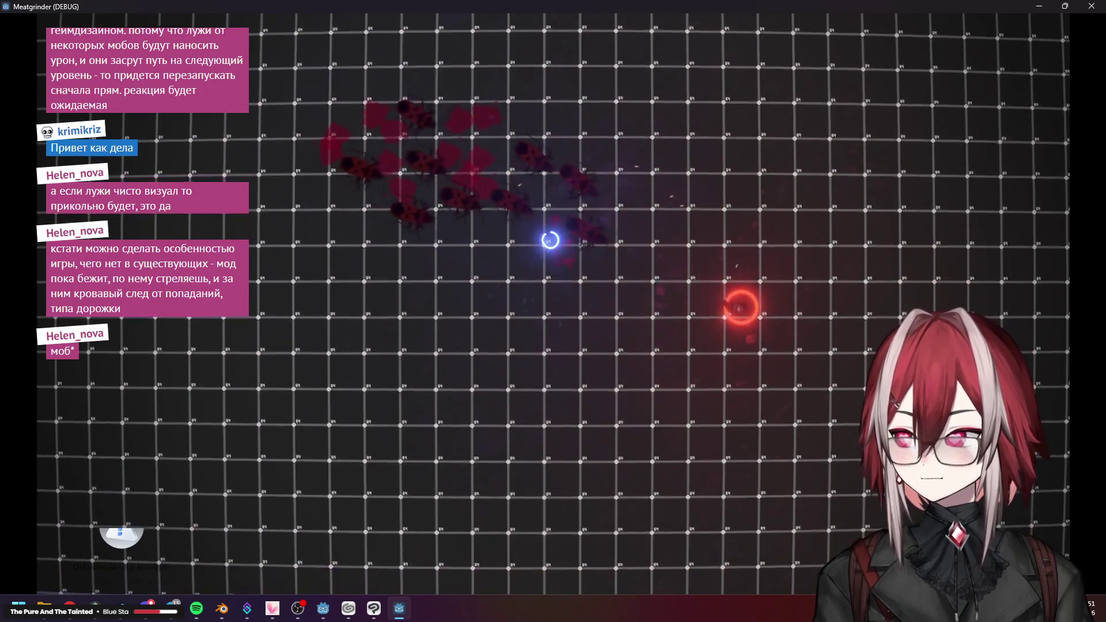
# Steer the player through the blood-splattered level, stop the game, and return to Clip Studio Paint
pyautogui.press('s')
pyautogui.press('a')
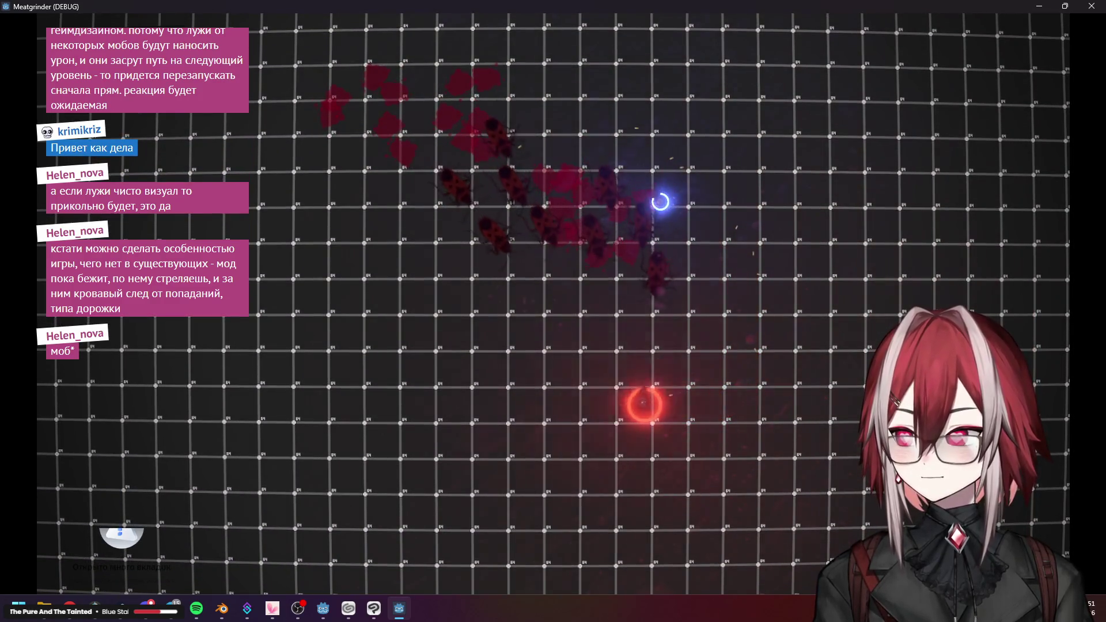
pyautogui.press('a')
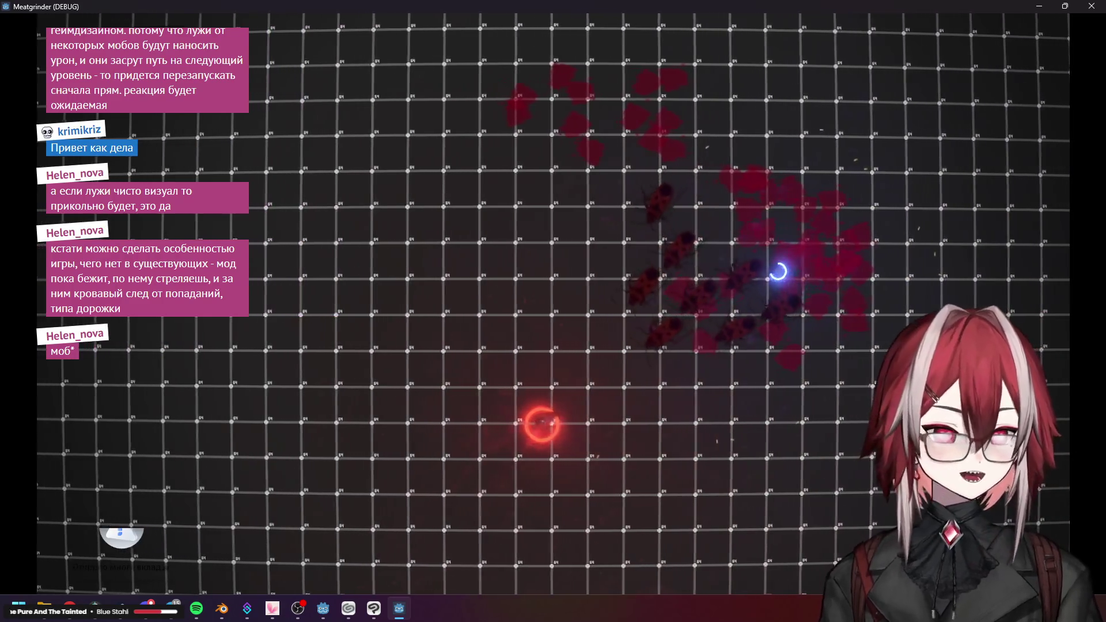
pyautogui.press('a')
pyautogui.press('w')
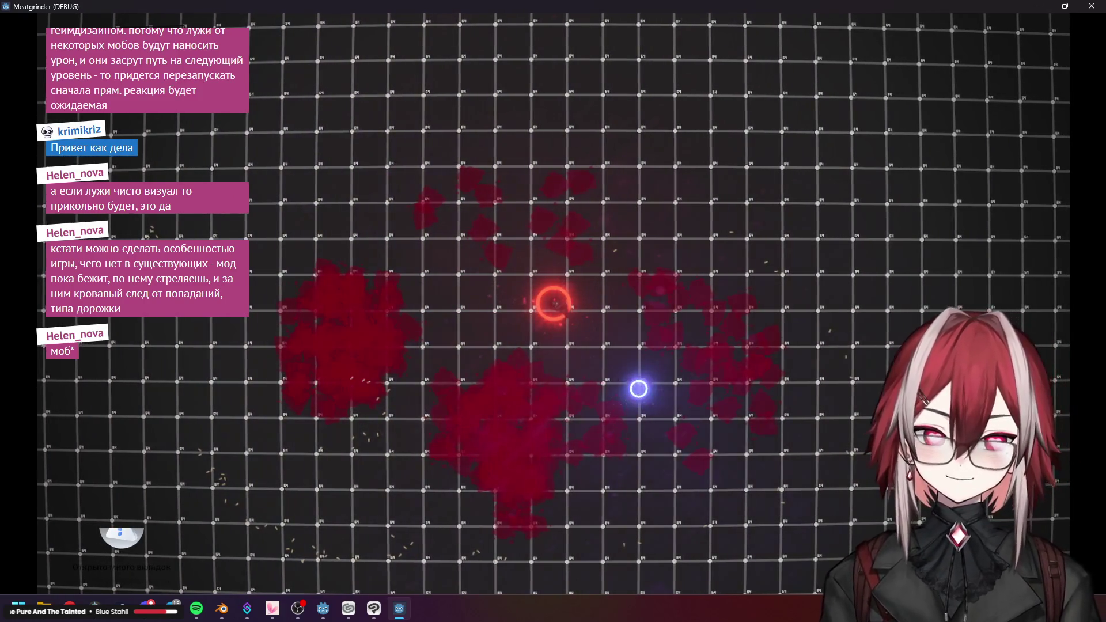
pyautogui.press('s')
pyautogui.press('d')
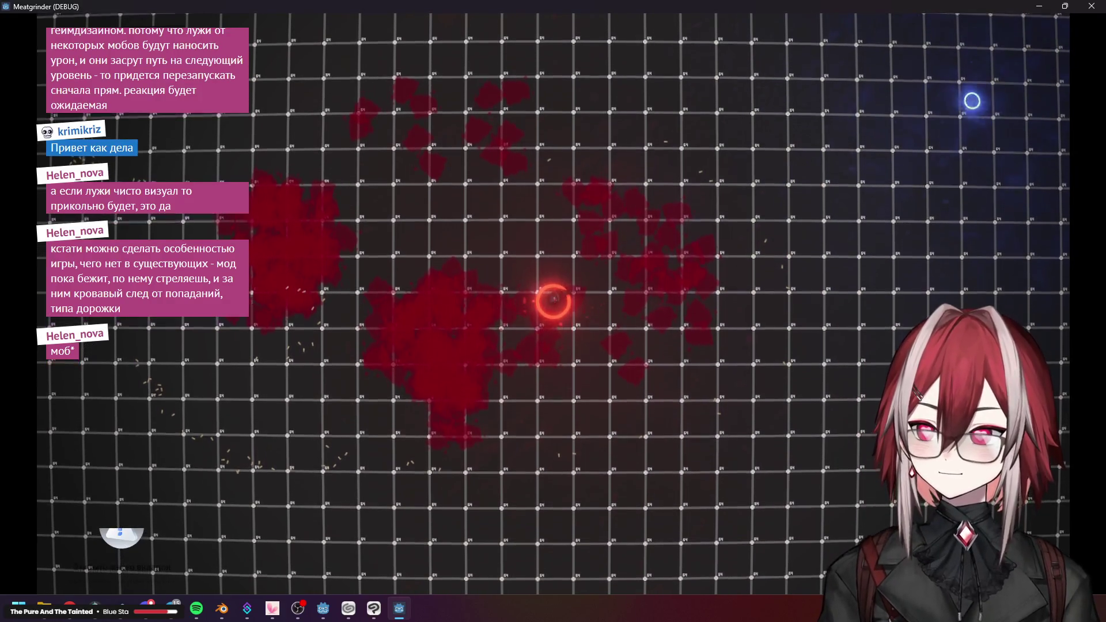
pyautogui.press('Escape')
pyautogui.click(373, 609)
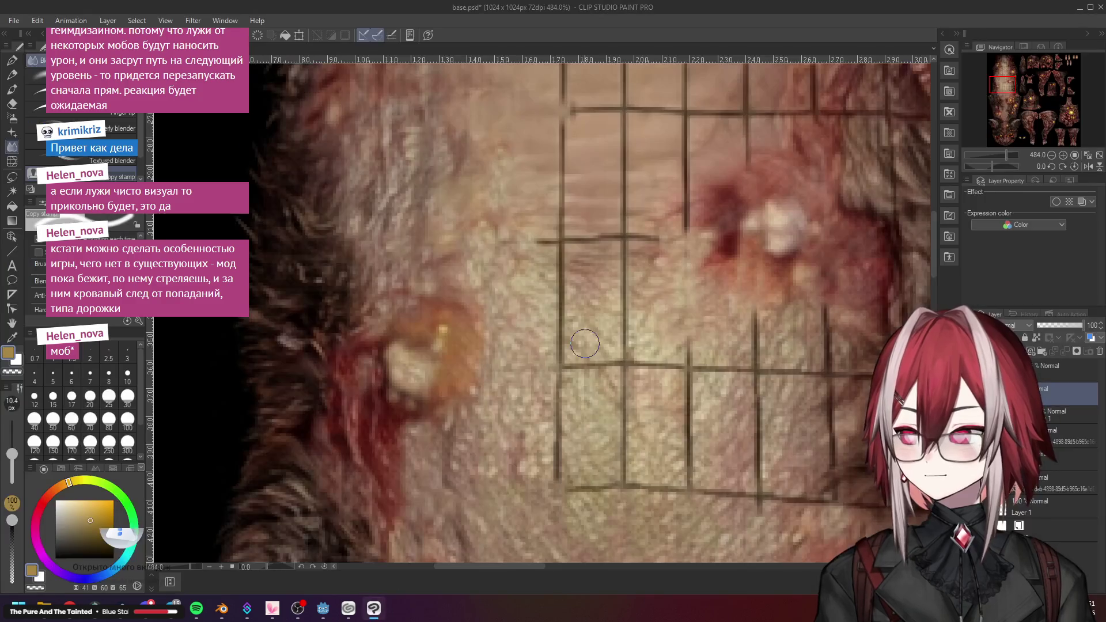
# Leave the bug texture, bring Godot forward and relaunch Meatgrinder in a debug window
pyautogui.scroll(-2, 656, 279)
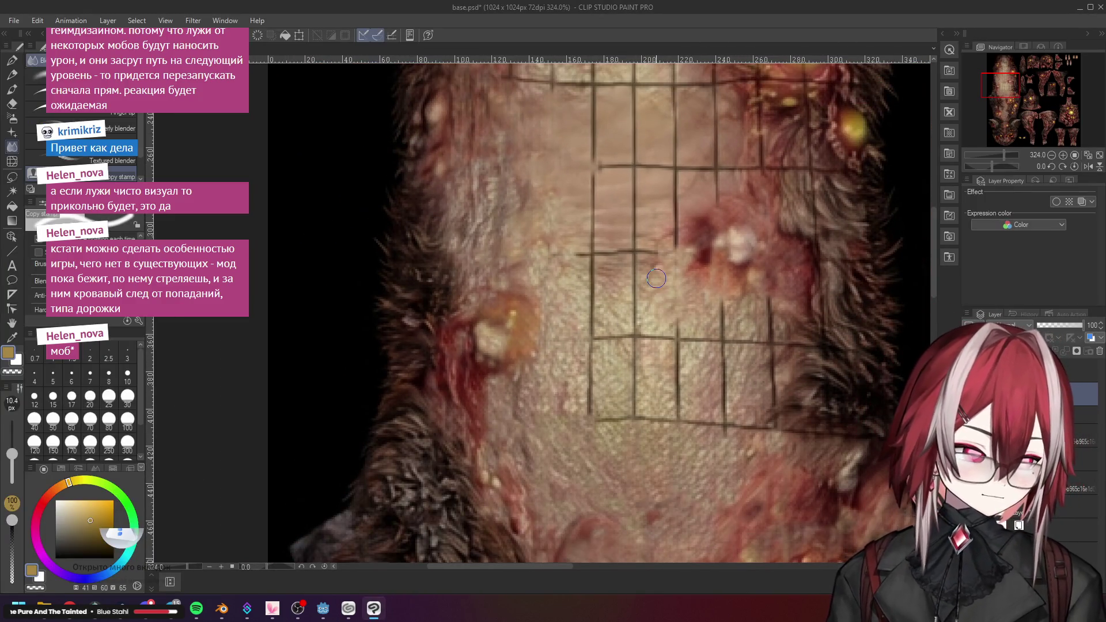
pyautogui.scroll(3, 656, 279)
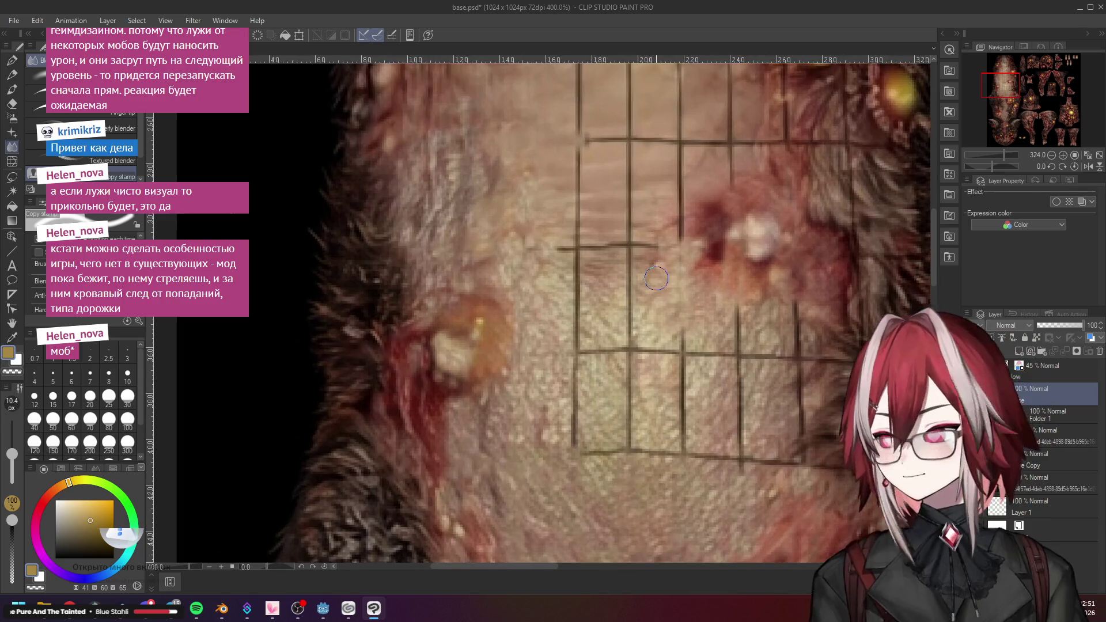
pyautogui.scroll(2, 622, 157)
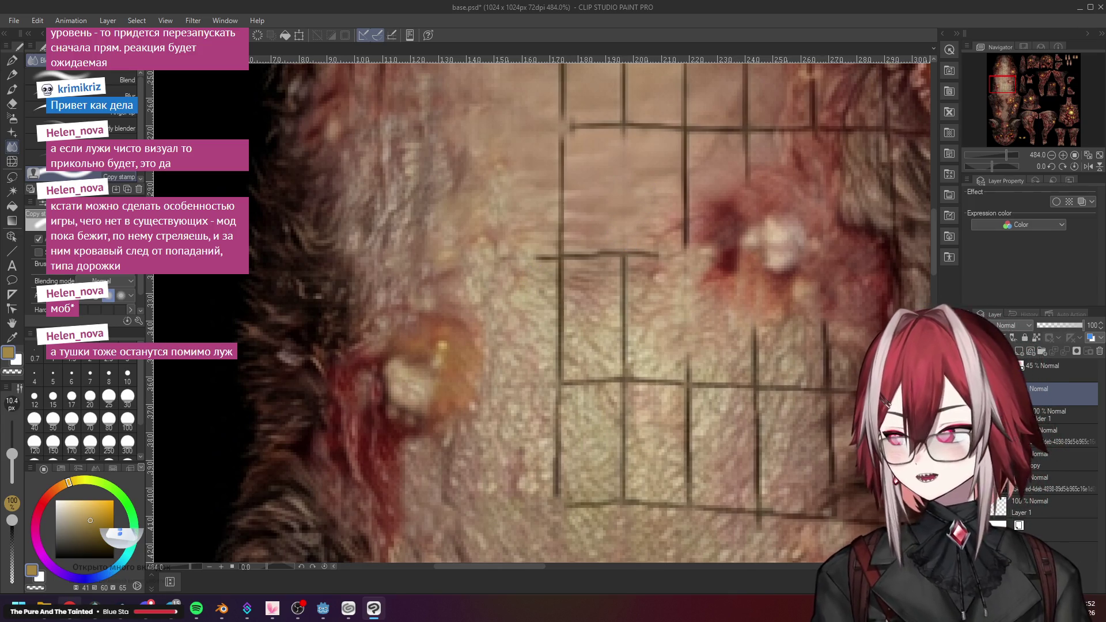
pyautogui.hotkey('alt', 'Tab')
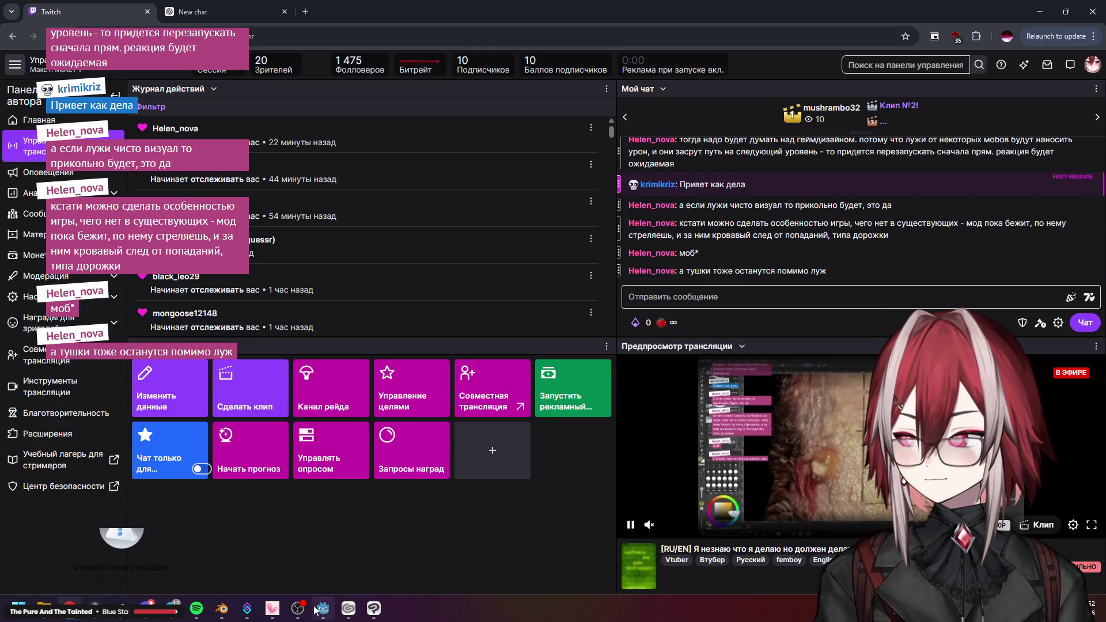
pyautogui.click(321, 611)
pyautogui.click(994, 25)
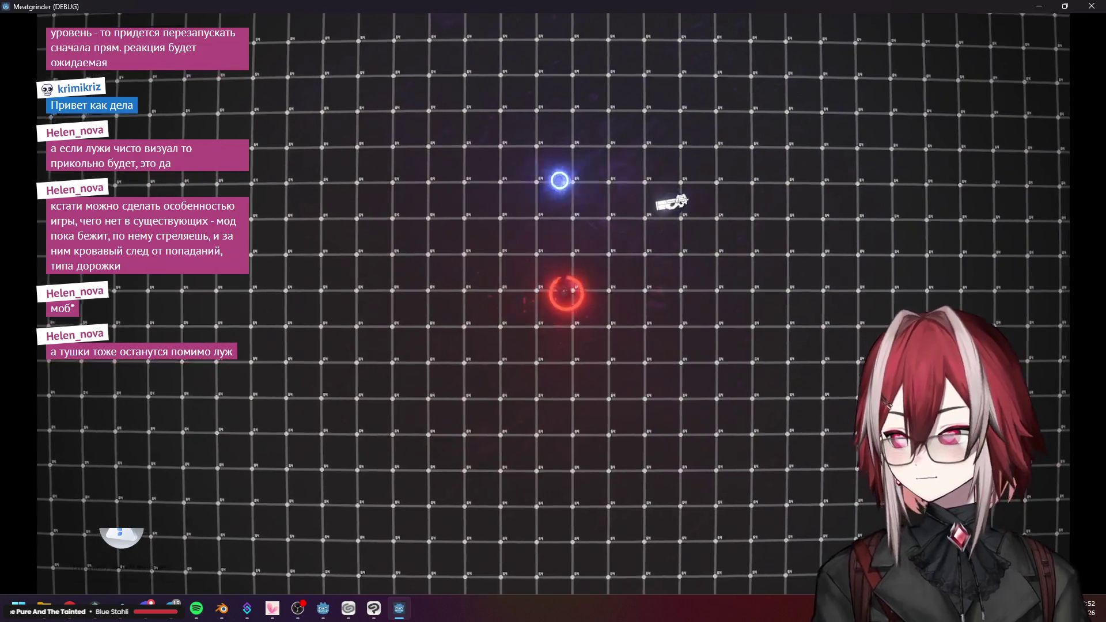
# Move left, shoot the incoming bug swarm, then close the game window
pyautogui.press('a')
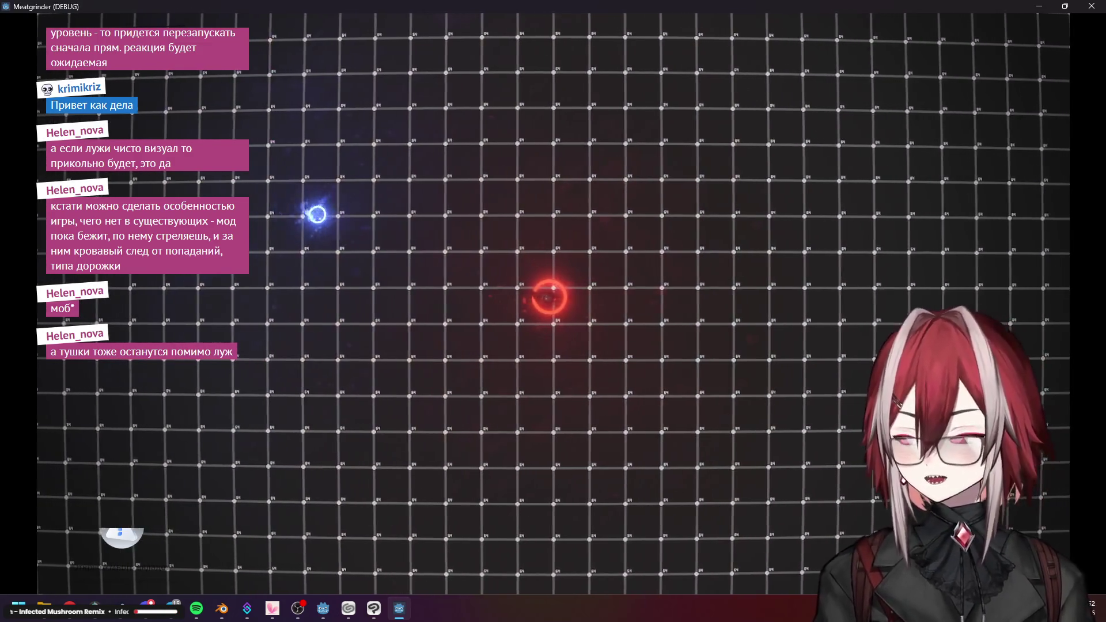
pyautogui.moveTo(397, 229)
pyautogui.mouseDown()
pyautogui.moveTo(371, 215)
pyautogui.moveTo(418, 284)
pyautogui.moveTo(408, 284)
pyautogui.moveTo(1040, 21)
pyautogui.mouseUp()
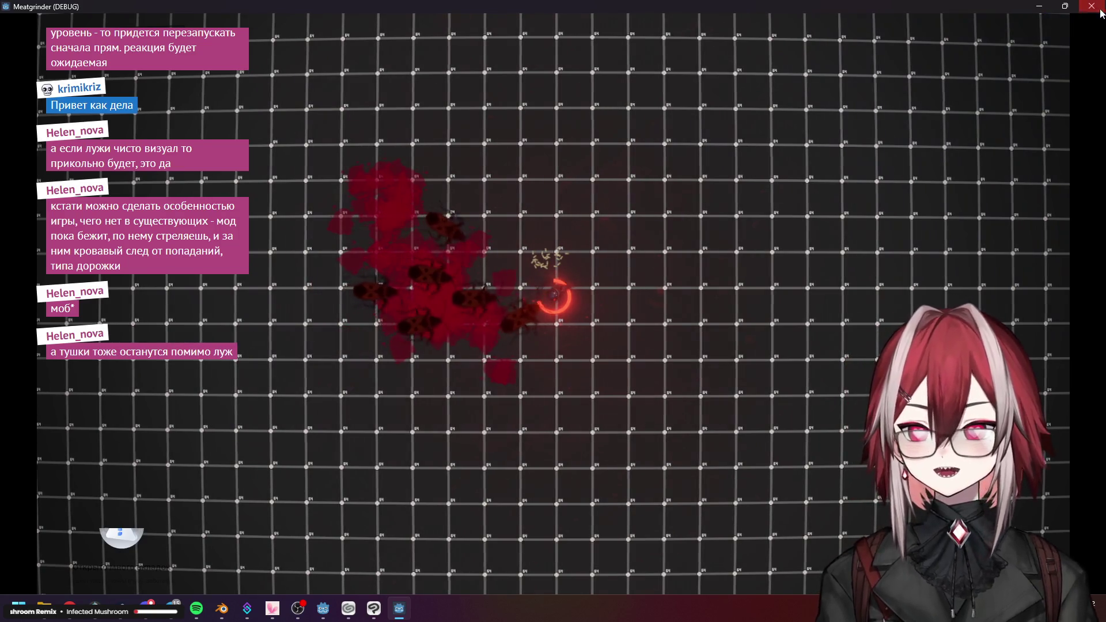
pyautogui.click(1091, 6)
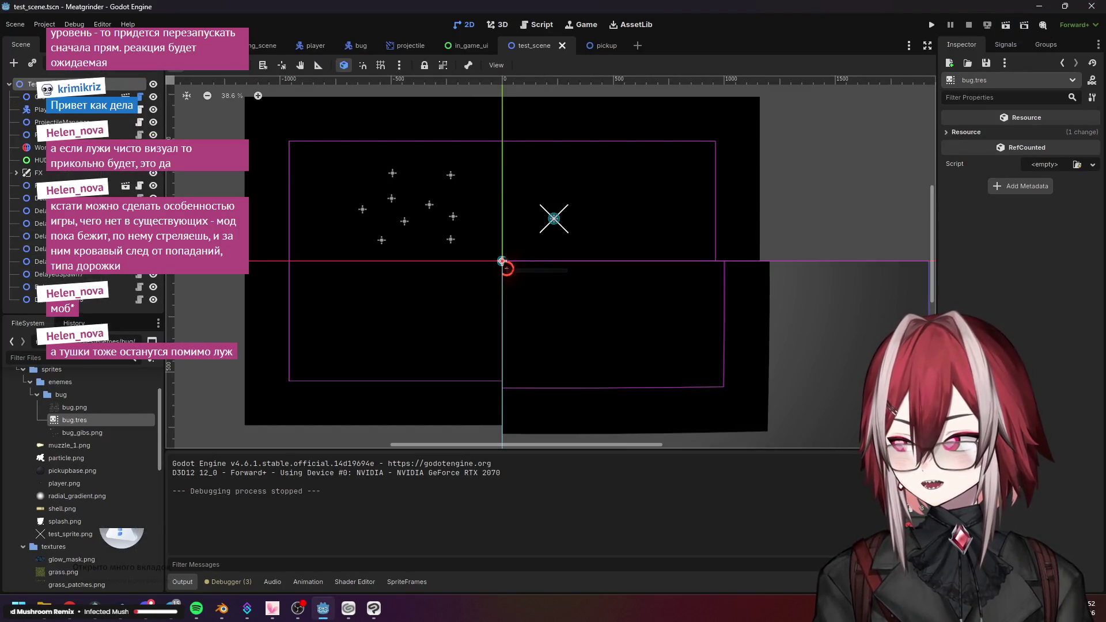
# Set pistol_bullet.tres Damage to 5000 and save, launching a fresh game run
pyautogui.scroll(10, 78, 438)
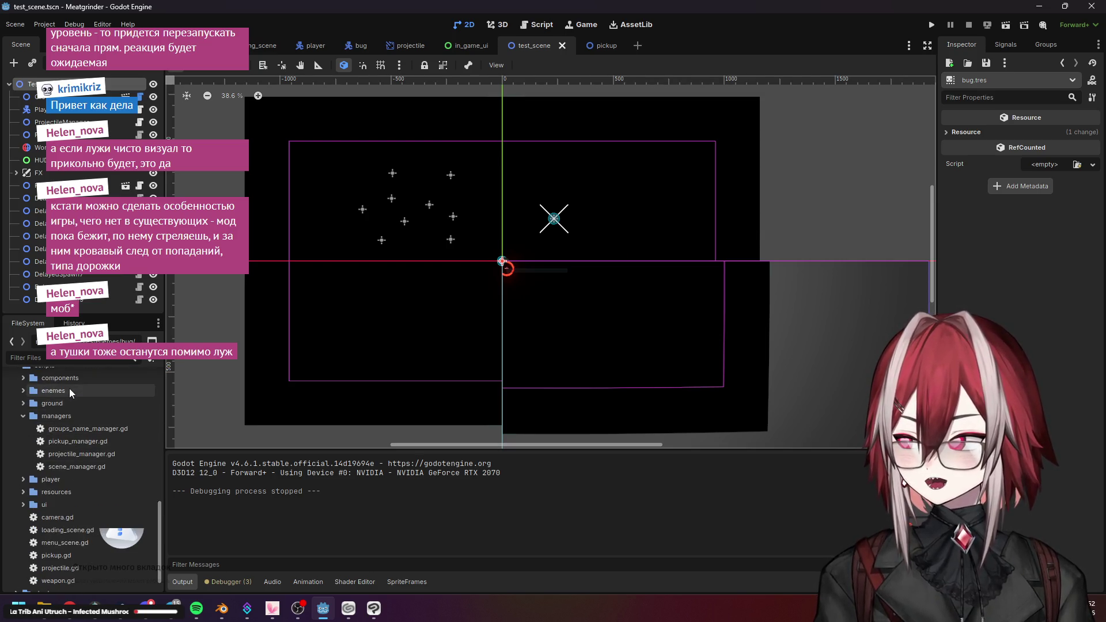
pyautogui.scroll(-2, 71, 476)
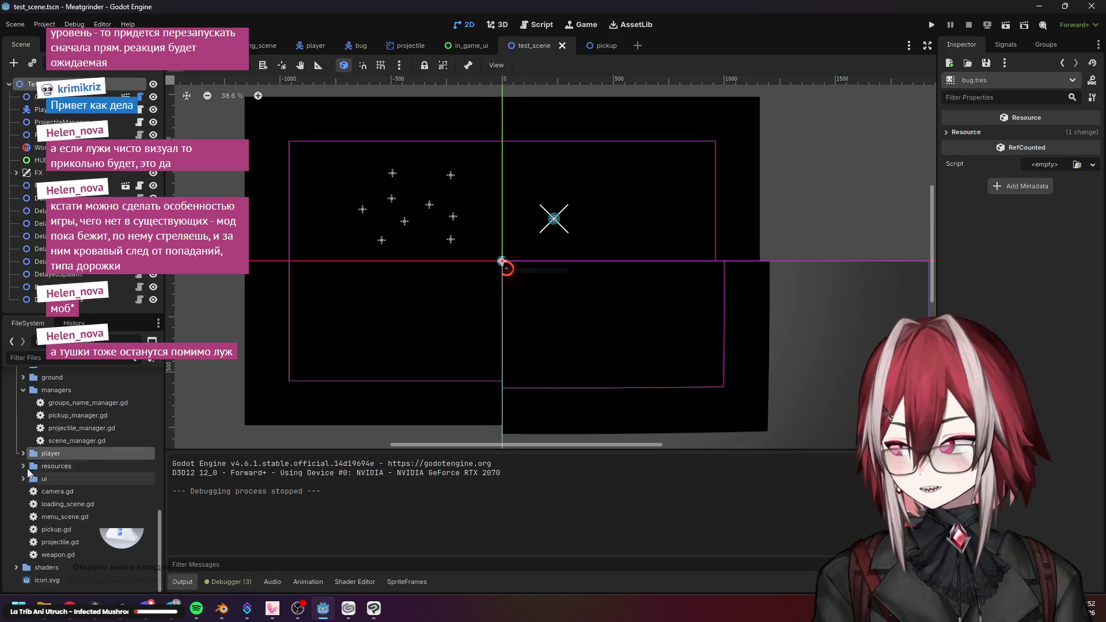
pyautogui.scroll(2, 24, 429)
pyautogui.scroll(5, 26, 438)
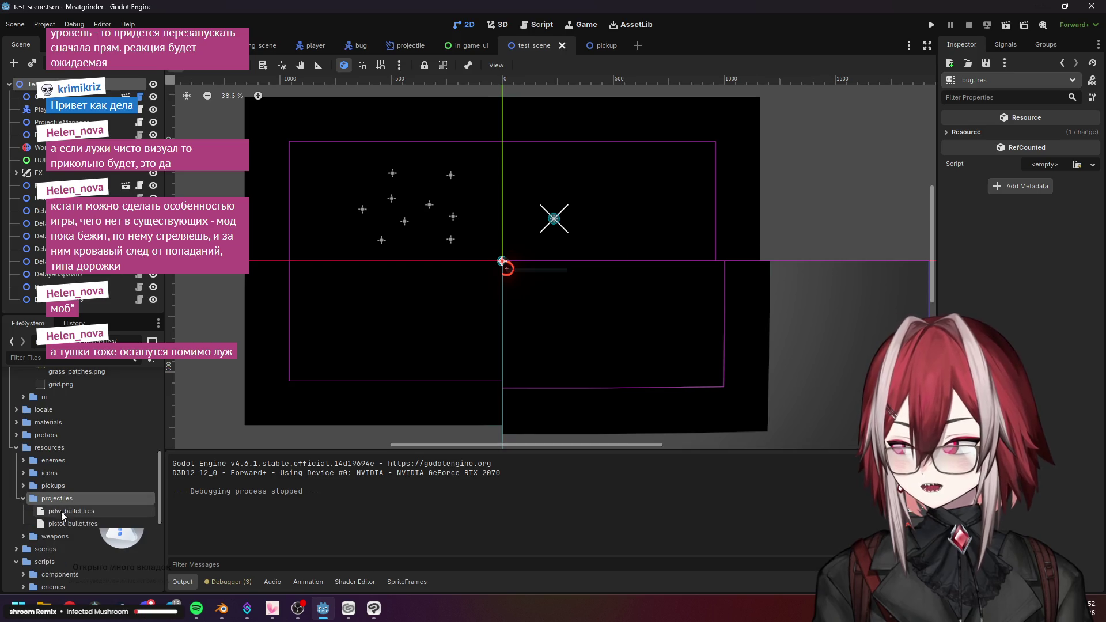
pyautogui.click(73, 521)
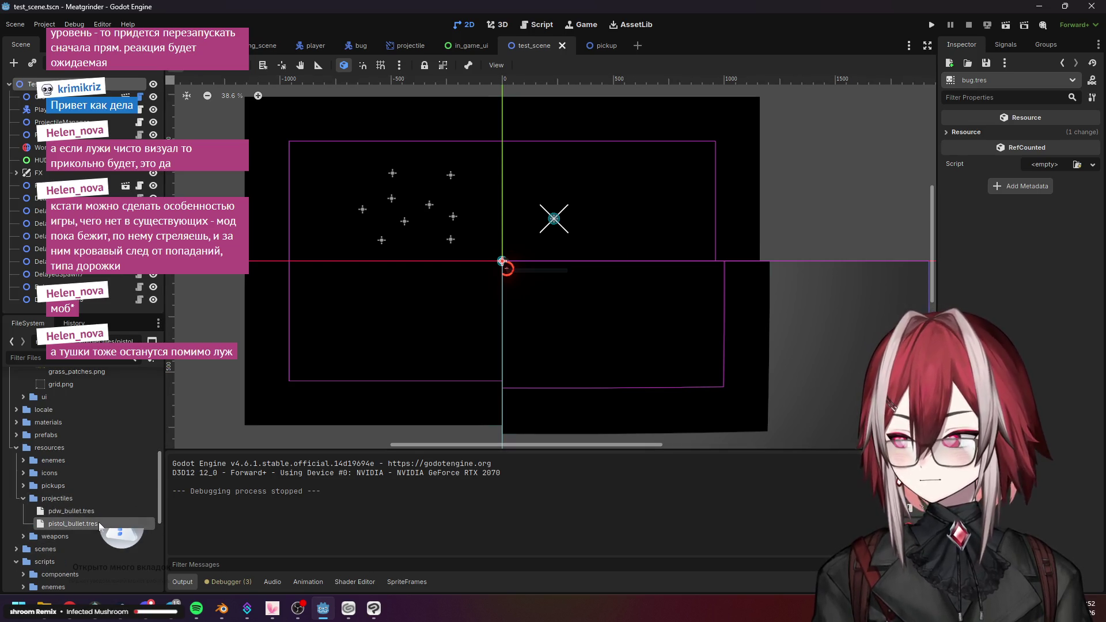
pyautogui.click(1058, 149)
pyautogui.write('5000')
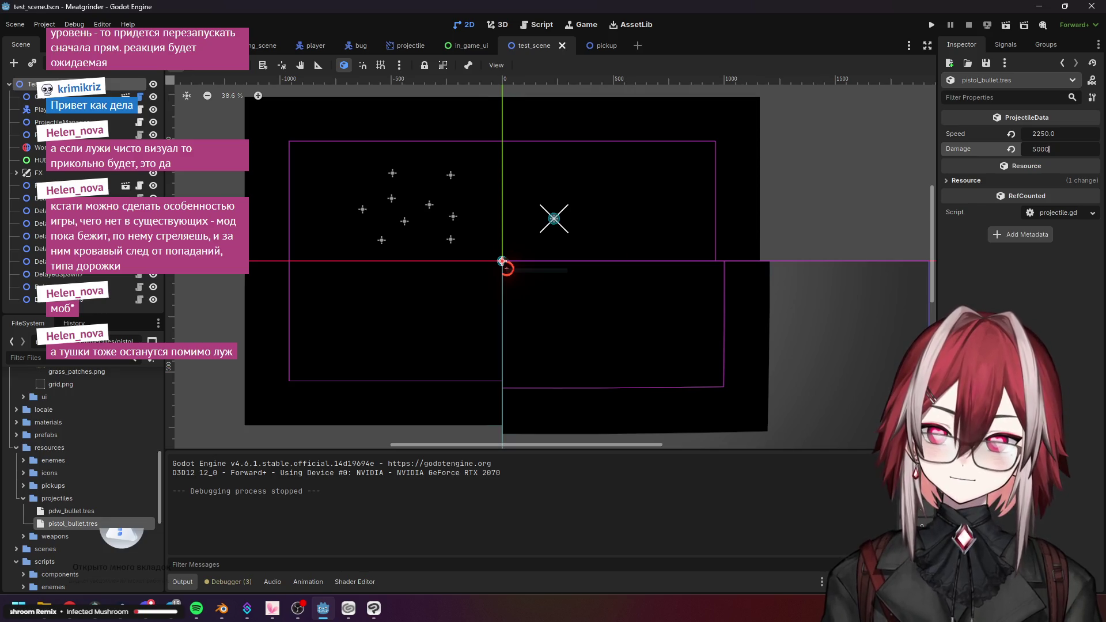
pyautogui.press('Return')
pyautogui.hotkey('ctrl', 's')
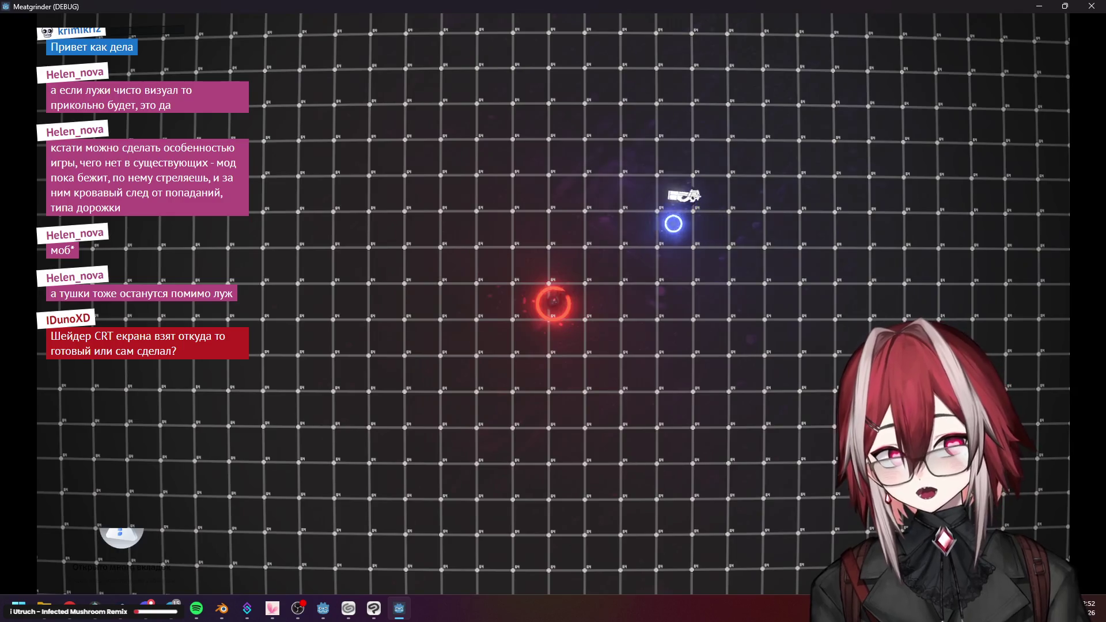
# Steer the player around the grid with WASD toward the bugs, then close the game
pyautogui.press('a')
pyautogui.press('s')
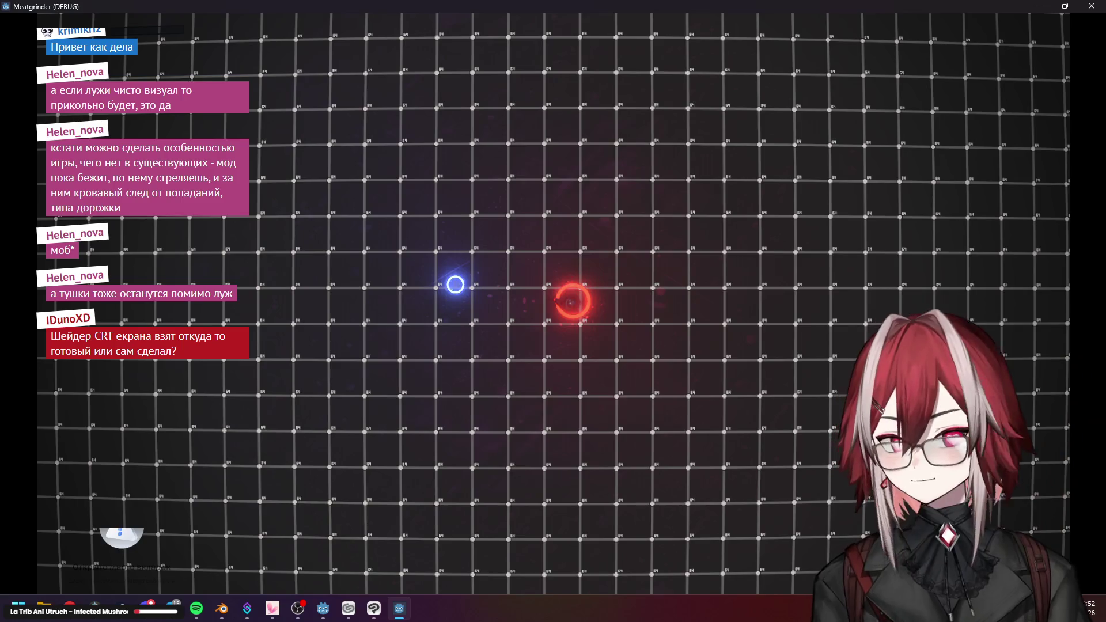
pyautogui.press('w')
pyautogui.press('a')
pyautogui.press('w')
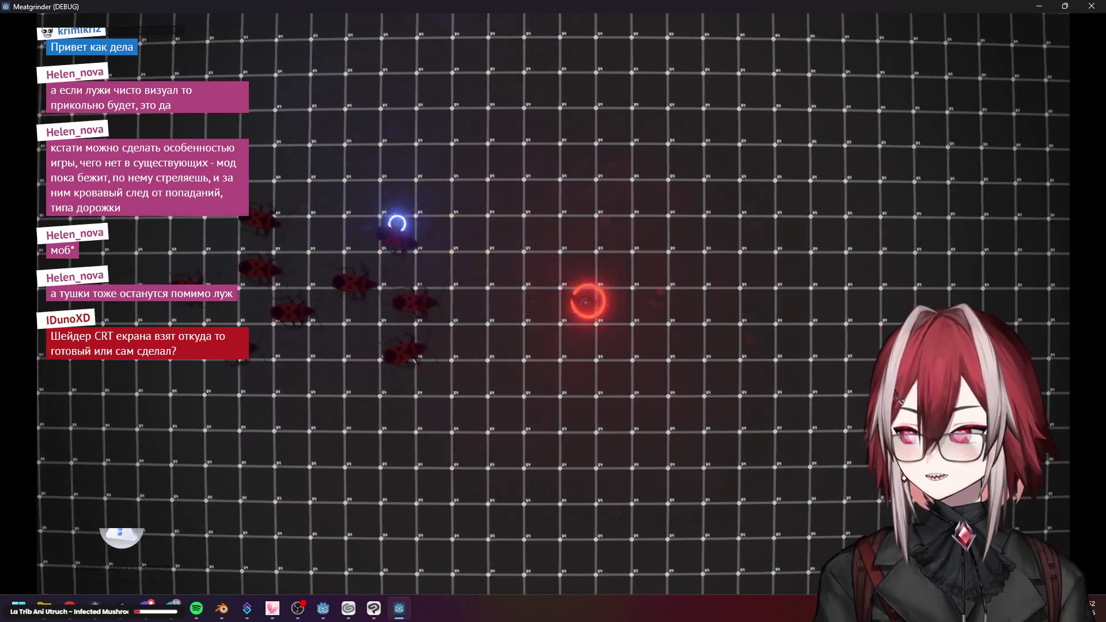
pyautogui.press('d')
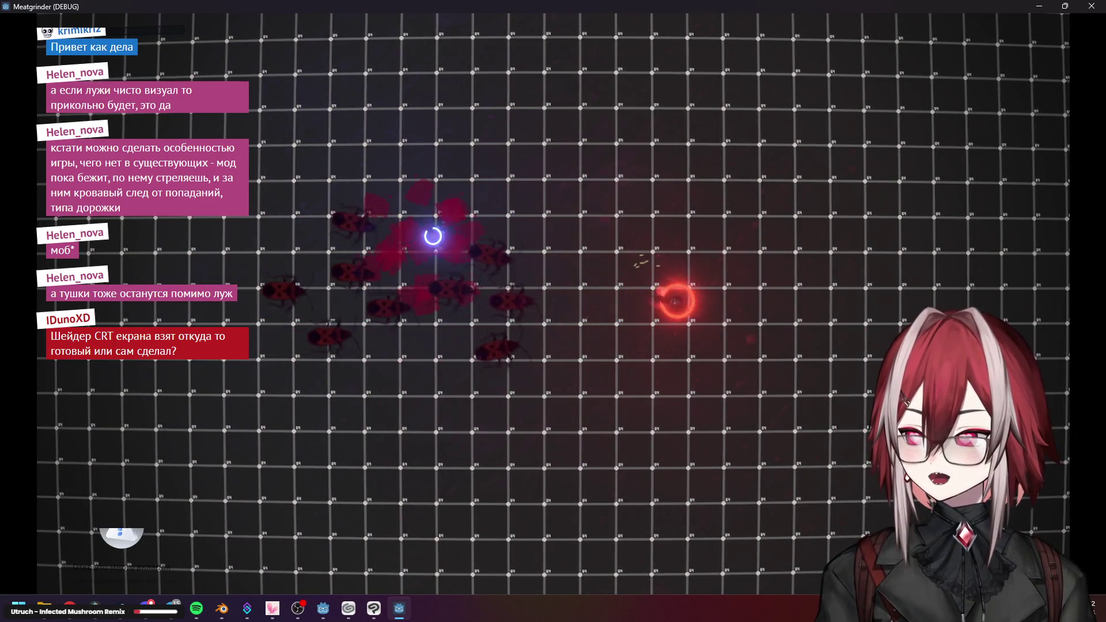
pyautogui.click(1091, 8)
# Relaunch the game with F5, strafe among the bugs toward the gun pickup, then close it
pyautogui.press('F5')
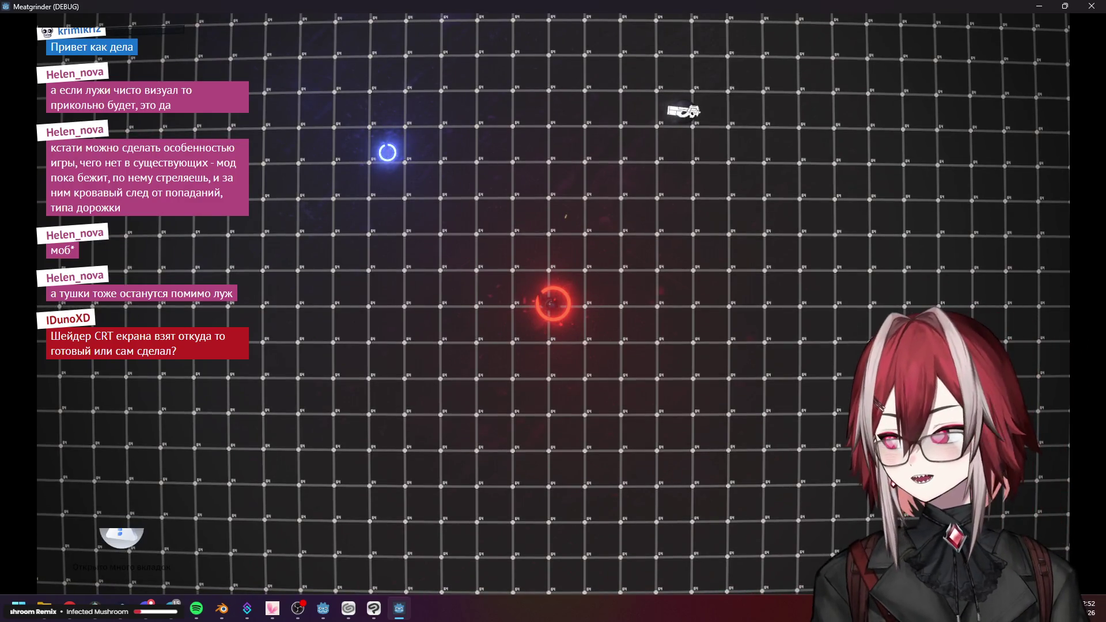
pyautogui.press('d')
pyautogui.press('s')
pyautogui.press('d')
pyautogui.press('w')
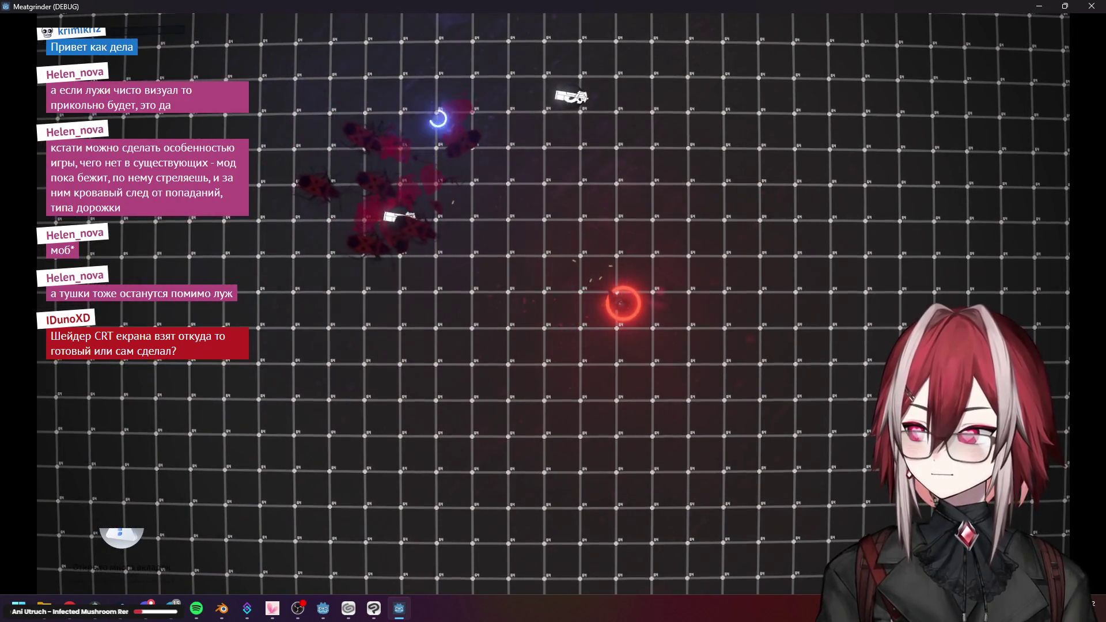
pyautogui.press('a')
pyautogui.press('s')
pyautogui.press('d')
pyautogui.press('s')
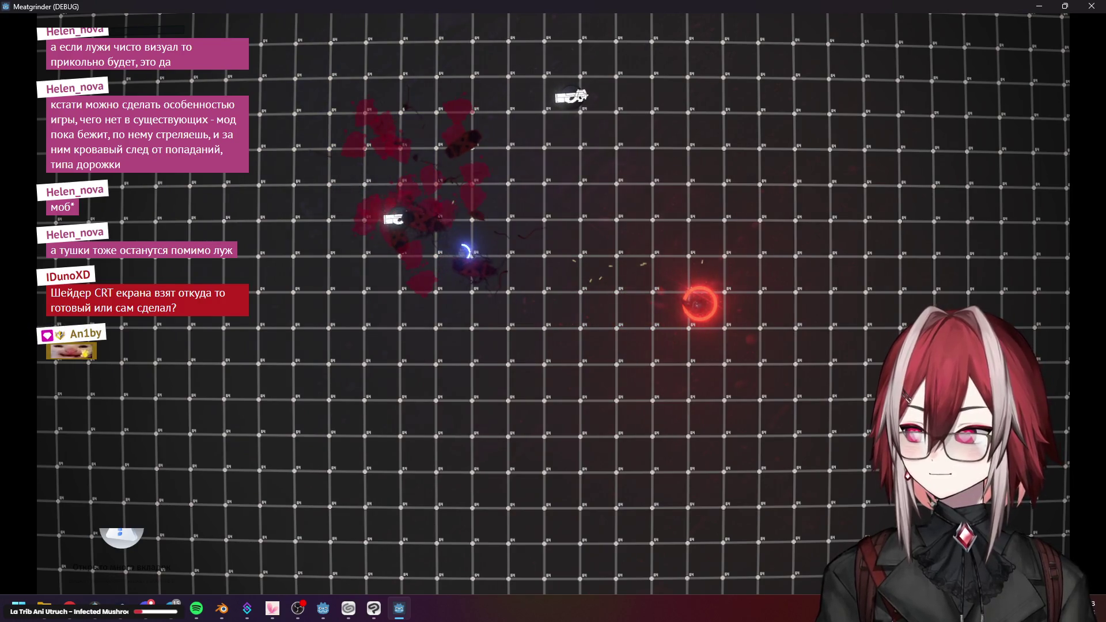
pyautogui.press('d')
pyautogui.press('w')
pyautogui.press('a')
pyautogui.press('d')
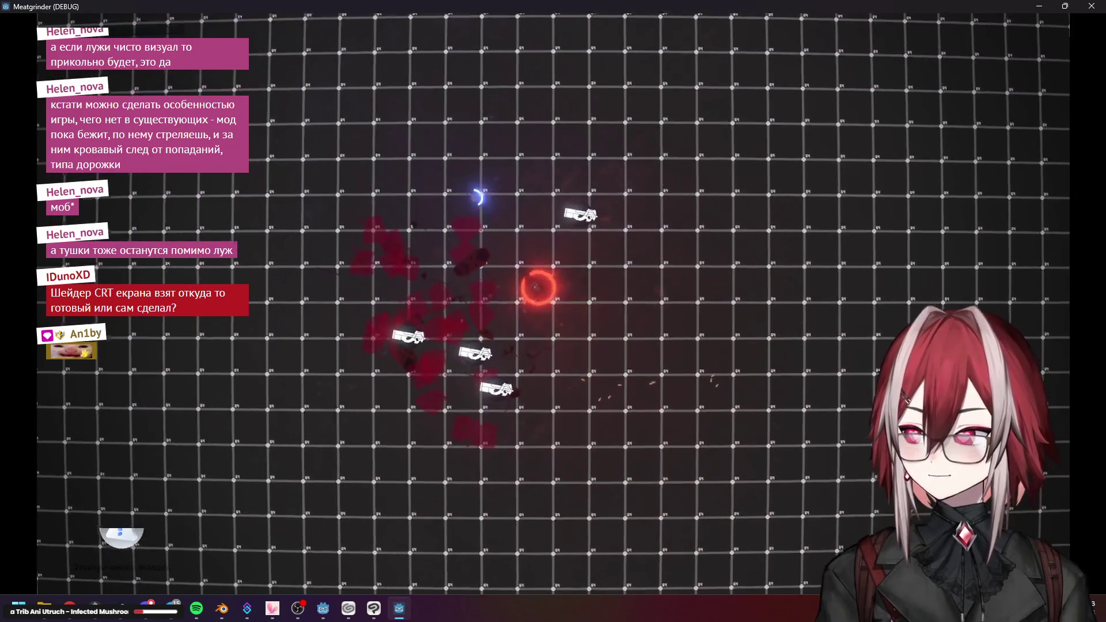
pyautogui.press('d')
pyautogui.press('w')
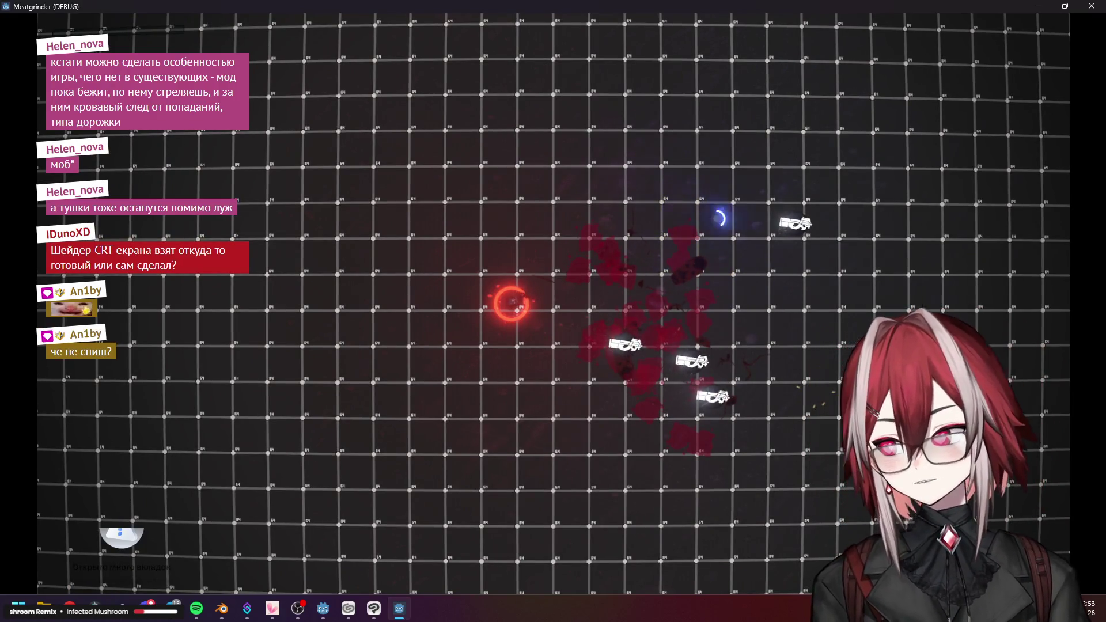
pyautogui.click(1092, 7)
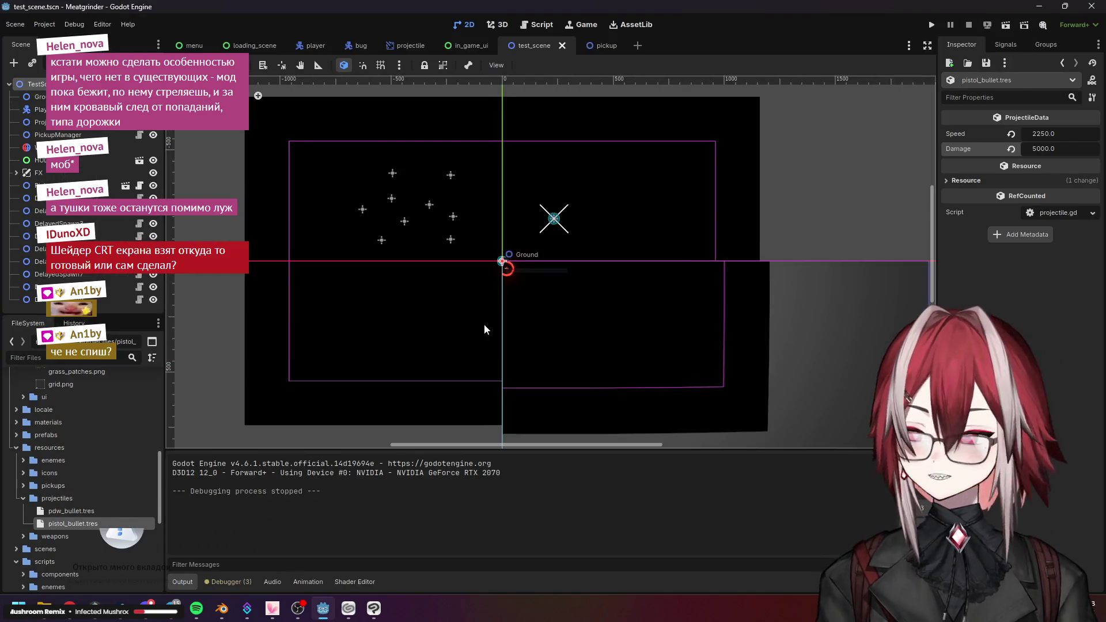
# Open shaders/crt_distortion.gdshader in an enlarged Shader Editor and scroll through its code
pyautogui.scroll(-5, 116, 472)
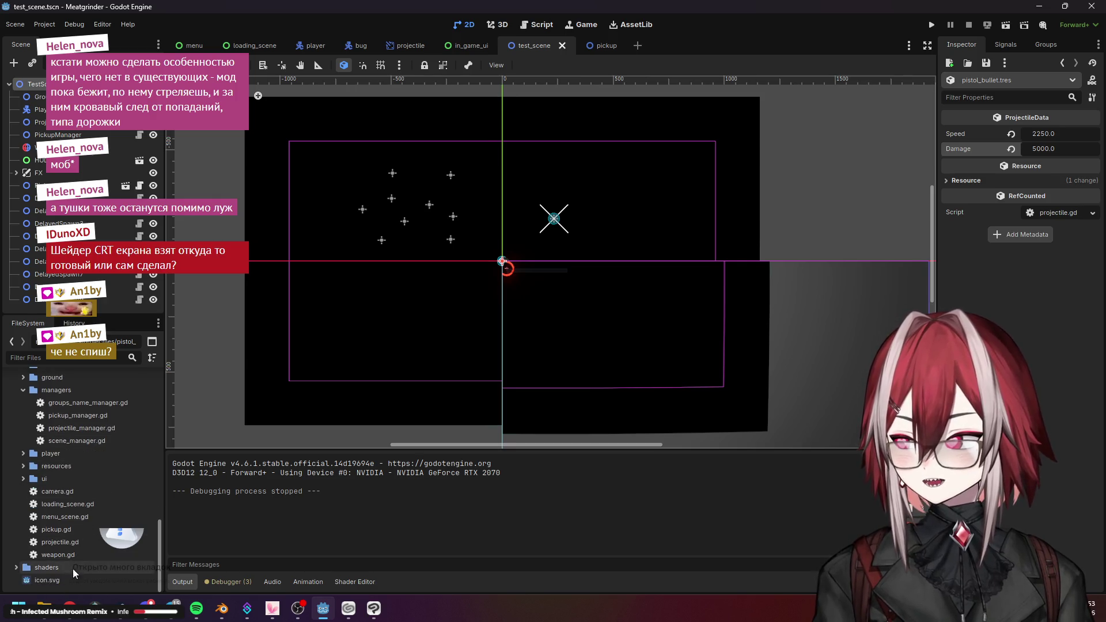
pyautogui.click(19, 570)
pyautogui.click(87, 567)
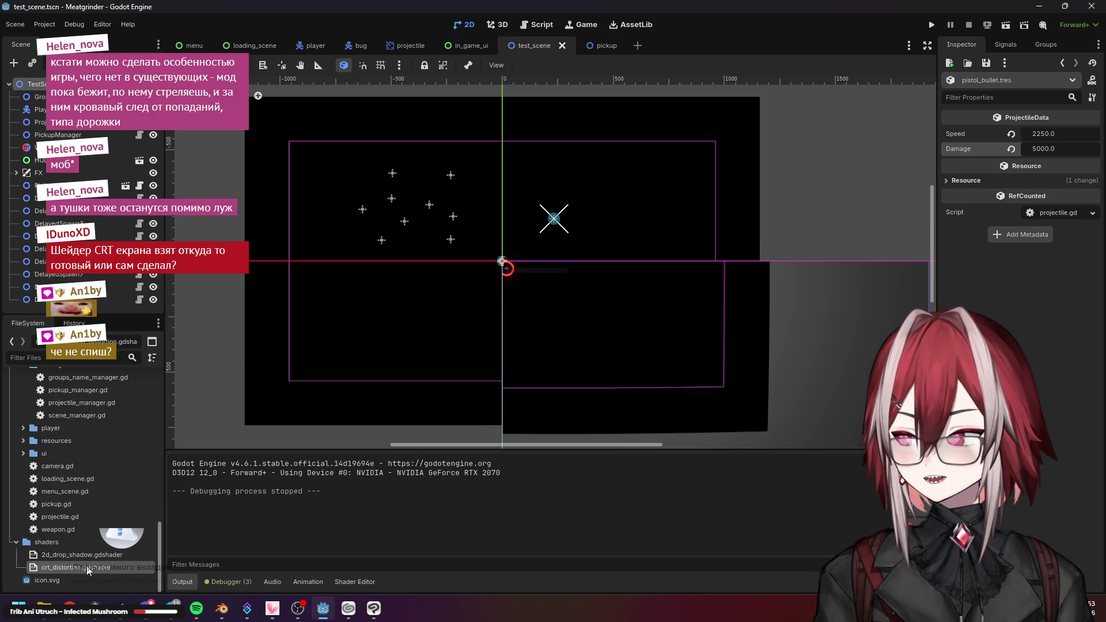
pyautogui.doubleClick(87, 568)
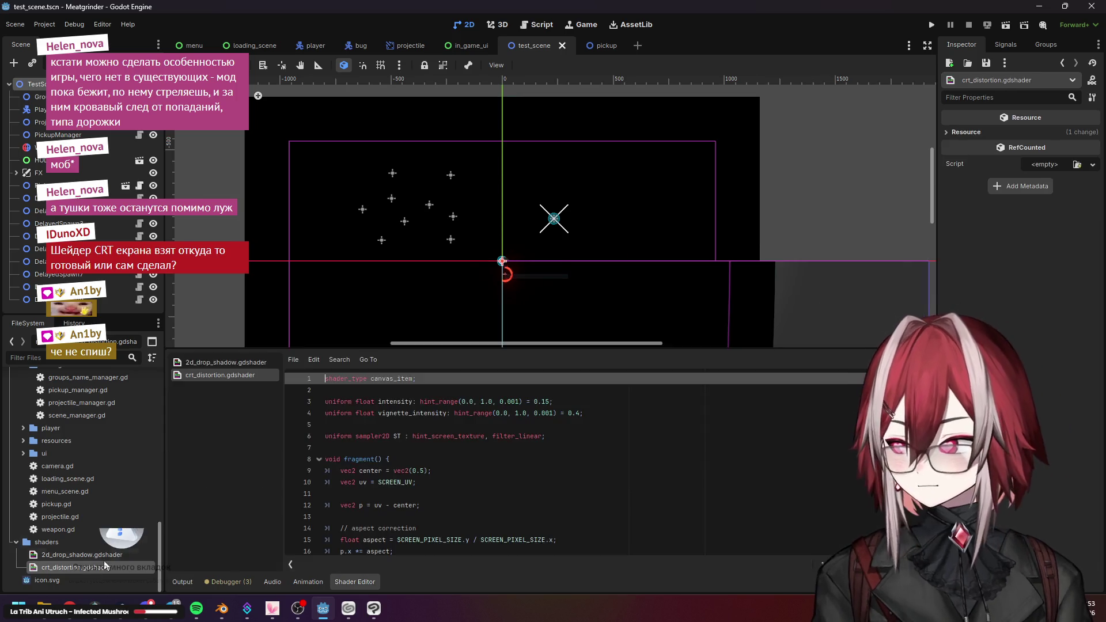
pyautogui.moveTo(492, 346); pyautogui.dragTo(493, 214)
pyautogui.scroll(-8, 457, 351)
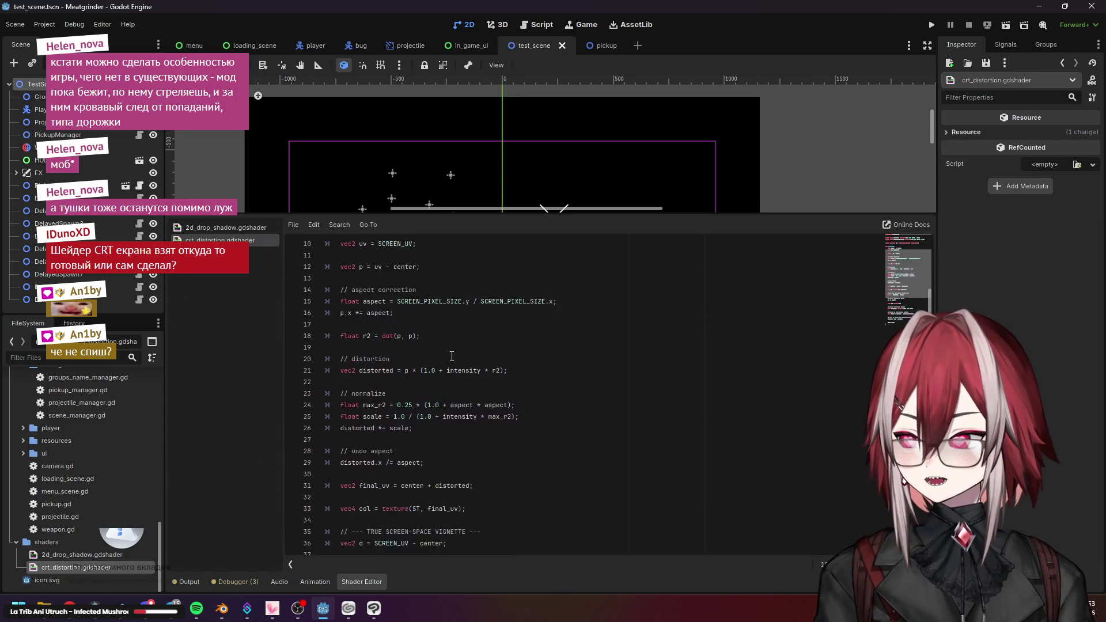
pyautogui.scroll(7, 385, 340)
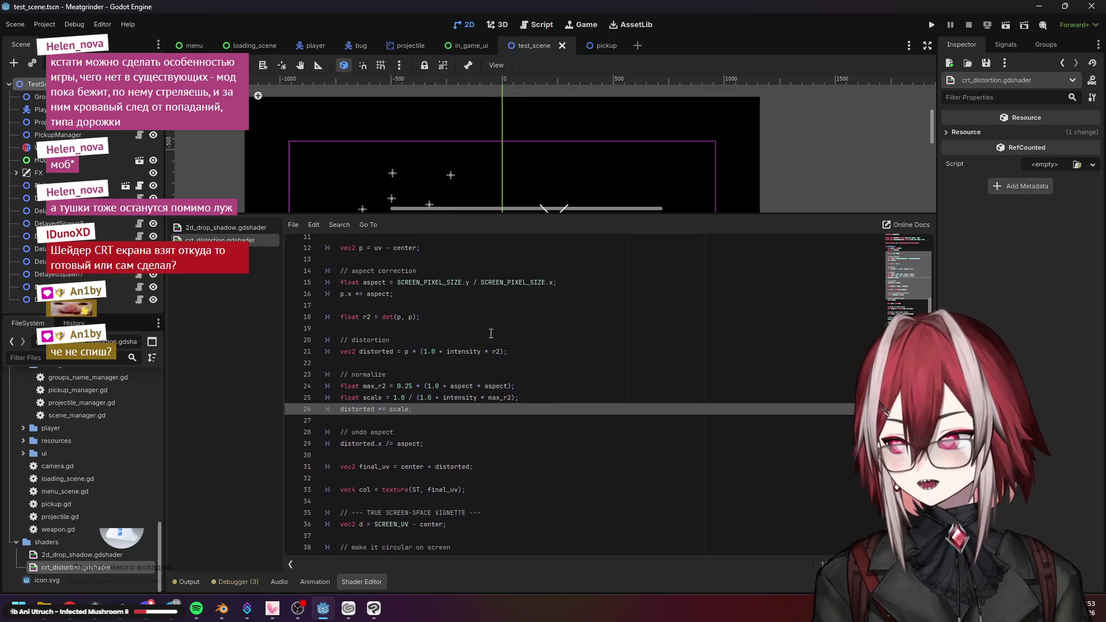
# Hide the FX node's screen overlay and run the game
pyautogui.moveTo(546, 215); pyautogui.dragTo(545, 442)
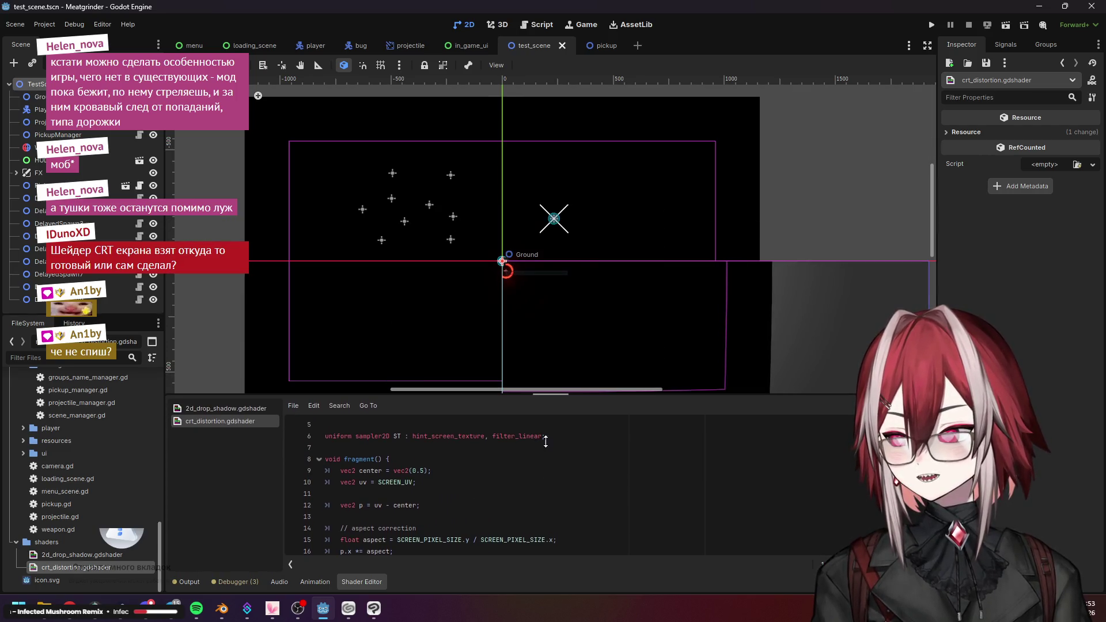
pyautogui.moveTo(680, 302)
pyautogui.mouseDown(button='middle')
pyautogui.moveTo(558, 148)
pyautogui.moveTo(460, 171)
pyautogui.moveTo(541, 208)
pyautogui.mouseUp(button='middle')
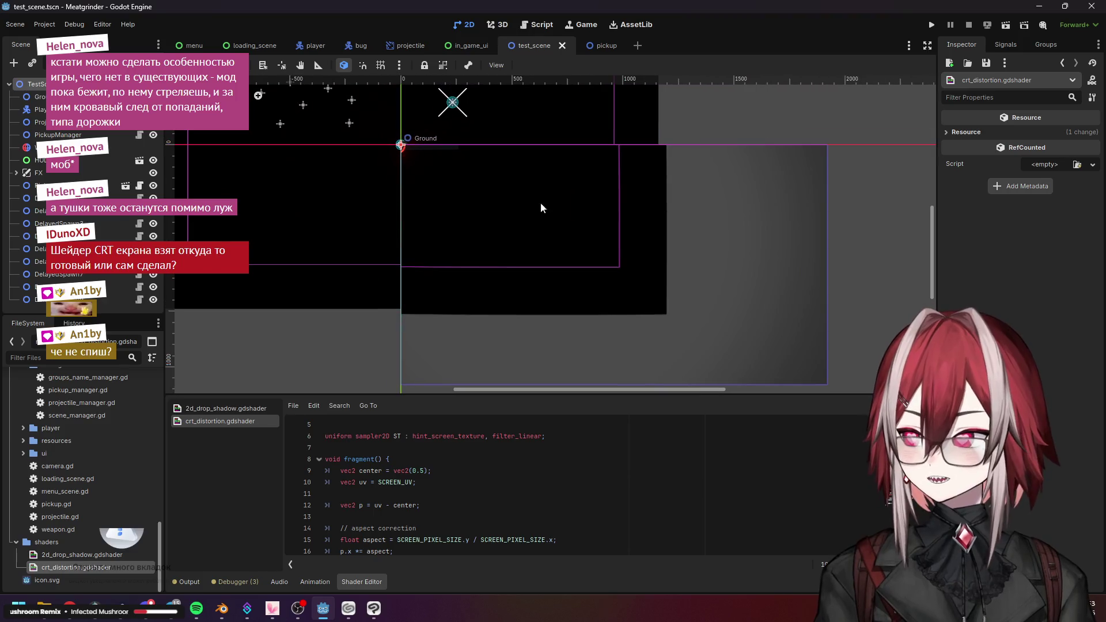
pyautogui.click(153, 174)
pyautogui.click(1007, 25)
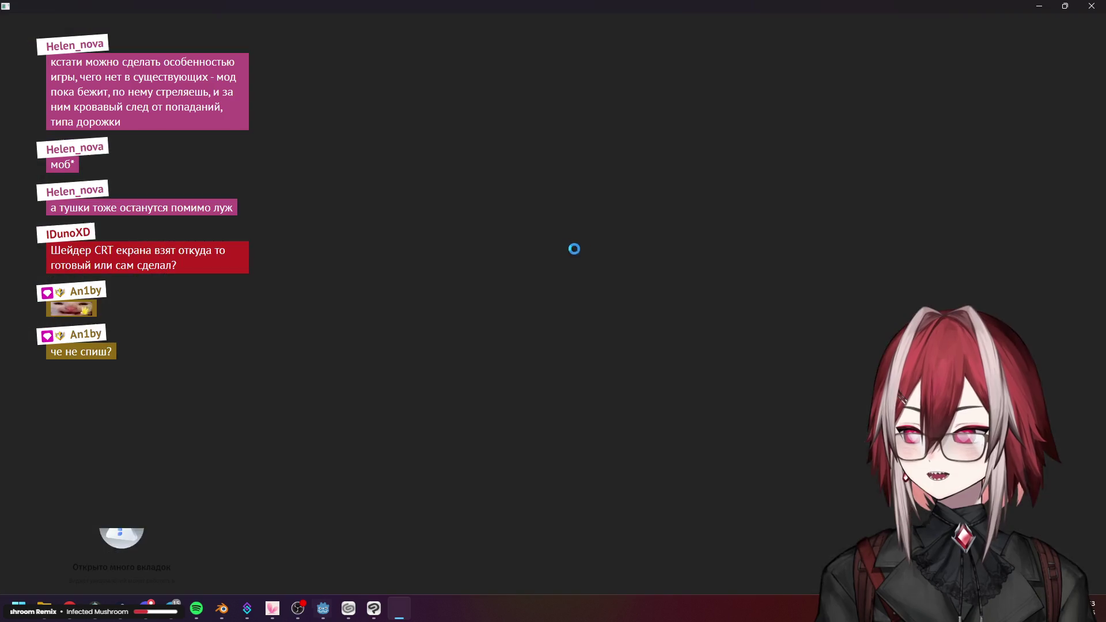
# Steer the ship left and down and fire at the bugs to splatter blood
pyautogui.press('a')
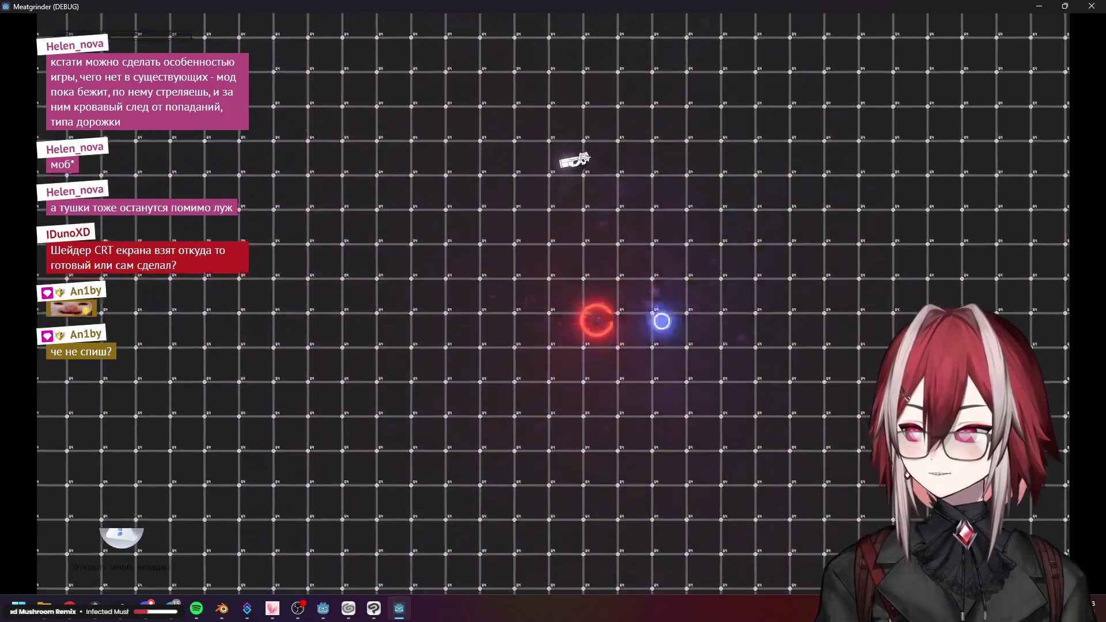
pyautogui.press('s')
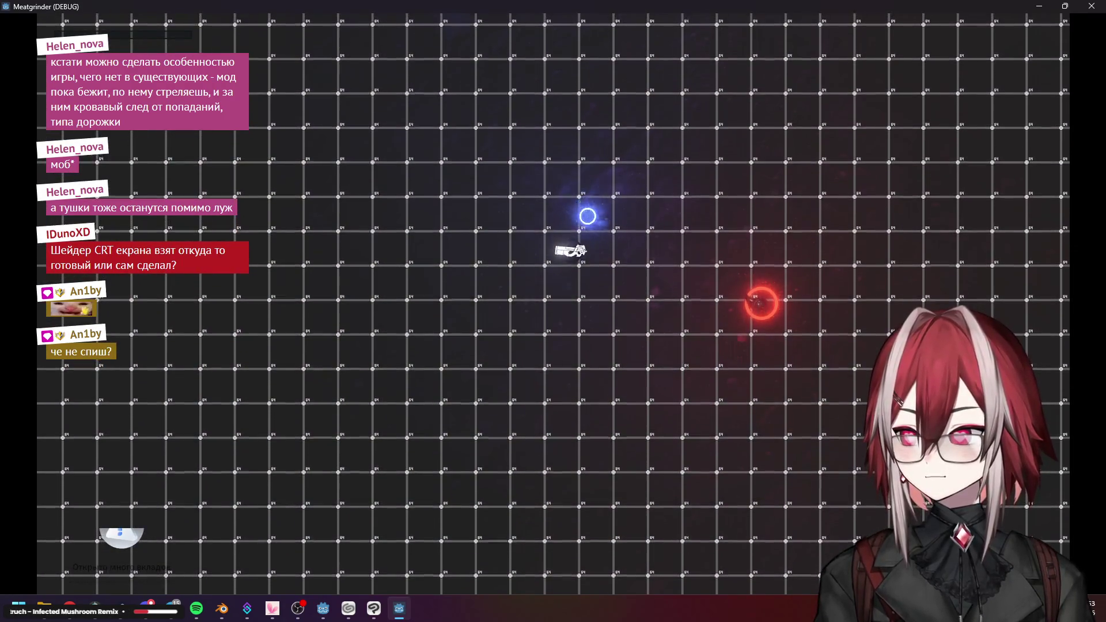
pyautogui.moveTo(519, 228)
pyautogui.mouseDown()
pyautogui.moveTo(355, 286)
pyautogui.moveTo(395, 193)
pyautogui.moveTo(529, 184)
pyautogui.mouseUp()
# Close the game, expand the shader's Resource properties, and make the FX node visible again
pyautogui.click(1091, 6)
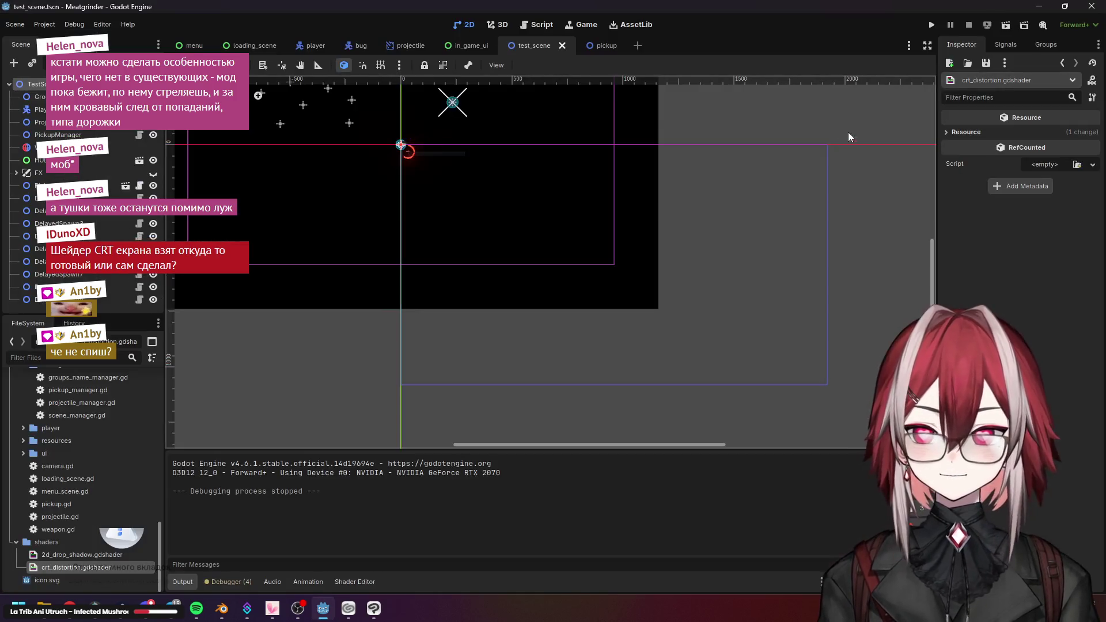
pyautogui.click(966, 133)
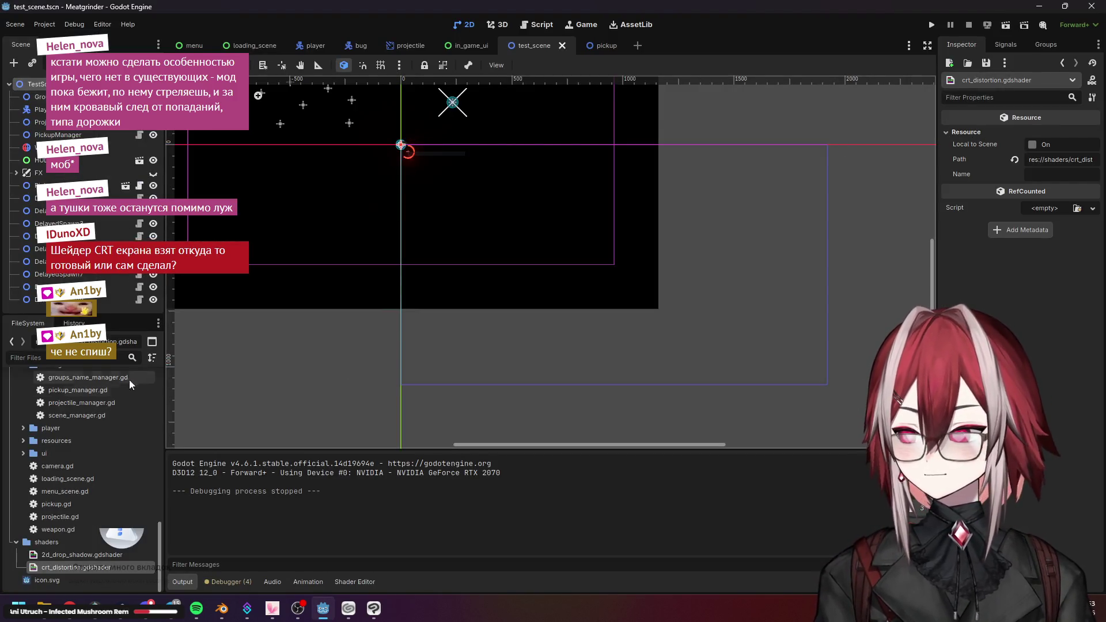
pyautogui.scroll(10, 87, 457)
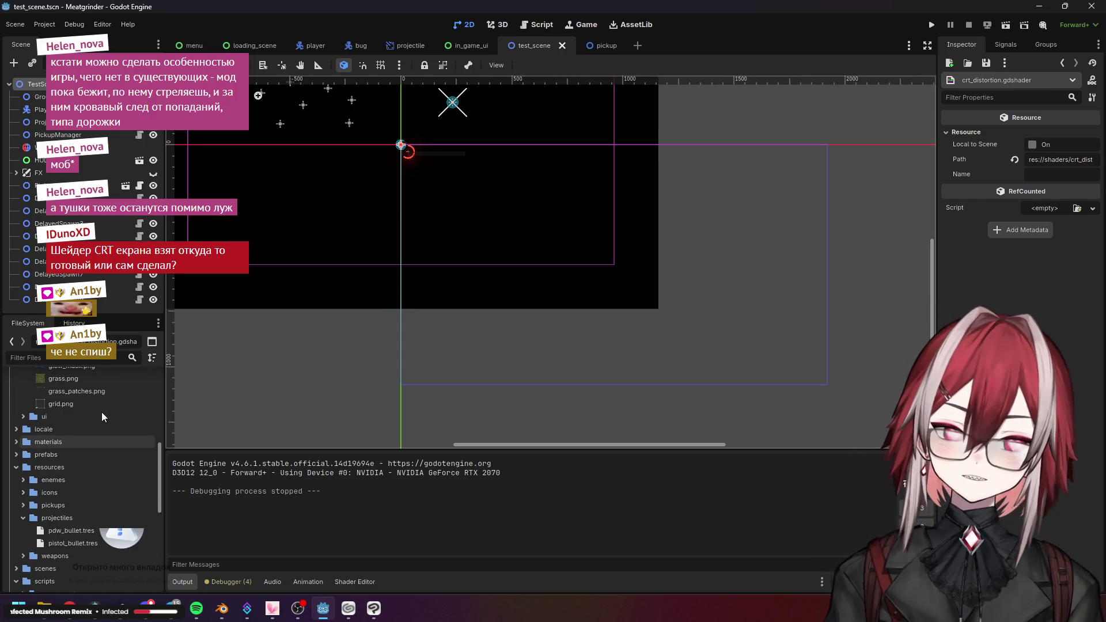
pyautogui.scroll(3, 102, 413)
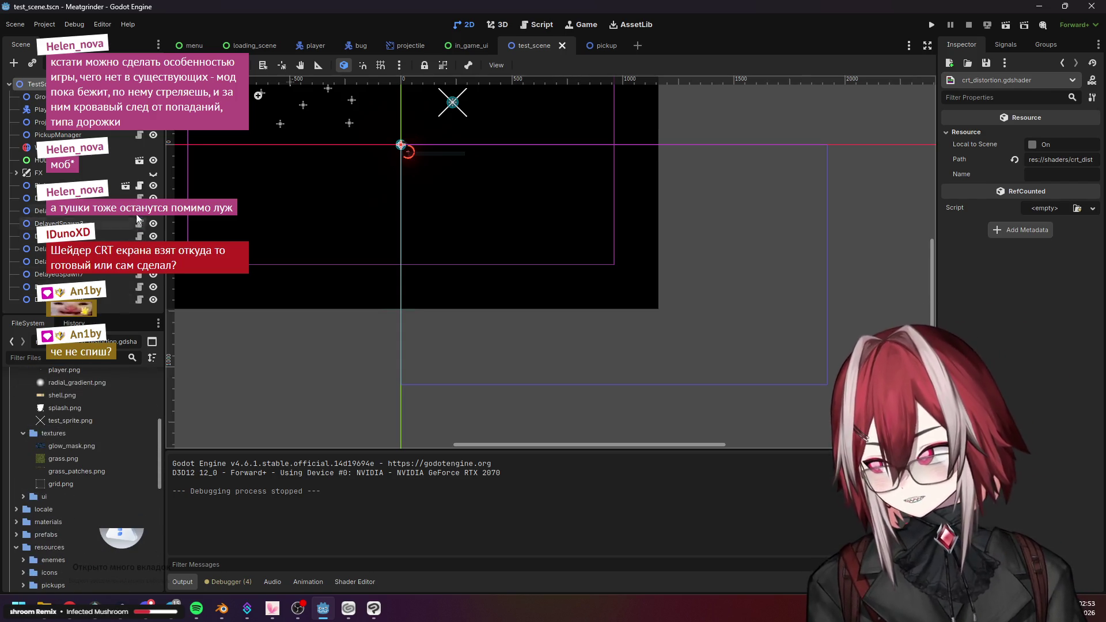
pyautogui.click(154, 173)
# Pan the 2D view to bring the origin, Ground marker and X sprite into view
pyautogui.moveTo(503, 234)
pyautogui.mouseDown(button='middle')
pyautogui.moveTo(584, 314)
pyautogui.moveTo(422, 227)
pyautogui.moveTo(345, 219)
pyautogui.mouseUp(button='middle')
pyautogui.scroll(3, 587, 312)
pyautogui.moveTo(449, 215); pyautogui.dragTo(731, 370, button='middle')
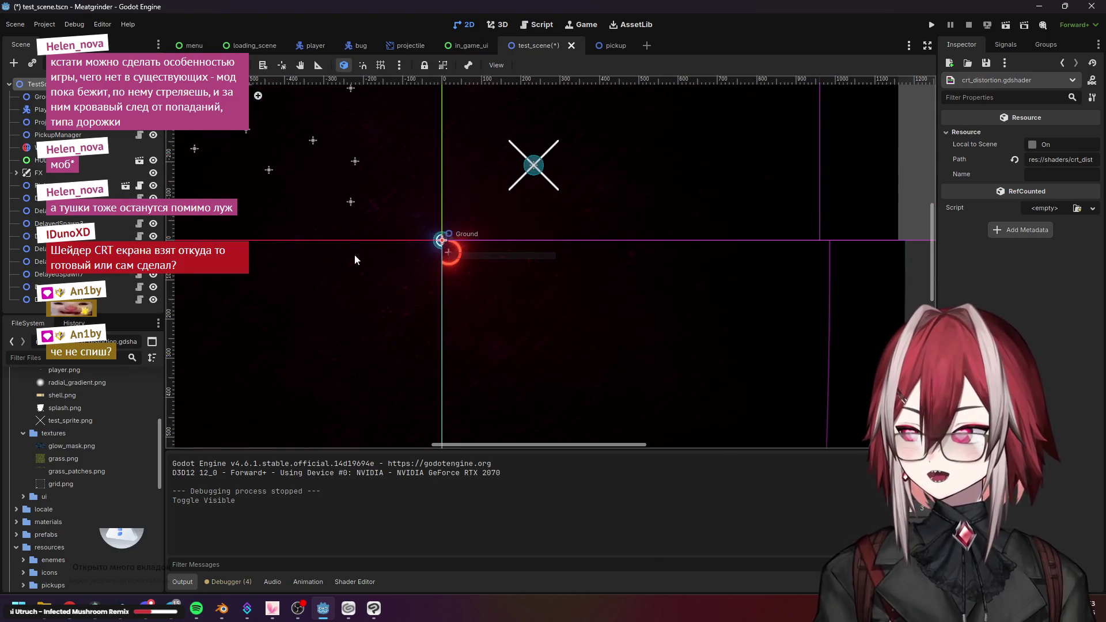
pyautogui.scroll(5, 103, 424)
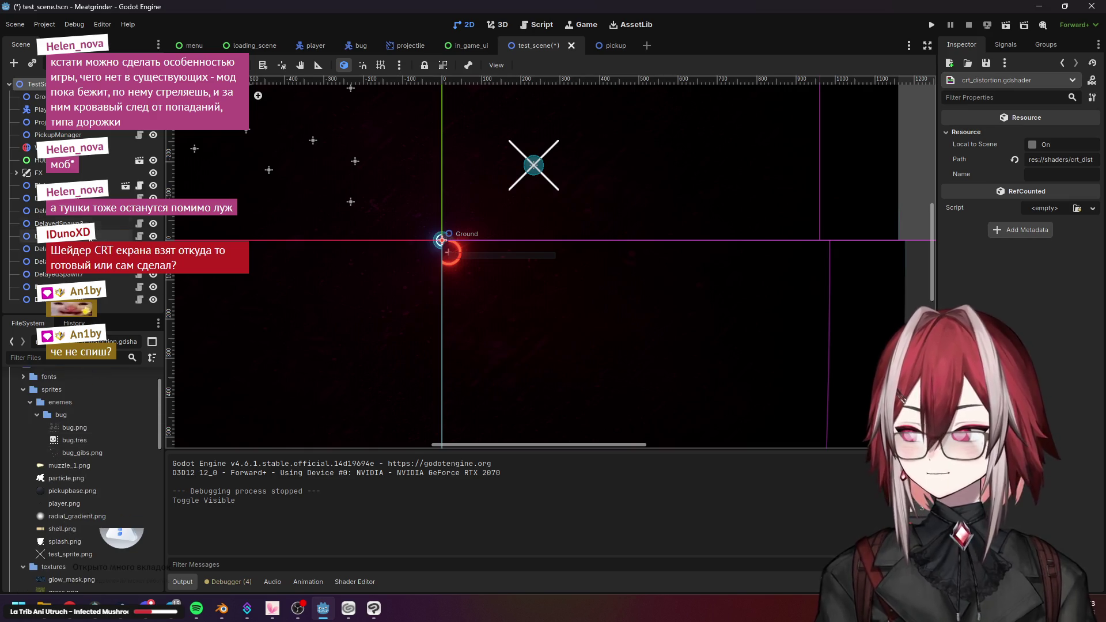
# Show WorldEnvironment's Glow: Screen blend, 1.8 intensity, glow_mask.png map at 0.9 strength
pyautogui.click(87, 147)
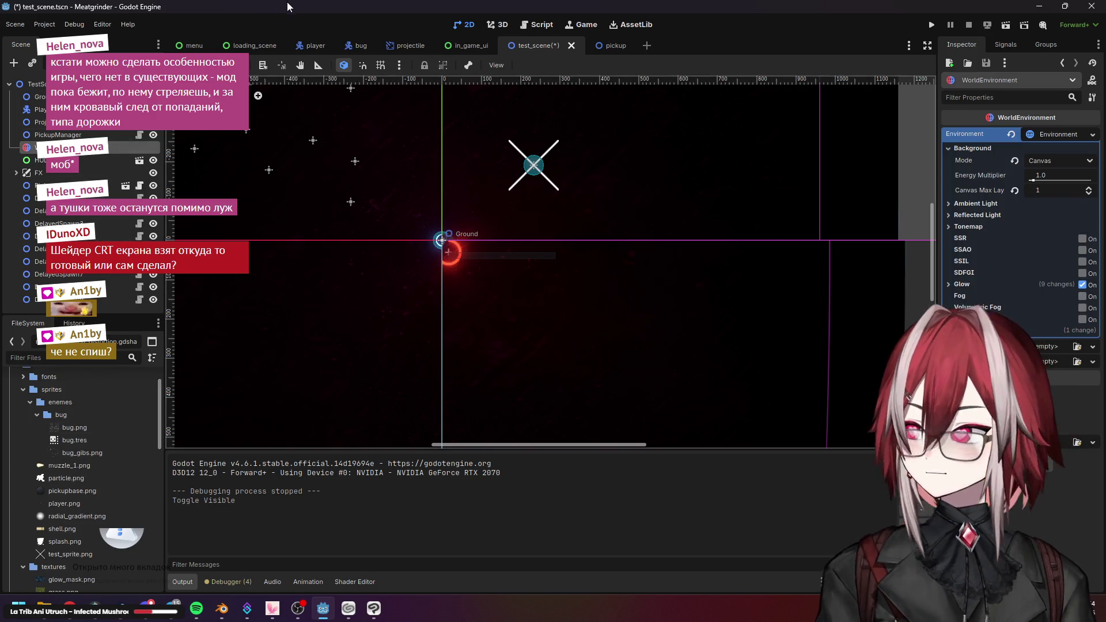
pyautogui.press('super+Down')
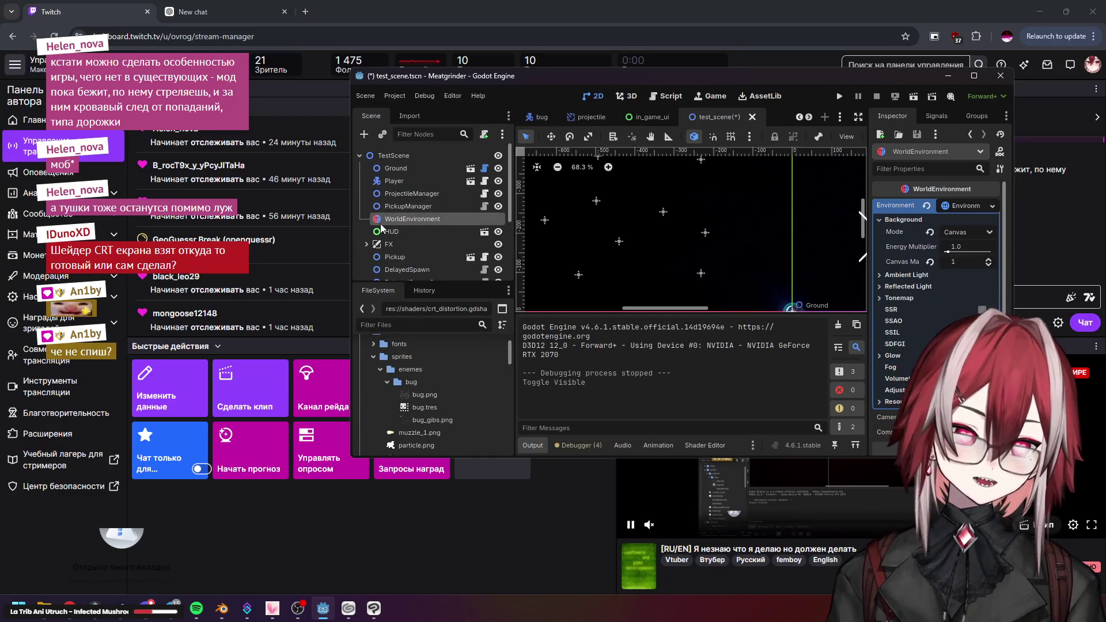
pyautogui.press('super+Up')
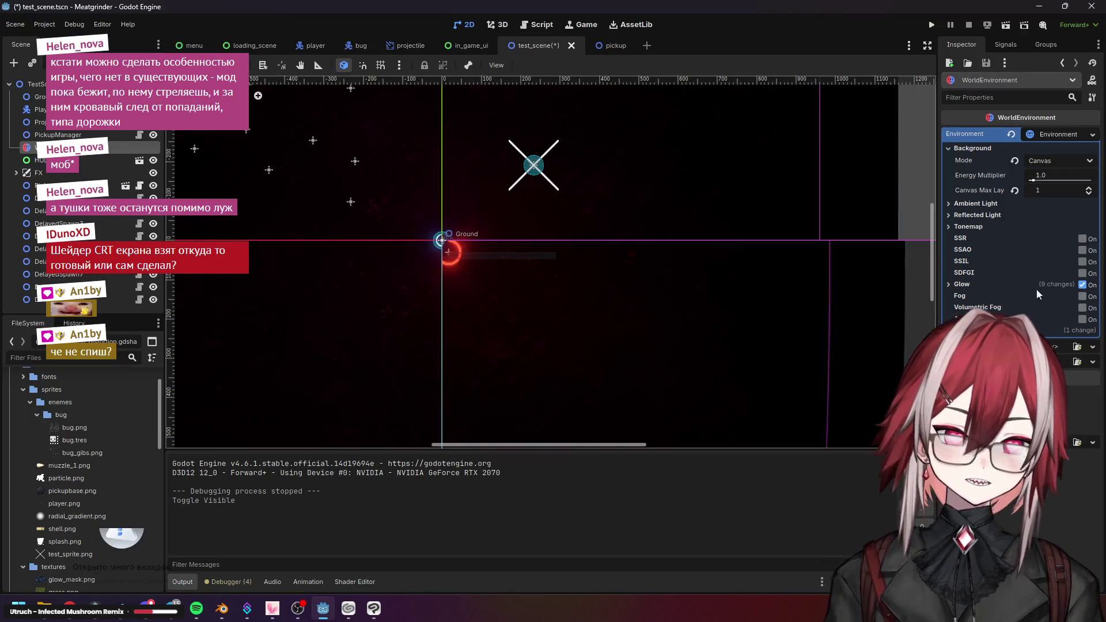
pyautogui.click(963, 284)
pyautogui.scroll(-5, 980, 283)
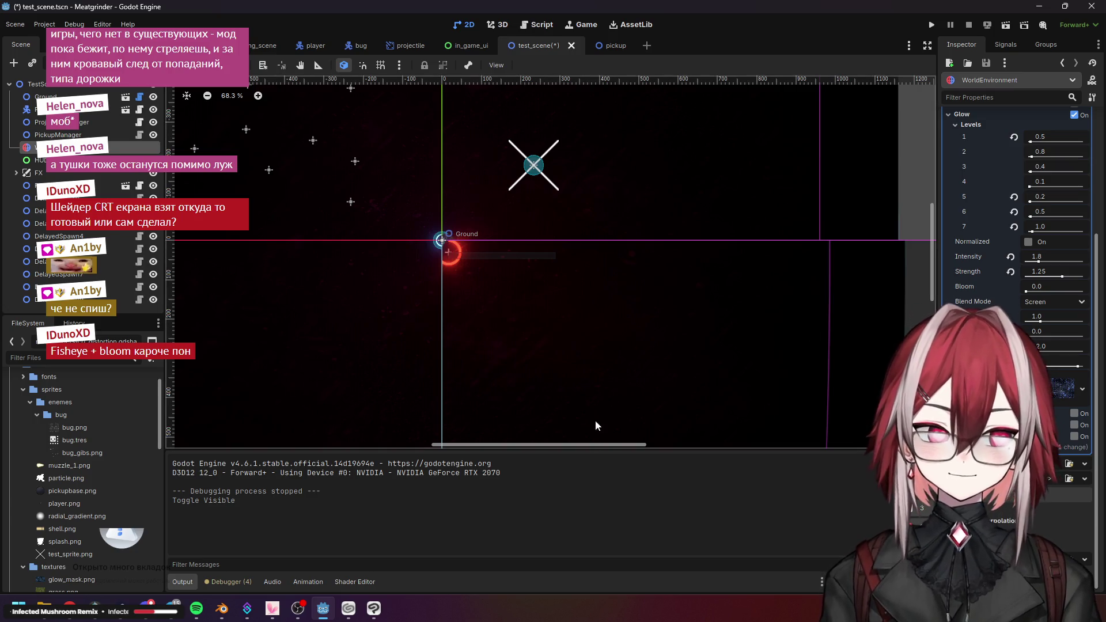
pyautogui.scroll(3, 529, 235)
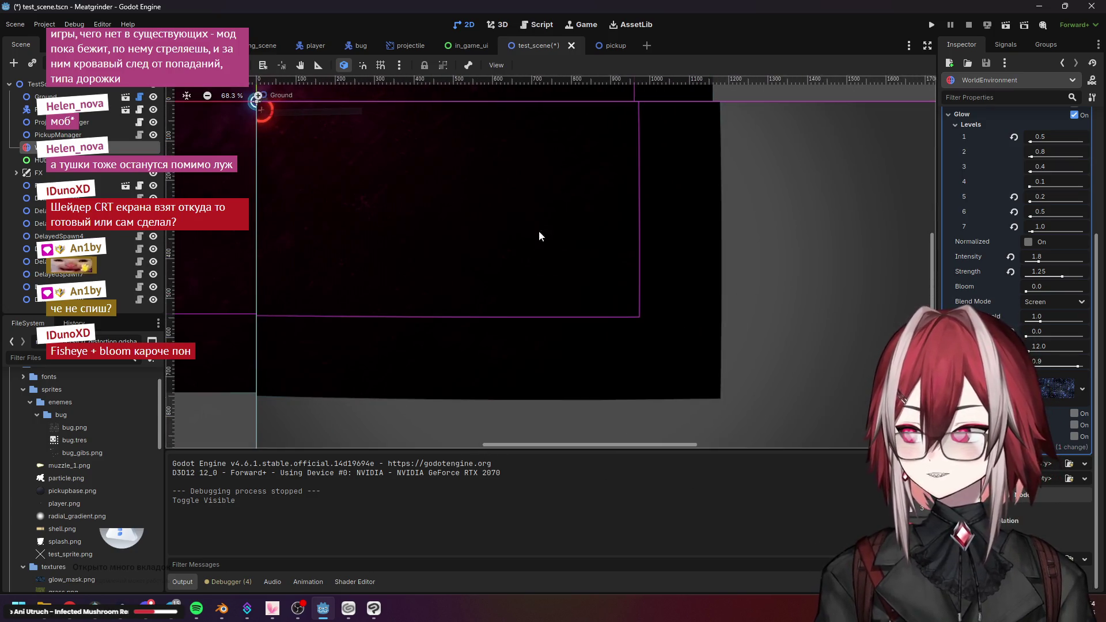
pyautogui.scroll(-3, 612, 342)
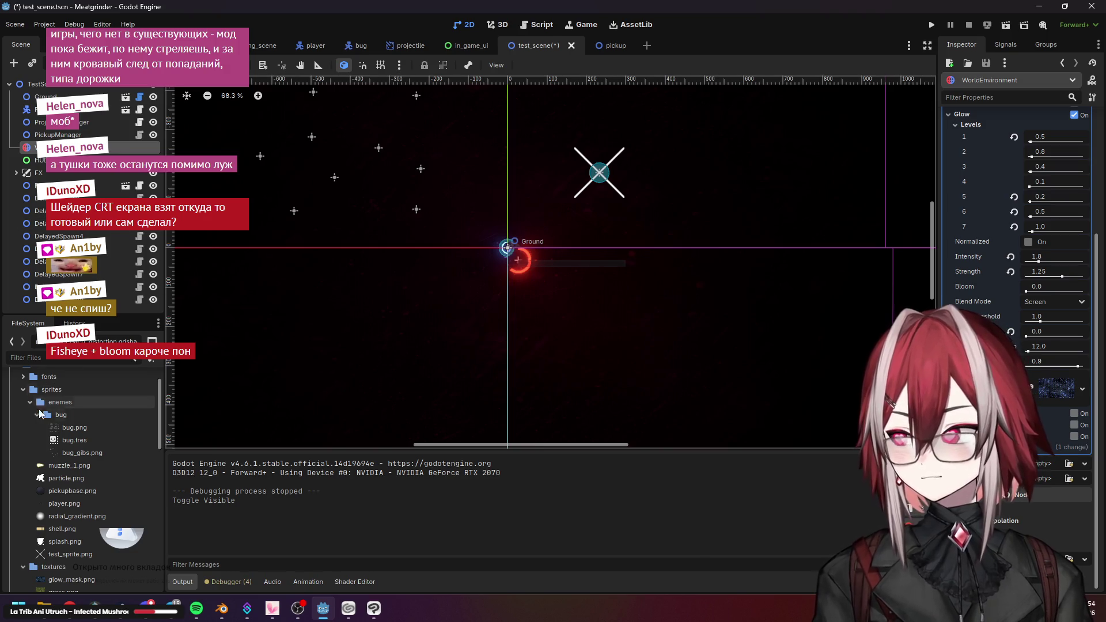
pyautogui.scroll(-5, 89, 482)
pyautogui.click(74, 514)
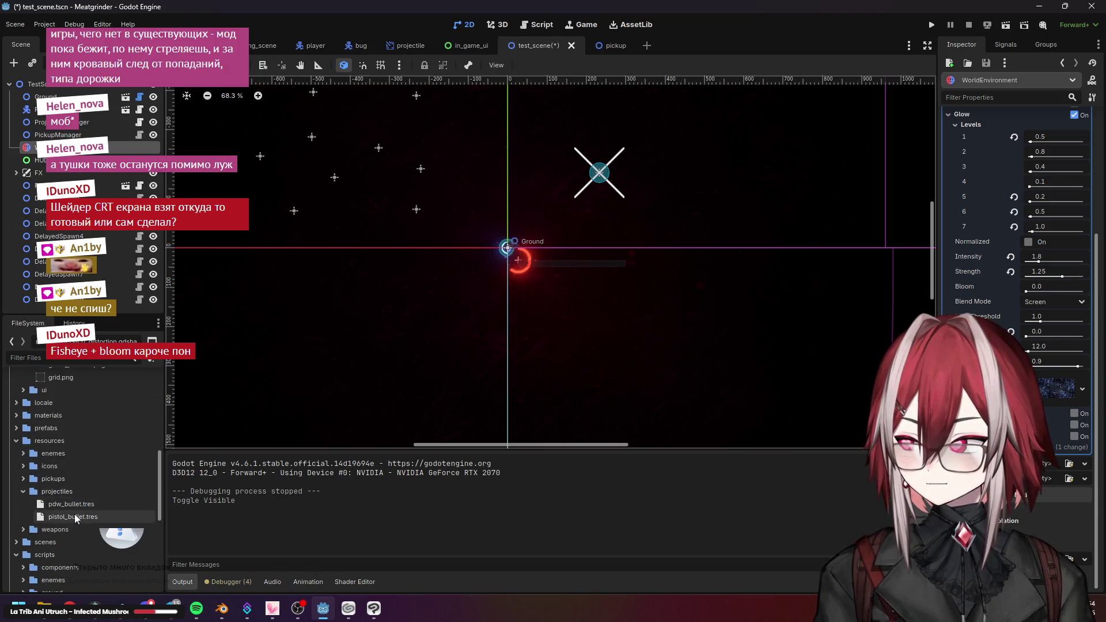
# Set pistol_bullet.tres damage to 20, save, close Godot and return to Clip Studio Paint
pyautogui.doubleClick(58, 518)
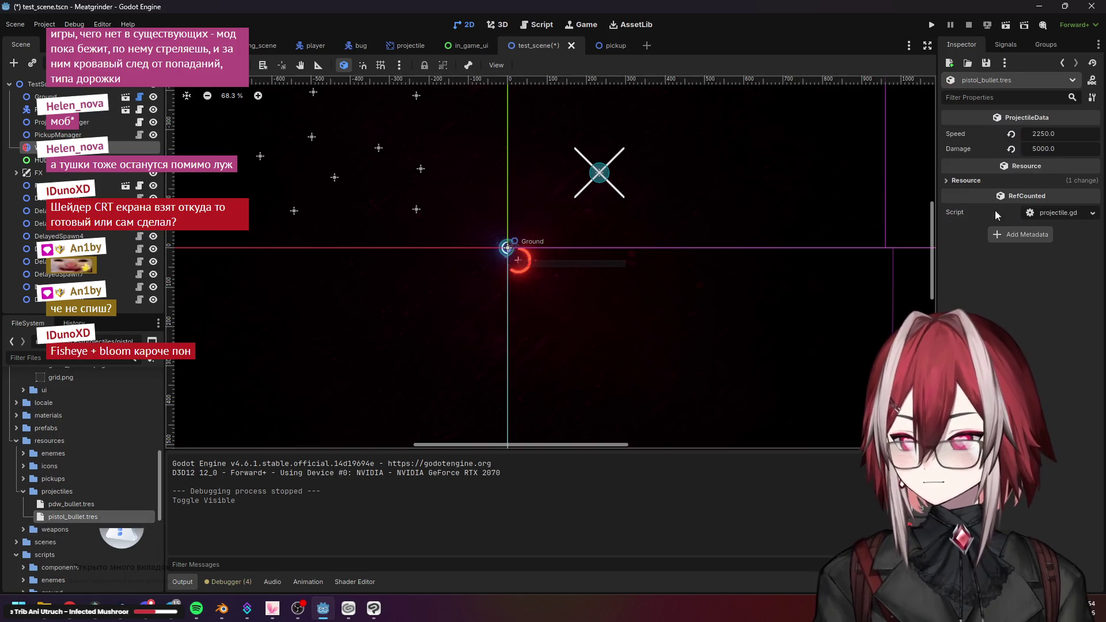
pyautogui.click(1015, 148)
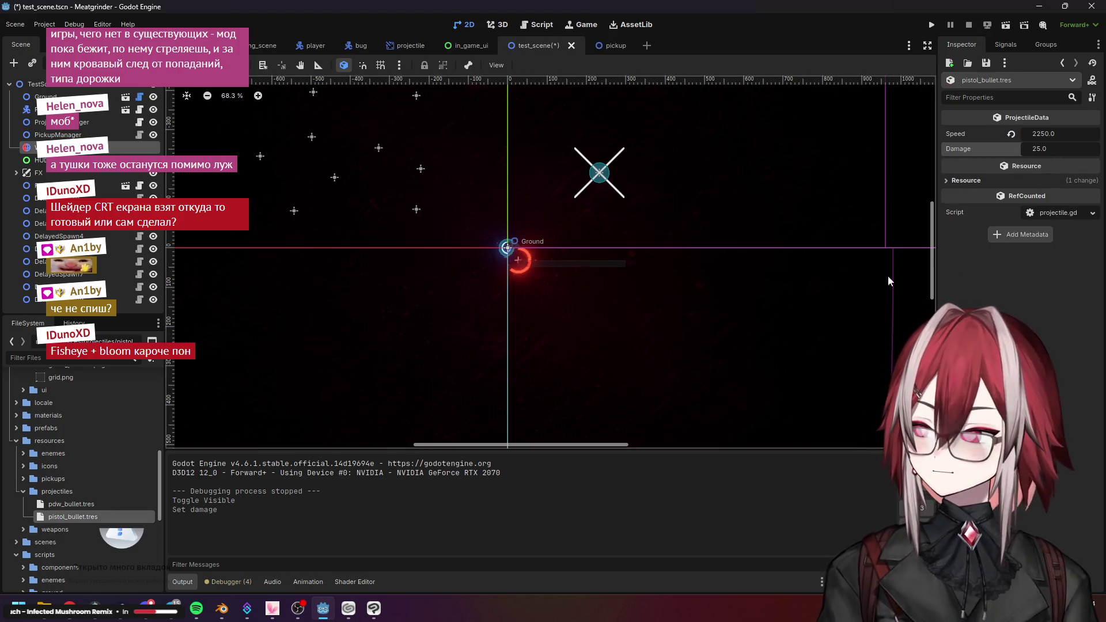
pyautogui.hotkey('ctrl', 'z')
pyautogui.hotkey('ctrl', 'z')
pyautogui.hotkey('ctrl', 'z')
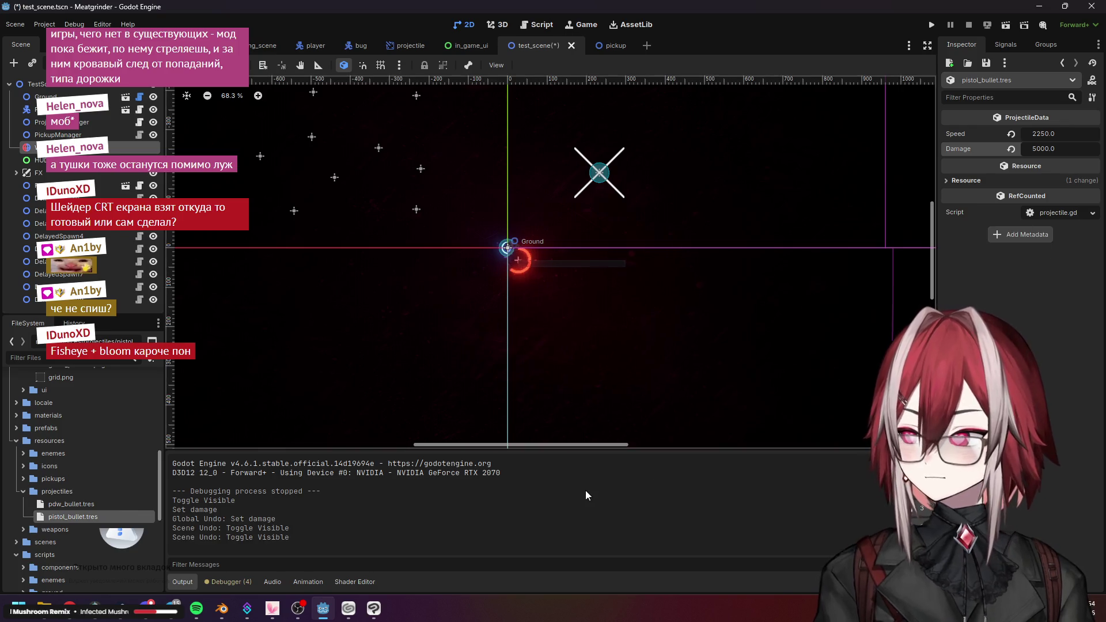
pyautogui.hotkey('ctrl', 'z')
pyautogui.hotkey('ctrl', 's')
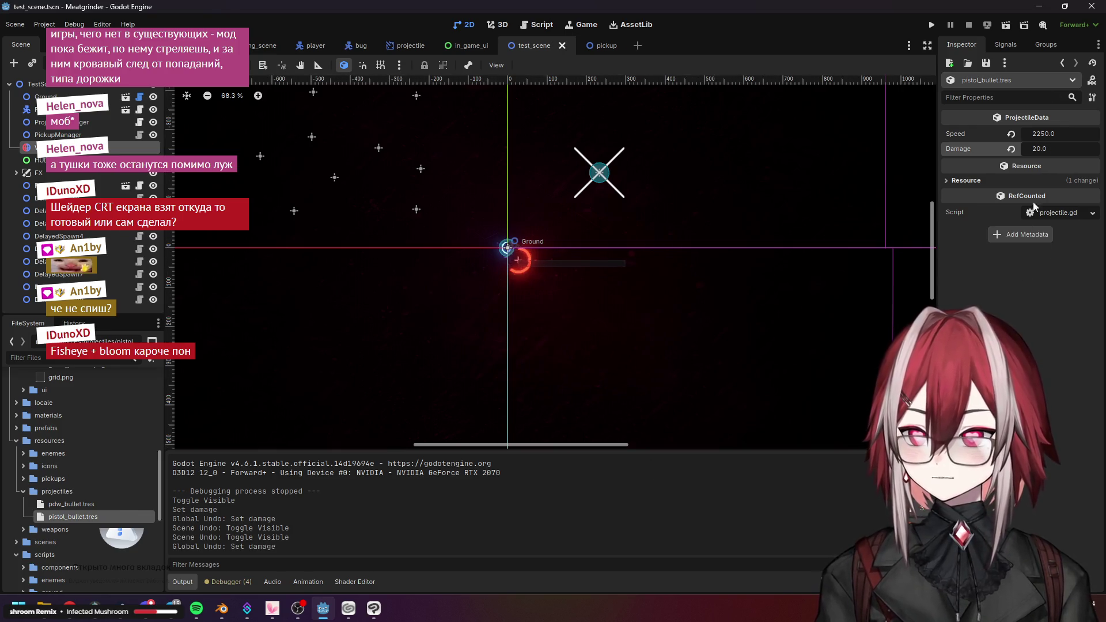
pyautogui.click(1093, 9)
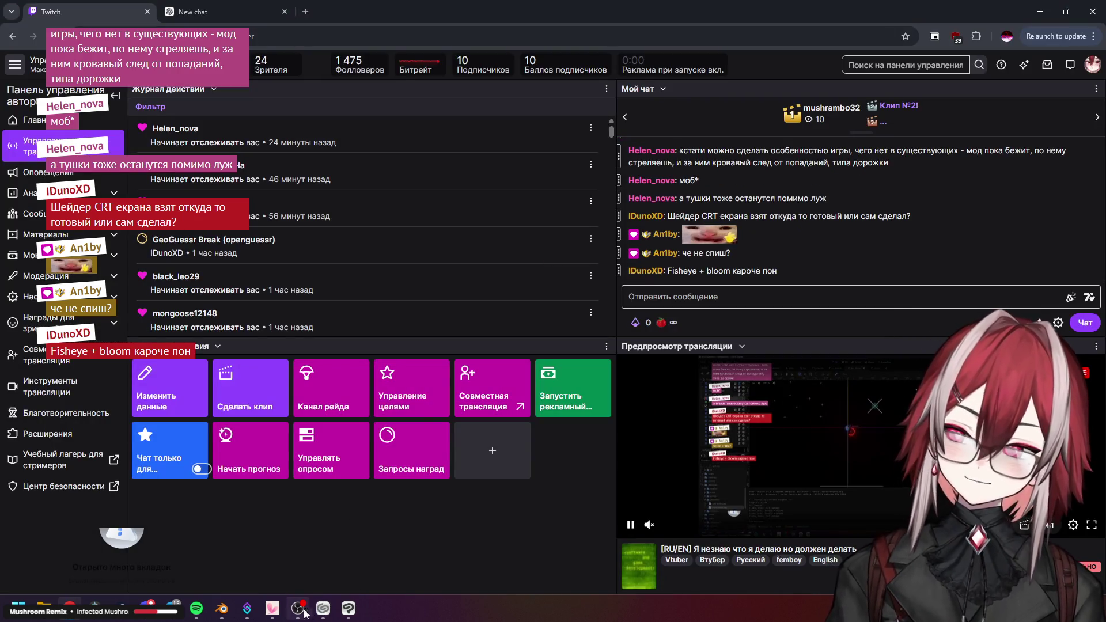
pyautogui.click(349, 609)
# Zoom into base.psd's belly and blend away a vertical and a short horizontal grid seam
pyautogui.scroll(-6, 589, 279)
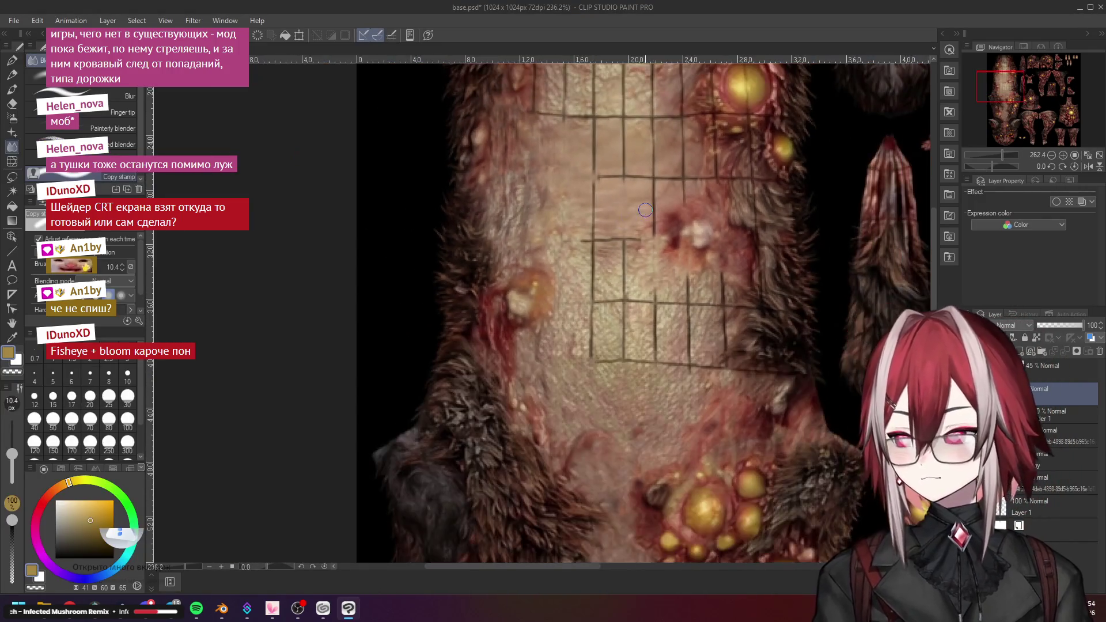
pyautogui.scroll(3, 655, 154)
pyautogui.scroll(1, 593, 190)
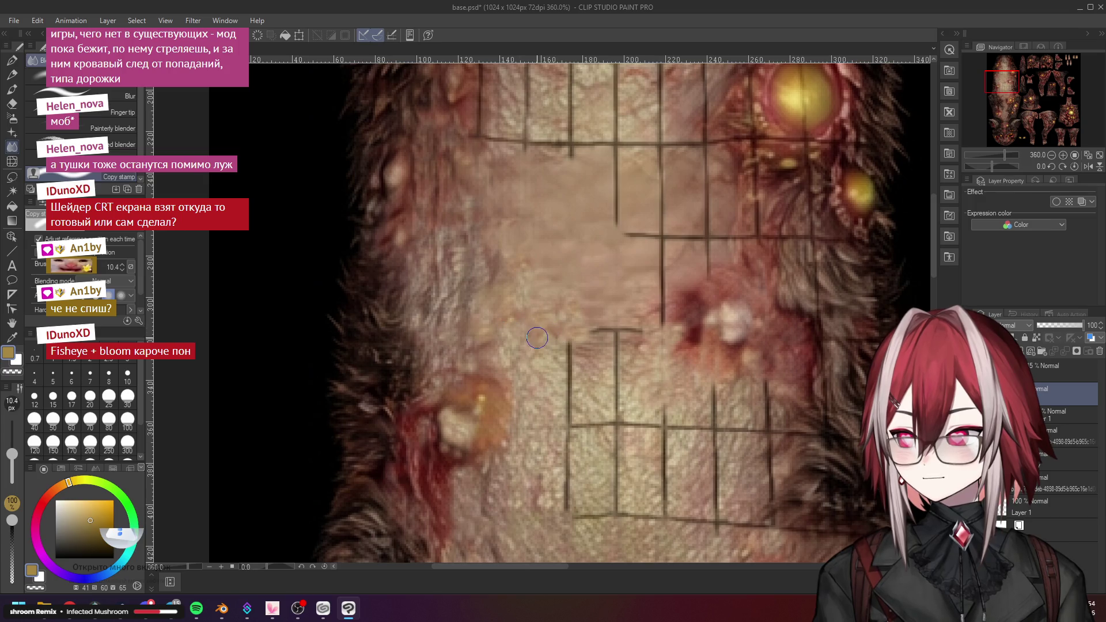
pyautogui.scroll(-2, 603, 321)
pyautogui.scroll(1, 603, 321)
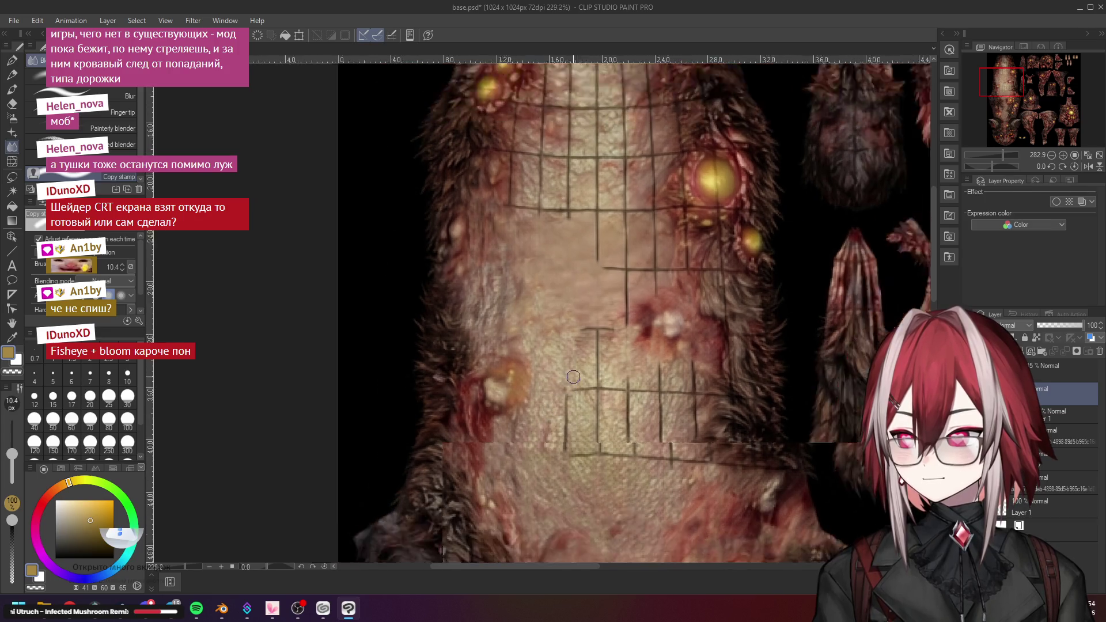
pyautogui.scroll(1, 559, 375)
pyautogui.moveTo(561, 355); pyautogui.dragTo(543, 383)
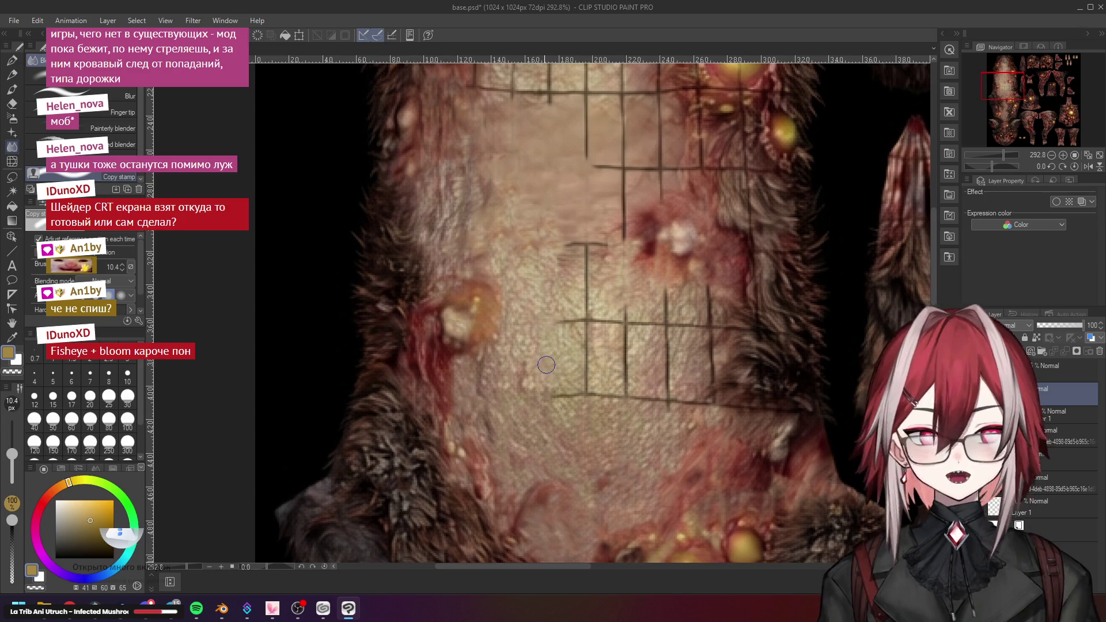
pyautogui.scroll(1, 556, 320)
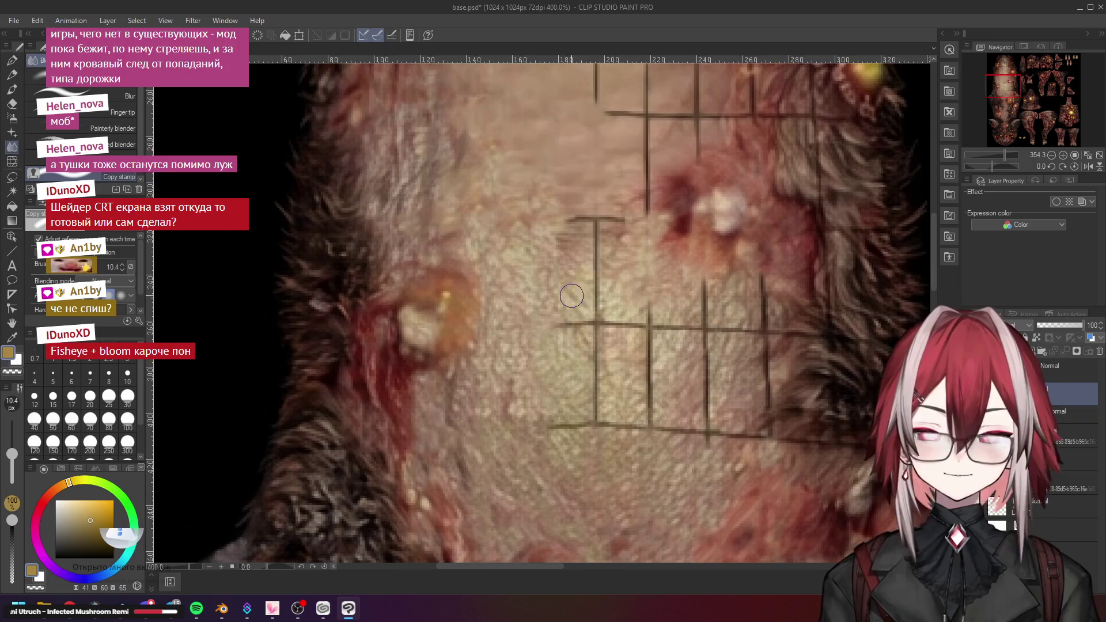
pyautogui.moveTo(577, 212); pyautogui.dragTo(624, 217)
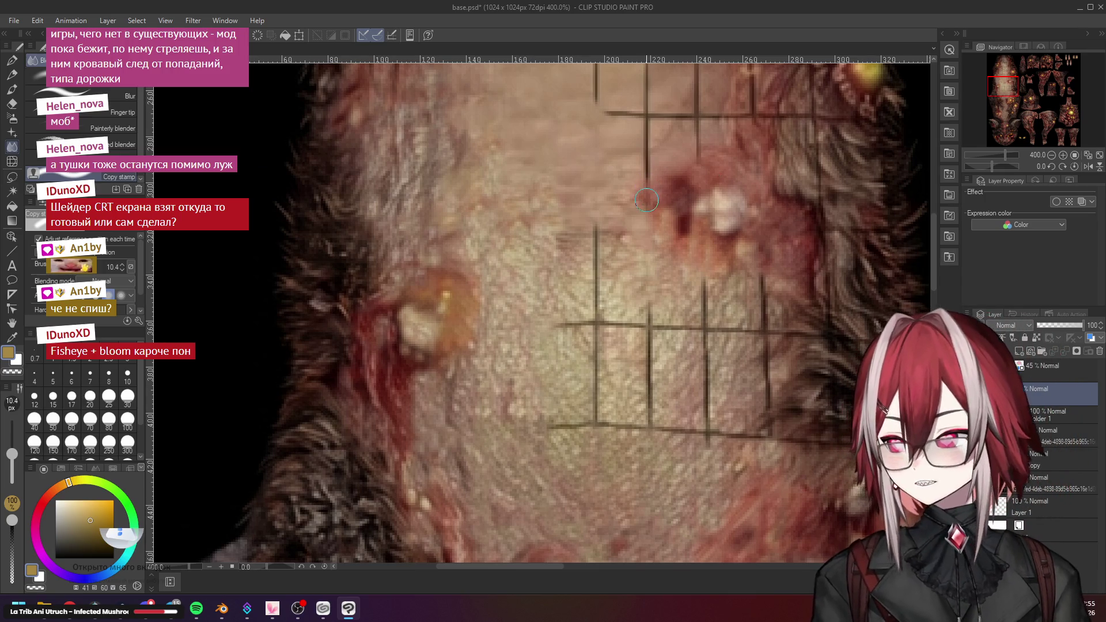
pyautogui.scroll(-3, 651, 185)
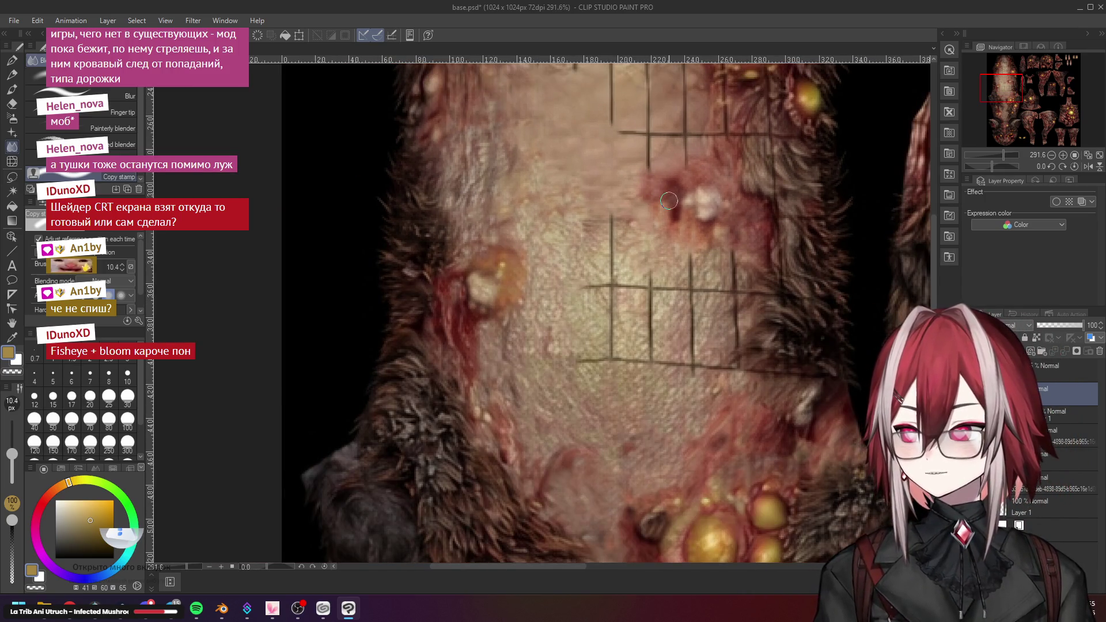
pyautogui.scroll(-2, 652, 185)
pyautogui.scroll(3, 657, 138)
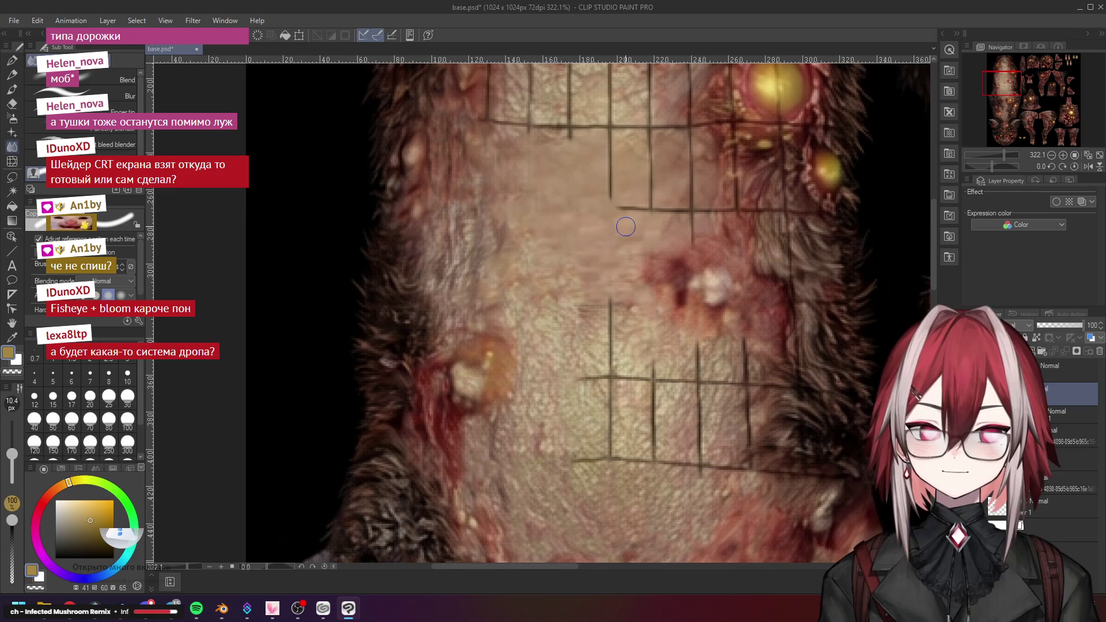
# Zoom in near the glowing spots and smudge away a vertical grid seam
pyautogui.scroll(1, 626, 226)
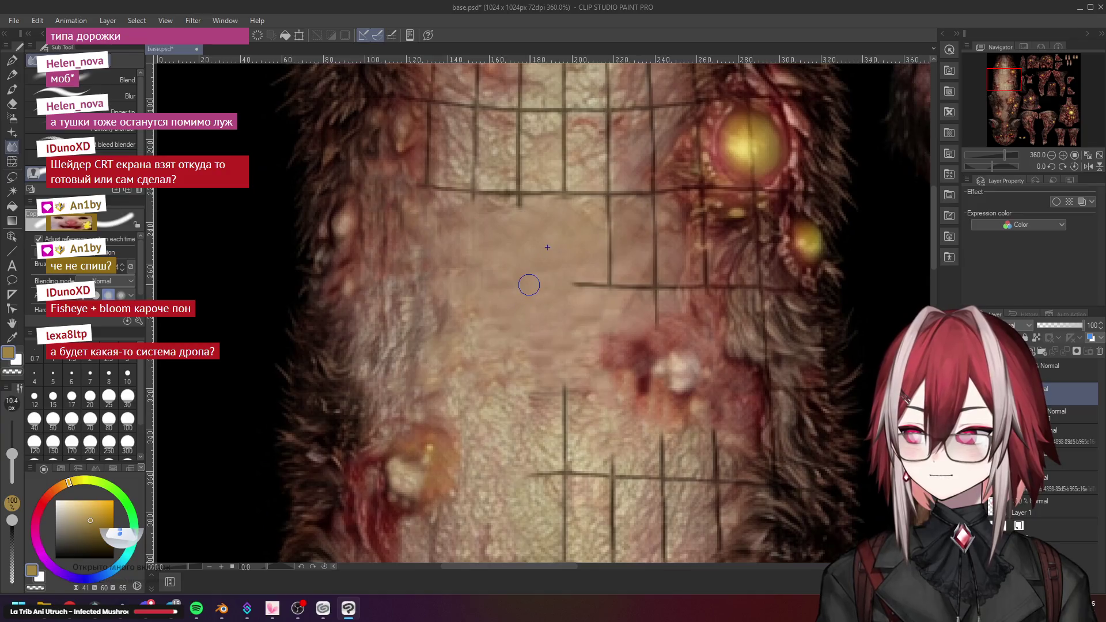
pyautogui.scroll(1, 522, 277)
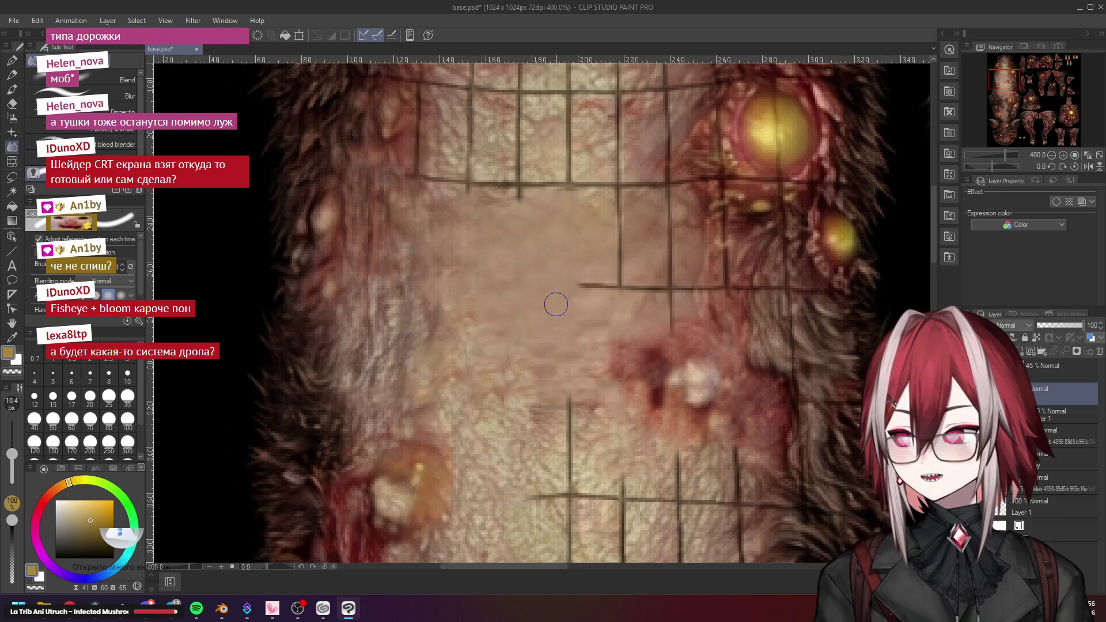
pyautogui.scroll(2, 601, 268)
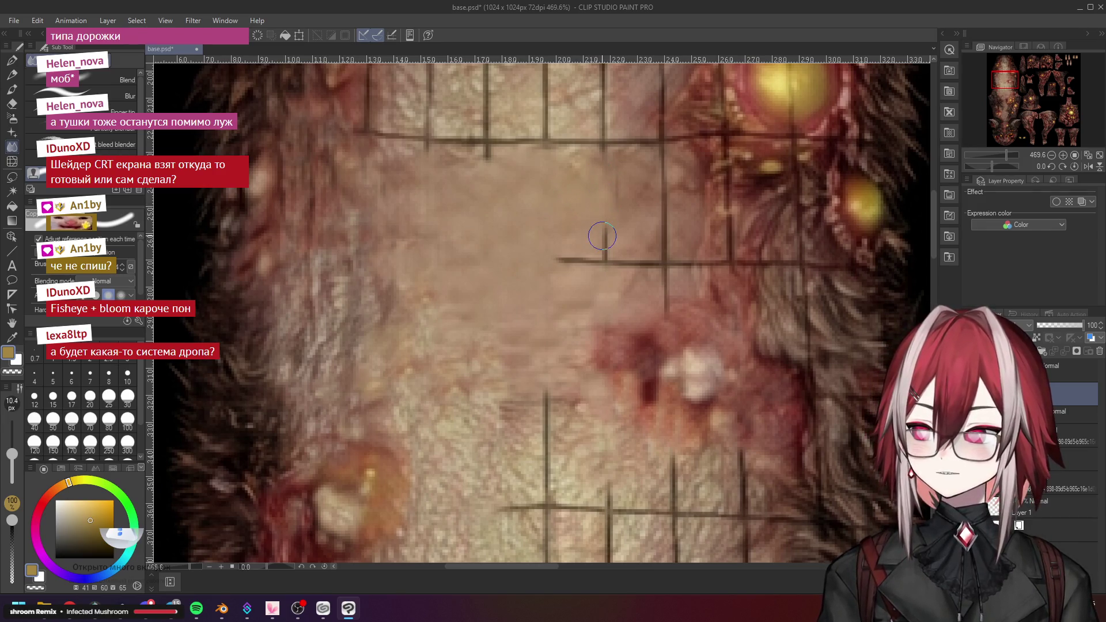
pyautogui.scroll(-1, 570, 233)
pyautogui.scroll(1, 571, 232)
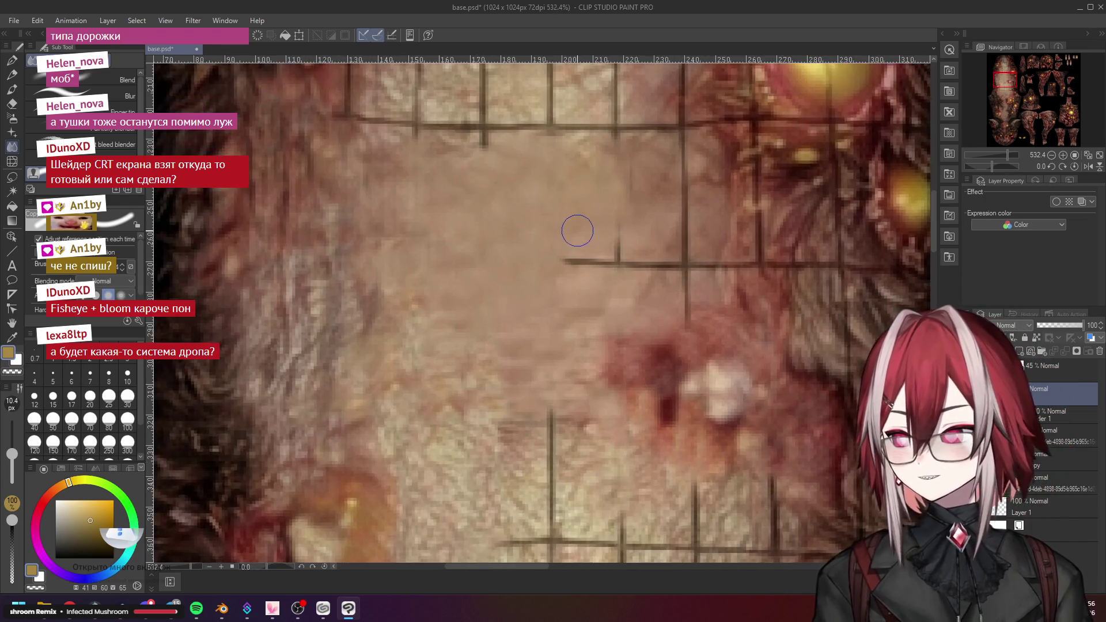
pyautogui.scroll(-1, 575, 230)
pyautogui.scroll(1, 575, 230)
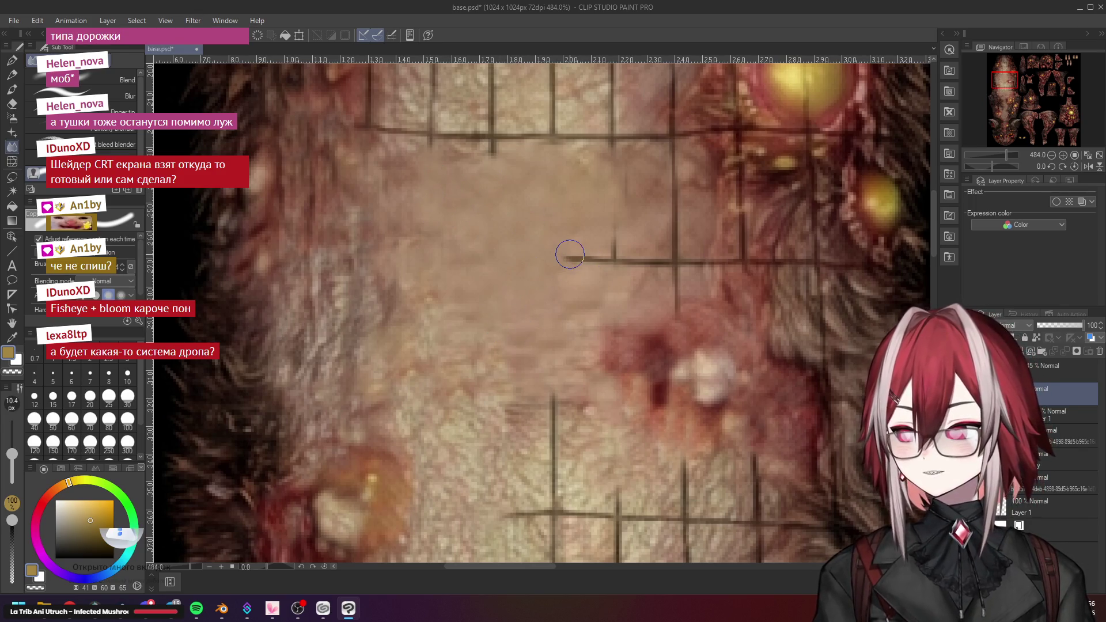
pyautogui.moveTo(604, 262); pyautogui.dragTo(612, 253)
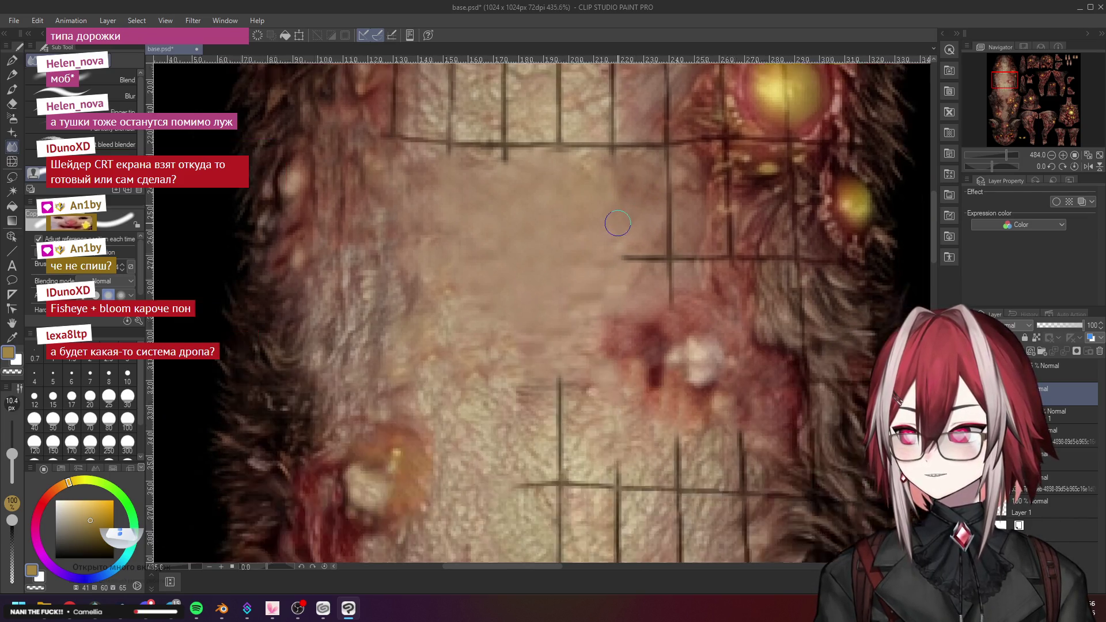
# Blend out further seam lines, including a horizontal segment near the orange wound
pyautogui.hscroll(2, 634, 214)
pyautogui.press('alt')
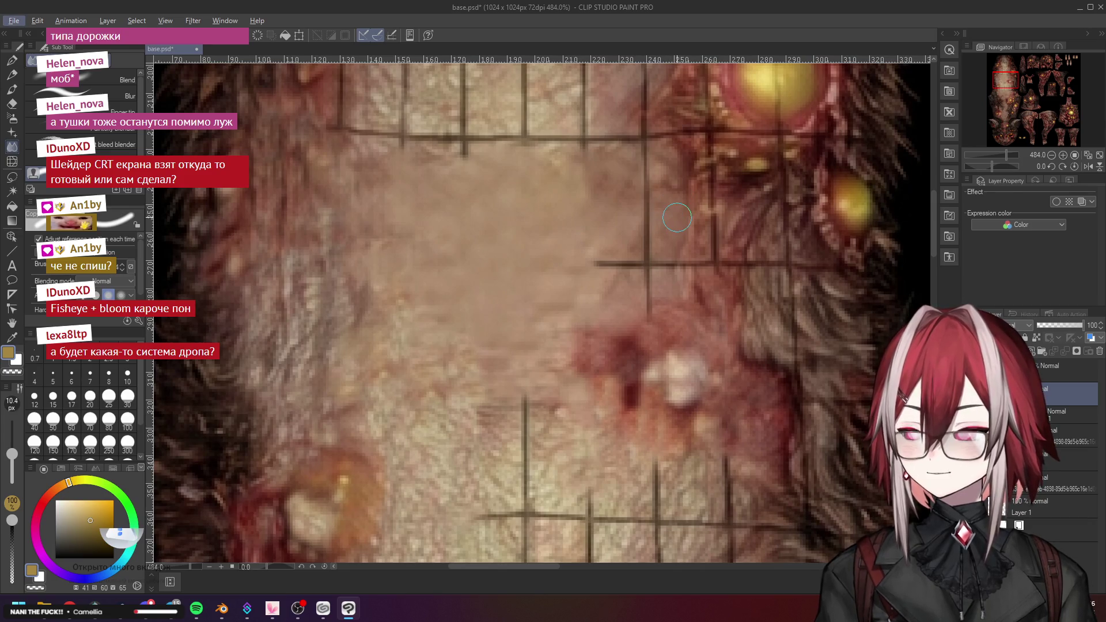
pyautogui.scroll(1, 683, 177)
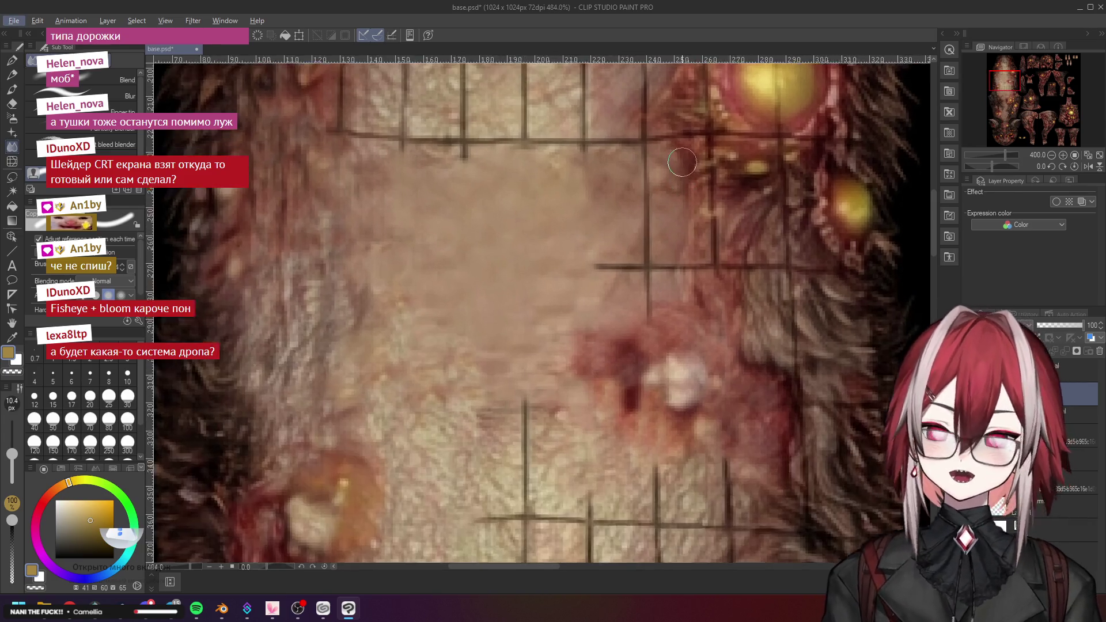
pyautogui.moveTo(645, 165); pyautogui.dragTo(647, 243)
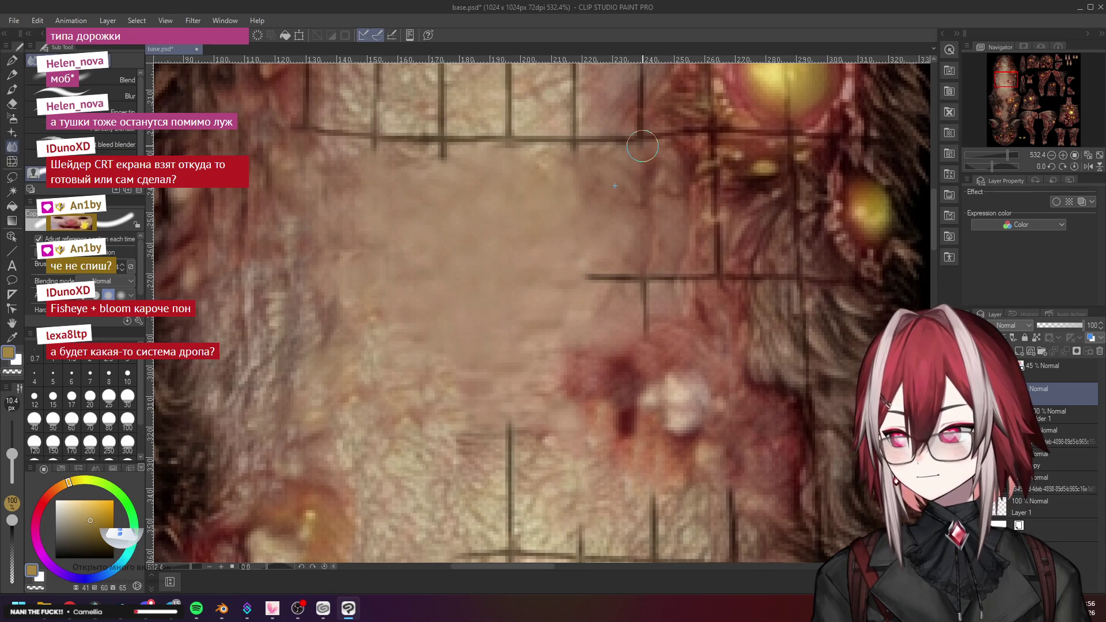
pyautogui.moveTo(577, 275); pyautogui.dragTo(620, 279)
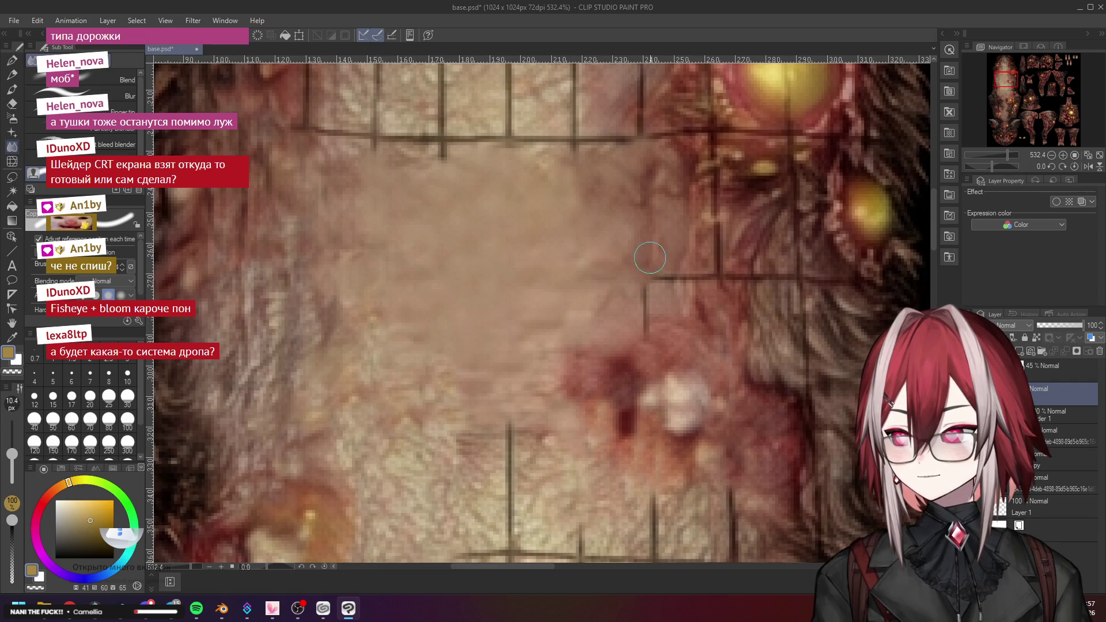
# Zoom in and out to inspect the partly smudged grid block right of the wound
pyautogui.scroll(-1, 648, 245)
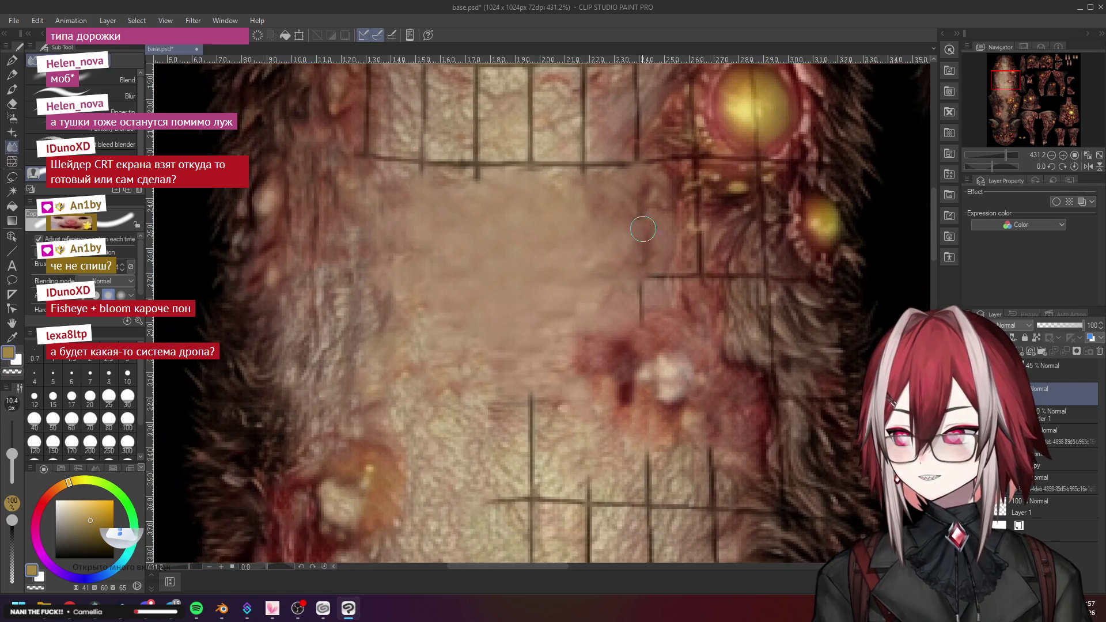
pyautogui.scroll(-2, 556, 282)
pyautogui.scroll(1, 556, 281)
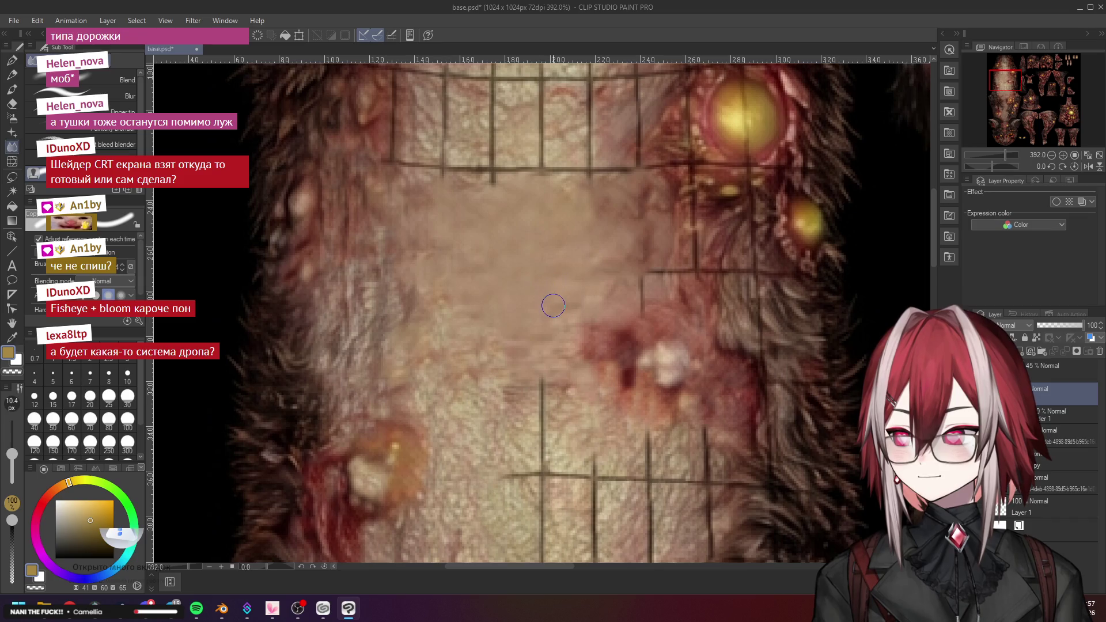
pyautogui.scroll(-2, 553, 302)
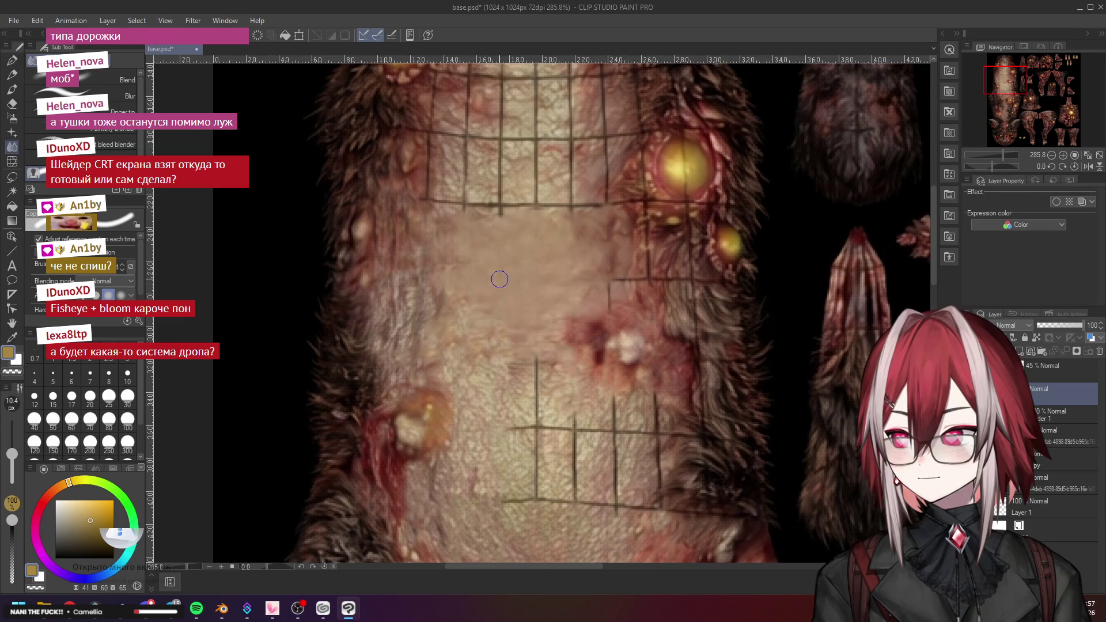
pyautogui.scroll(-3, 499, 279)
pyautogui.scroll(4, 579, 282)
pyautogui.scroll(-2, 579, 282)
pyautogui.scroll(3, 571, 271)
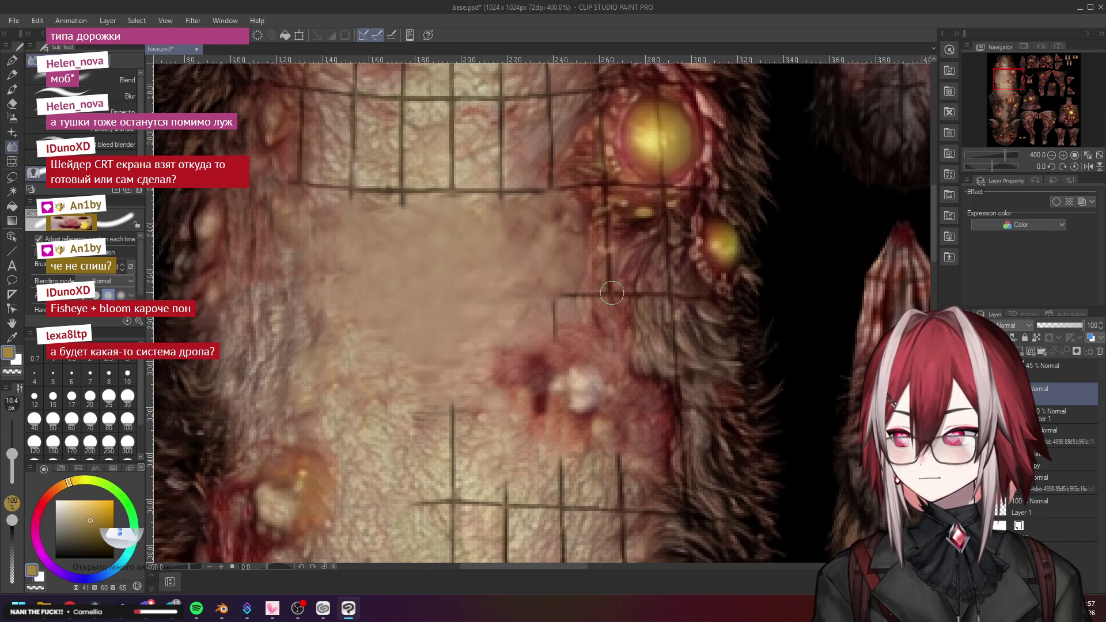
pyautogui.scroll(-2, 542, 259)
pyautogui.scroll(2, 549, 290)
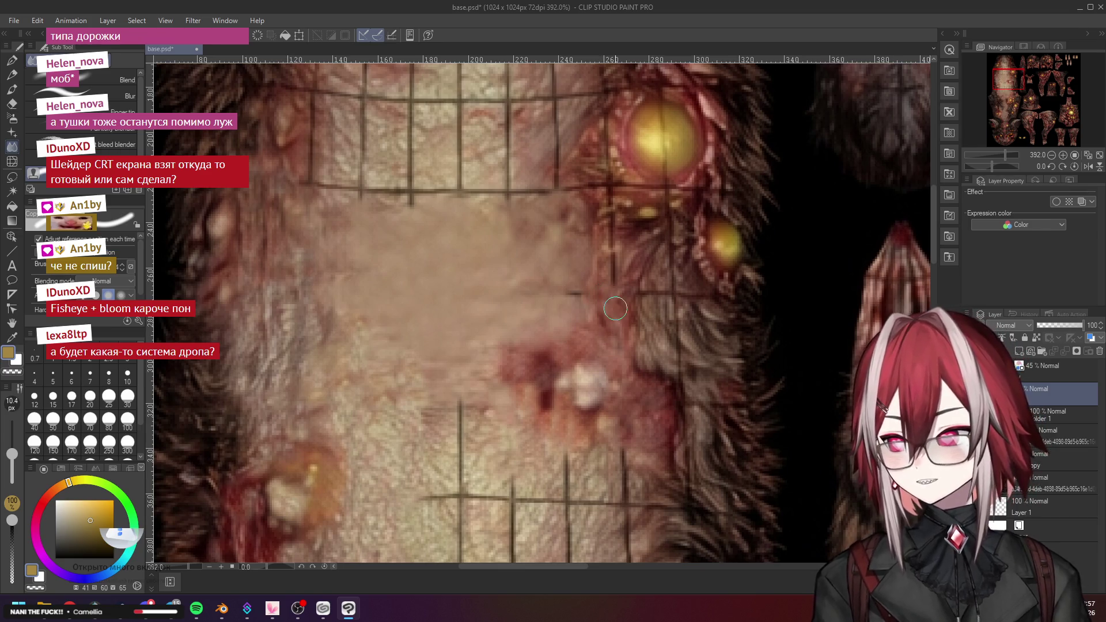
pyautogui.scroll(2, 601, 302)
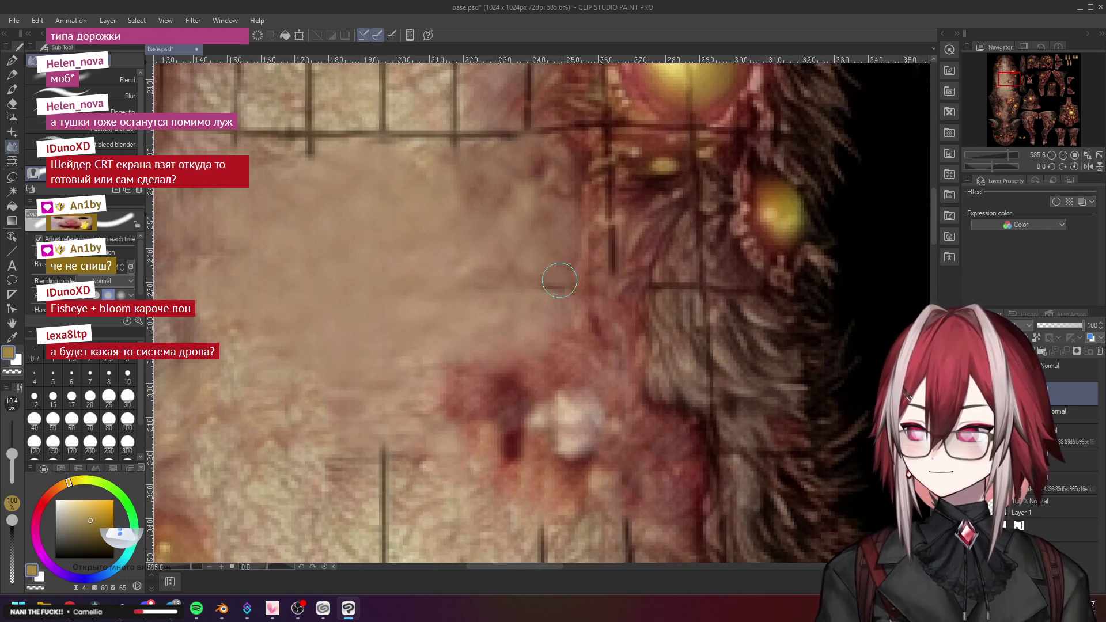
pyautogui.scroll(-1, 567, 299)
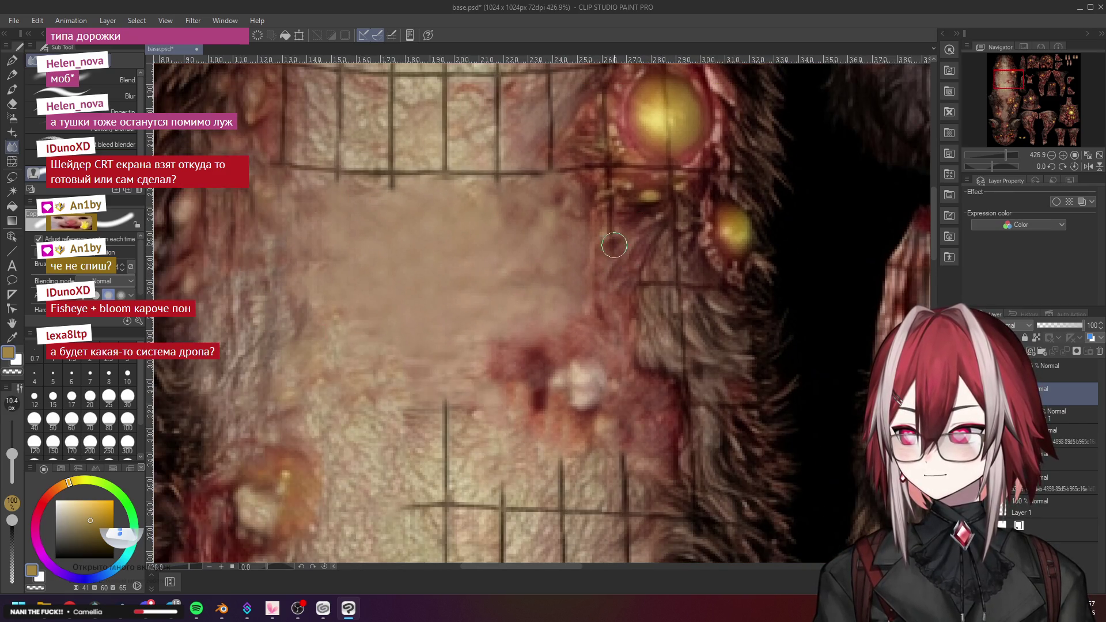
pyautogui.scroll(-1, 642, 280)
pyautogui.scroll(-2, 644, 279)
pyautogui.scroll(3, 652, 264)
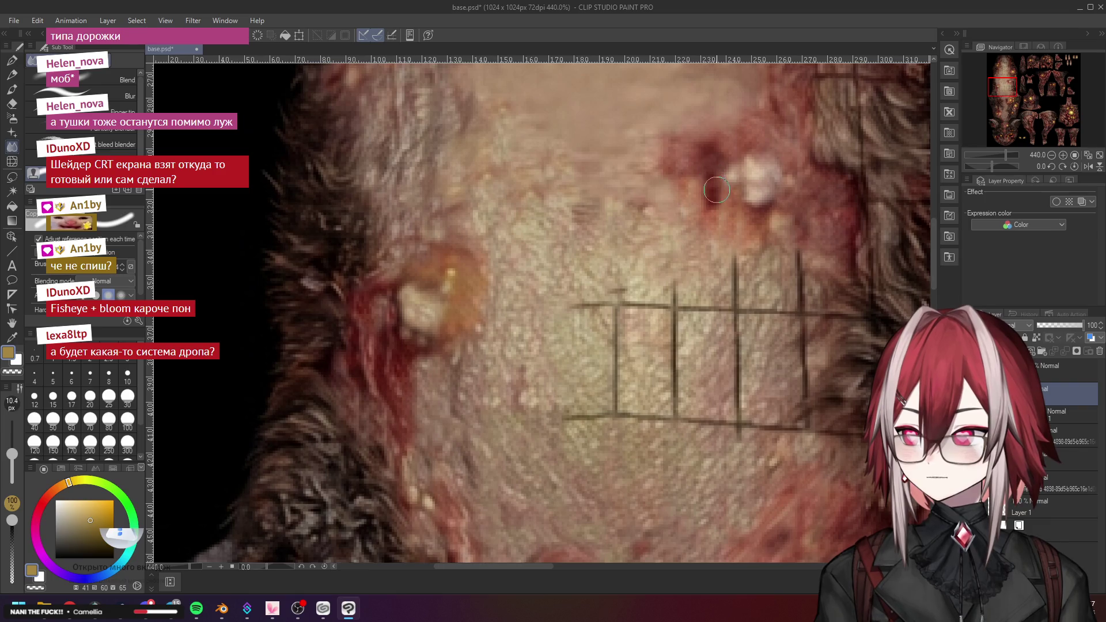
pyautogui.scroll(-3, 709, 231)
pyautogui.scroll(-1, 707, 232)
pyautogui.scroll(2, 598, 296)
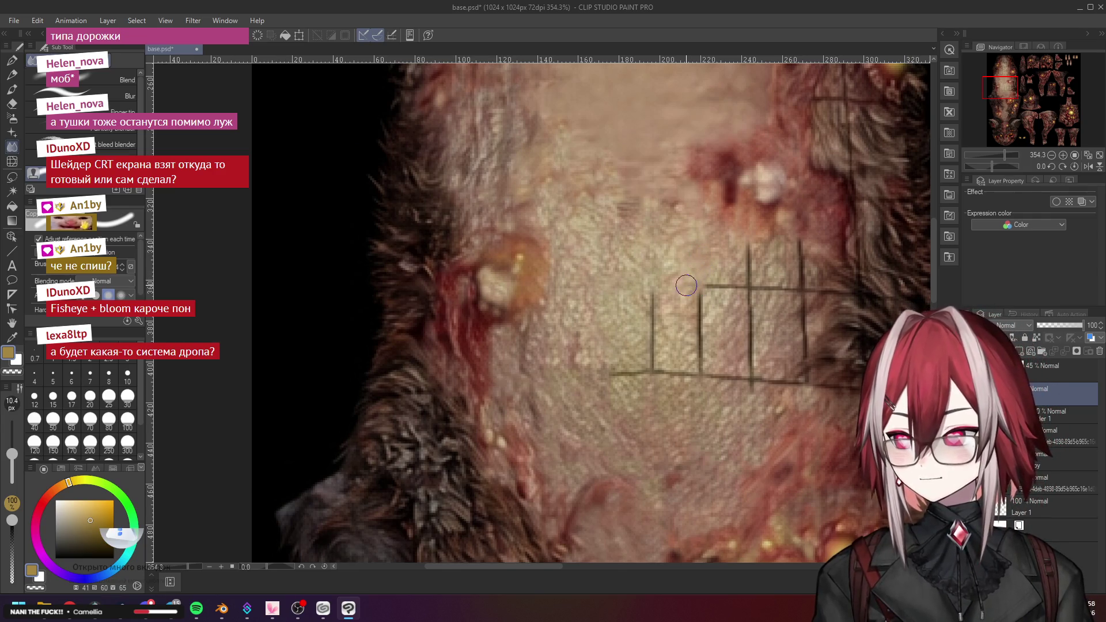
pyautogui.scroll(-2, 686, 286)
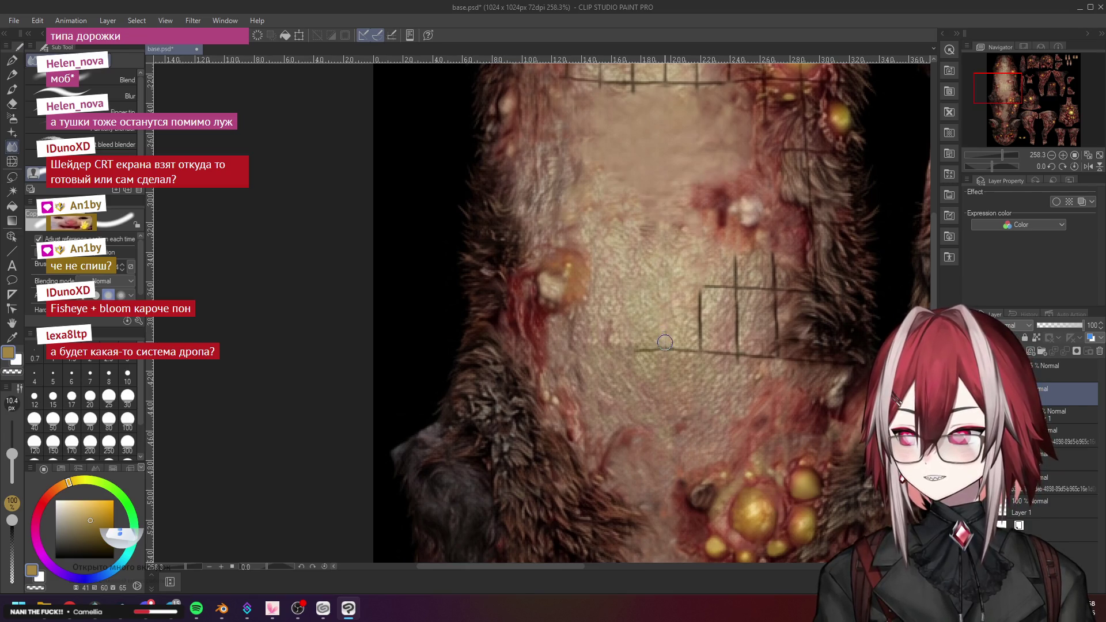
pyautogui.scroll(2, 665, 342)
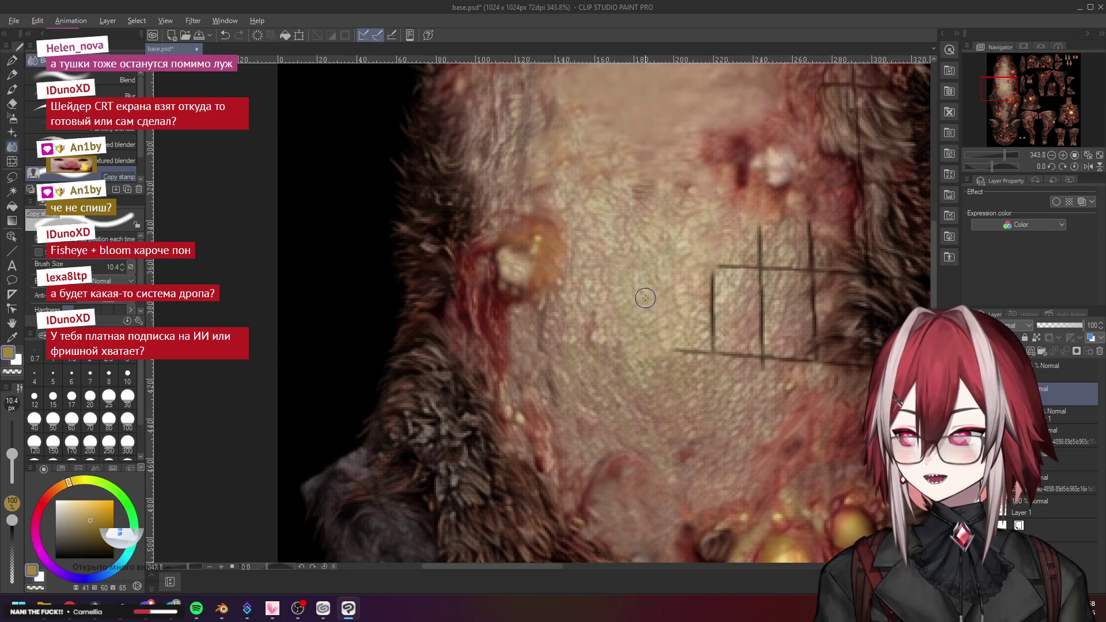
# Blend out the left end of the bottom grid line on the belly
pyautogui.moveTo(674, 350)
pyautogui.mouseDown()
pyautogui.moveTo(712, 351)
pyautogui.moveTo(712, 283)
pyautogui.moveTo(710, 337)
pyautogui.mouseUp()
pyautogui.scroll(-4, 712, 329)
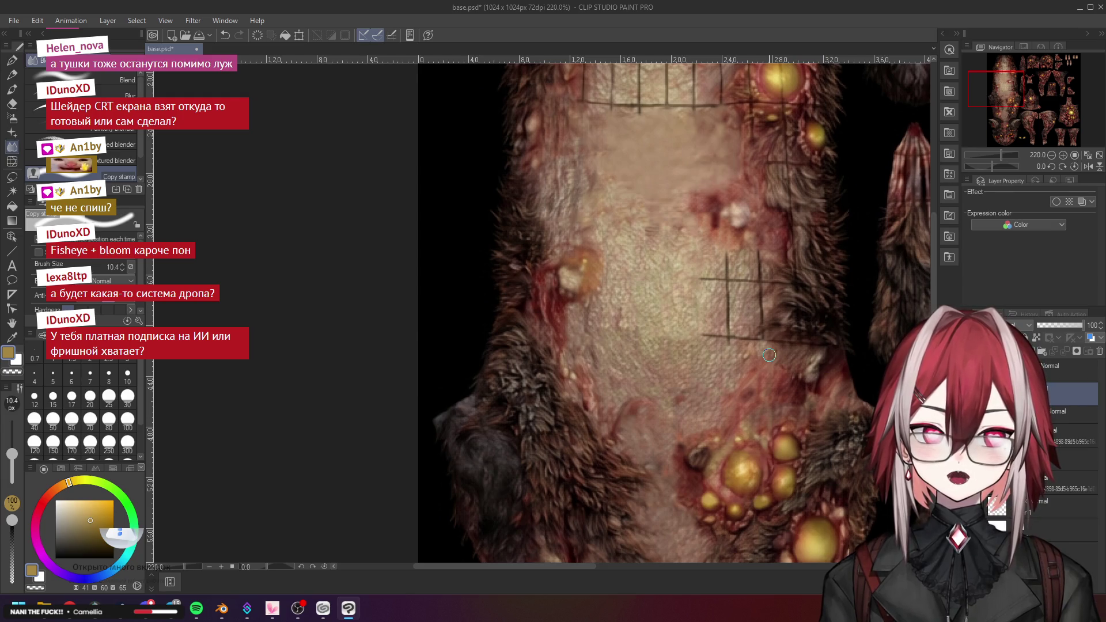
pyautogui.scroll(-3, 770, 355)
pyautogui.scroll(5, 757, 333)
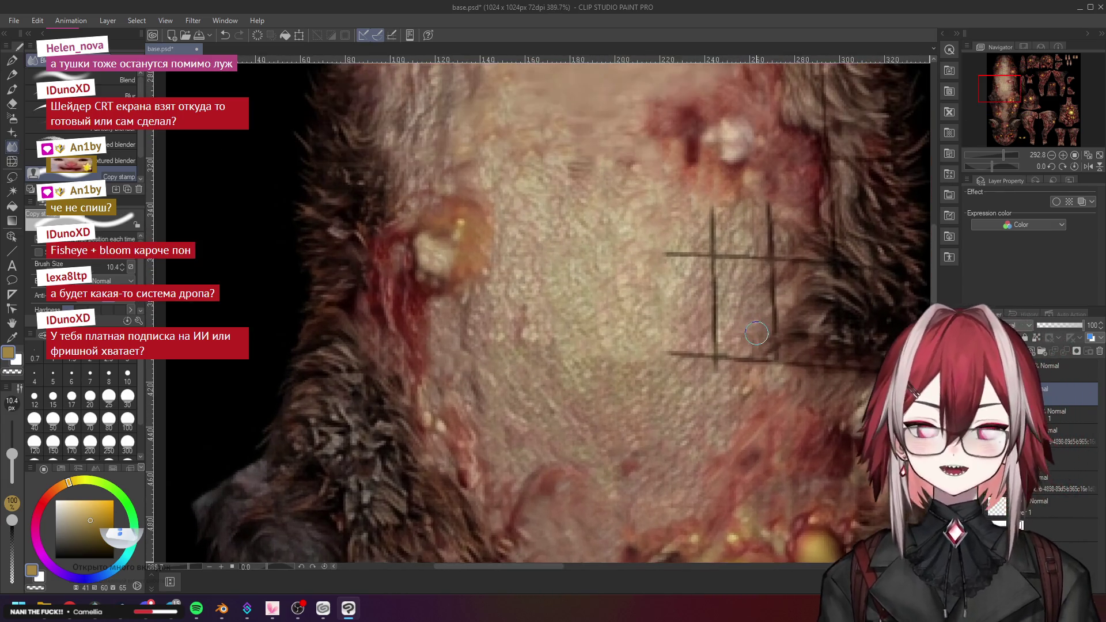
pyautogui.scroll(-3, 757, 334)
pyautogui.scroll(2, 783, 324)
pyautogui.scroll(-3, 782, 320)
pyautogui.scroll(2, 799, 219)
pyautogui.scroll(1, 770, 268)
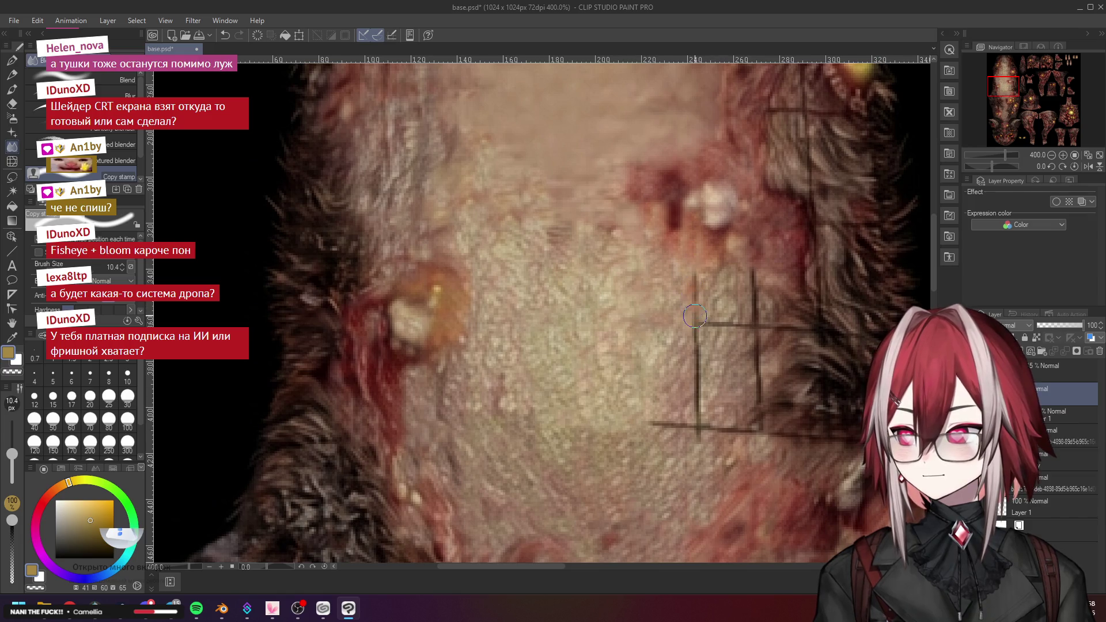
# Try softening the top of the left vertical sketch line, then undo the stroke
pyautogui.moveTo(699, 280); pyautogui.dragTo(696, 409)
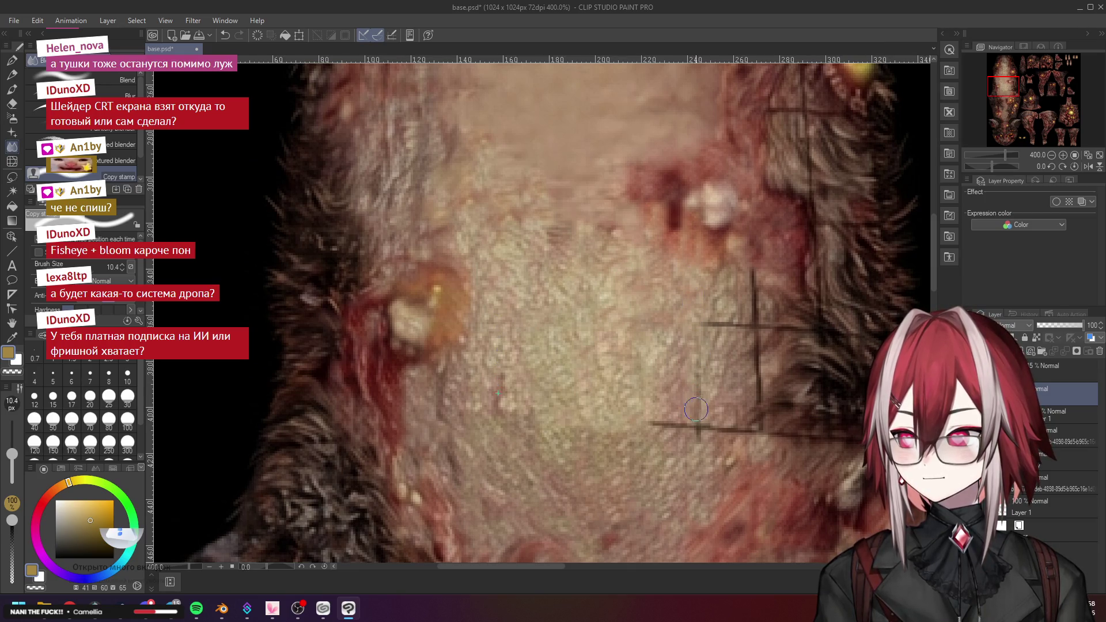
pyautogui.scroll(-3, 696, 380)
pyautogui.scroll(3, 720, 432)
pyautogui.scroll(-2, 755, 490)
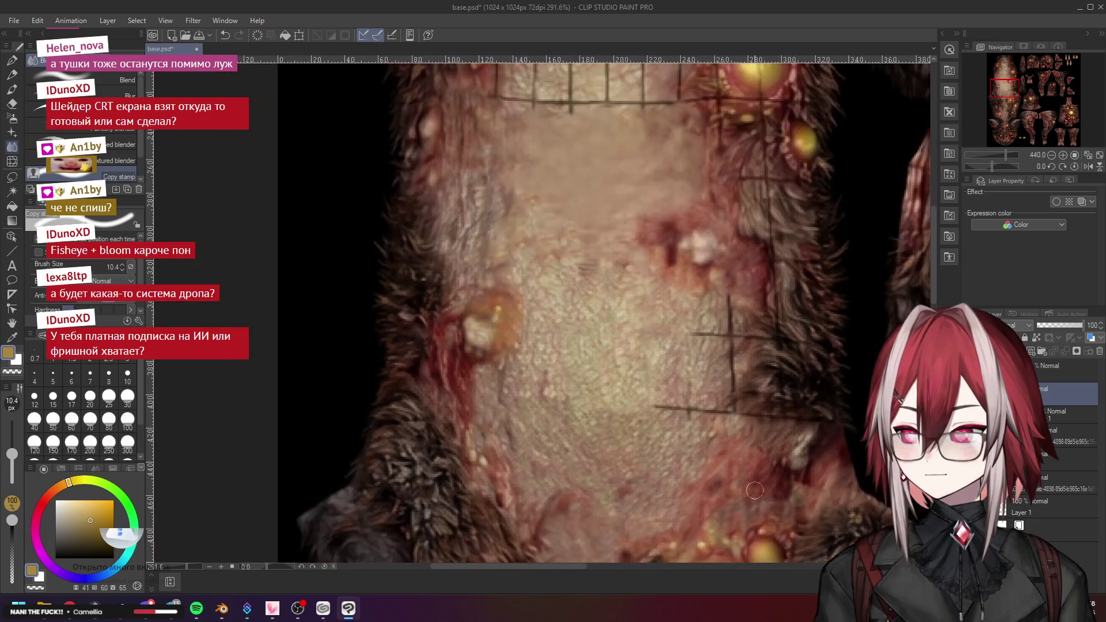
pyautogui.scroll(1, 755, 490)
pyautogui.hotkey('ctrl', 'z')
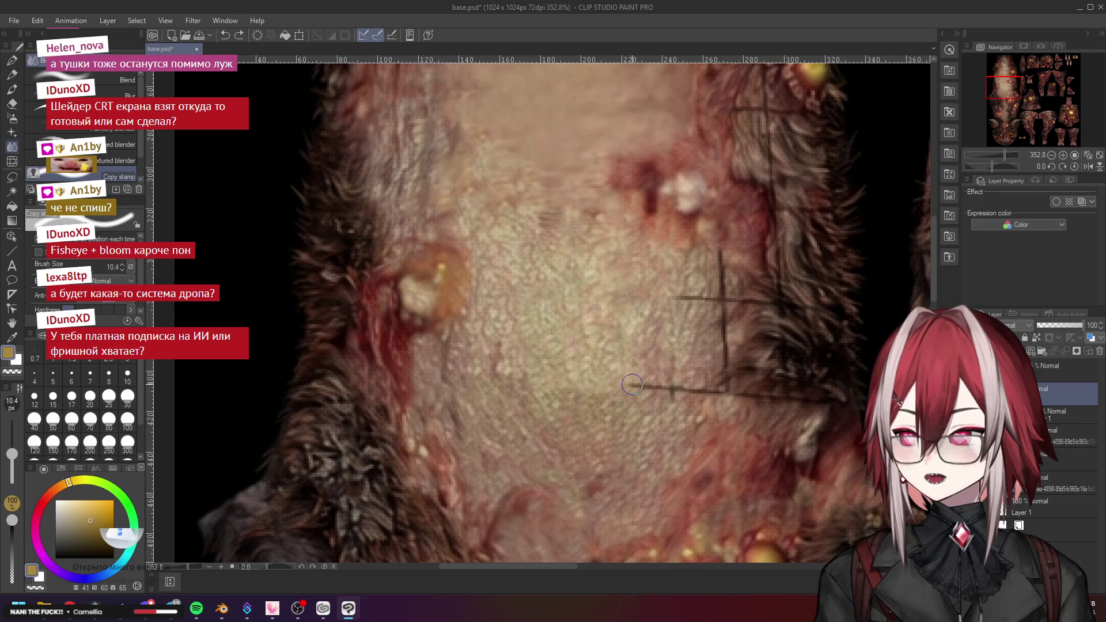
# Re-blend the horizontal line's left end and soften the dark vertical line along the fur edge
pyautogui.moveTo(665, 383)
pyautogui.mouseDown()
pyautogui.moveTo(637, 387)
pyautogui.moveTo(710, 389)
pyautogui.moveTo(709, 398)
pyautogui.mouseUp()
pyautogui.scroll(-3, 709, 399)
pyautogui.scroll(4, 671, 312)
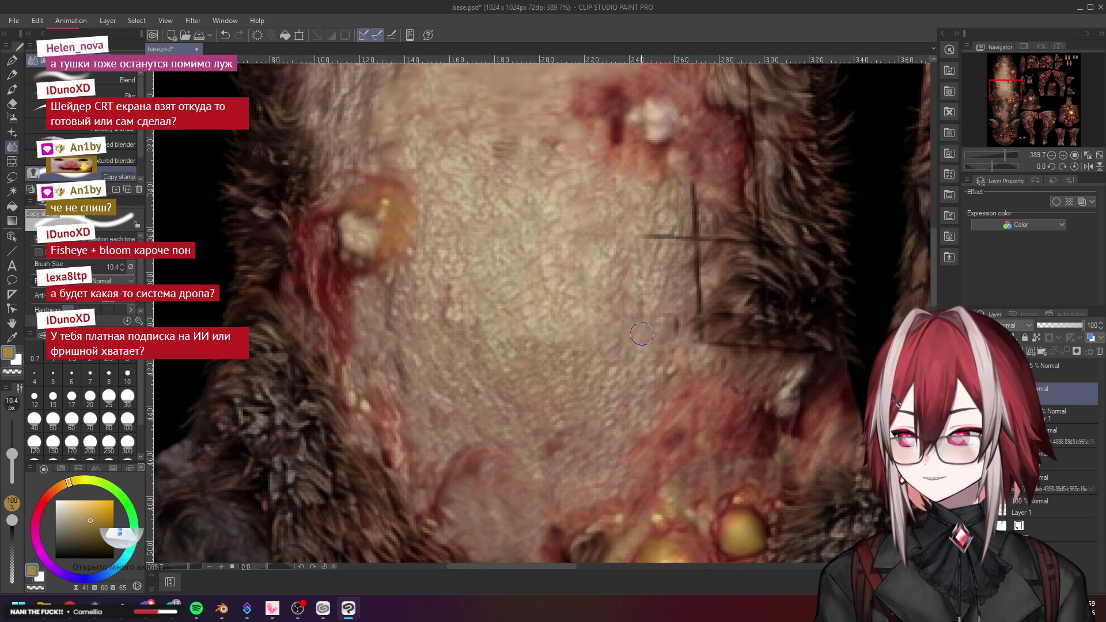
pyautogui.scroll(-3, 642, 356)
pyautogui.scroll(2, 645, 277)
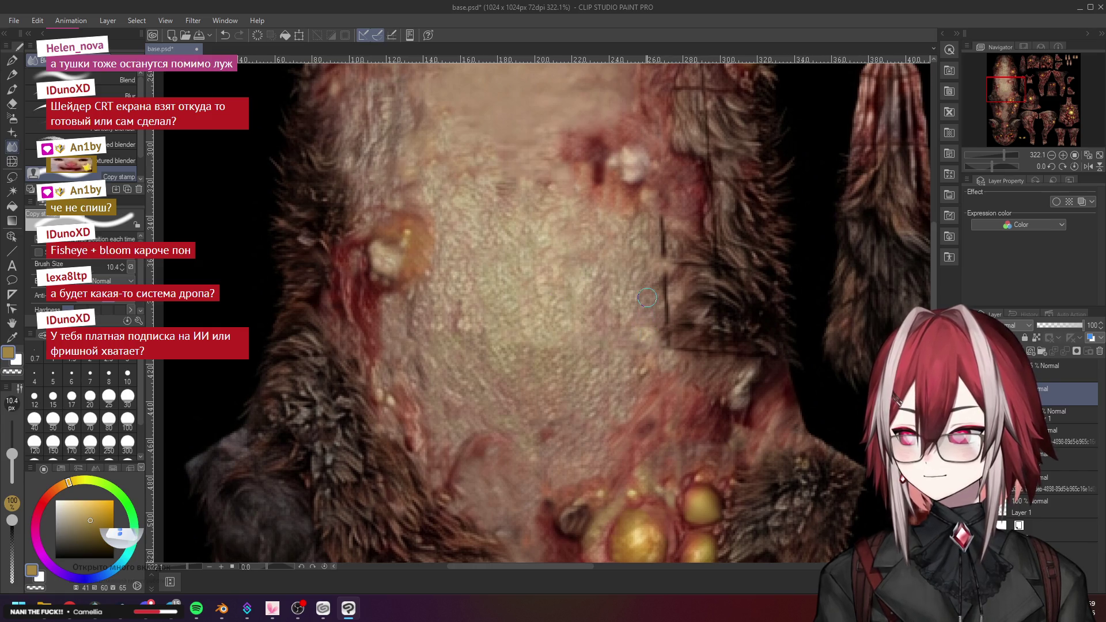
pyautogui.scroll(-2, 646, 311)
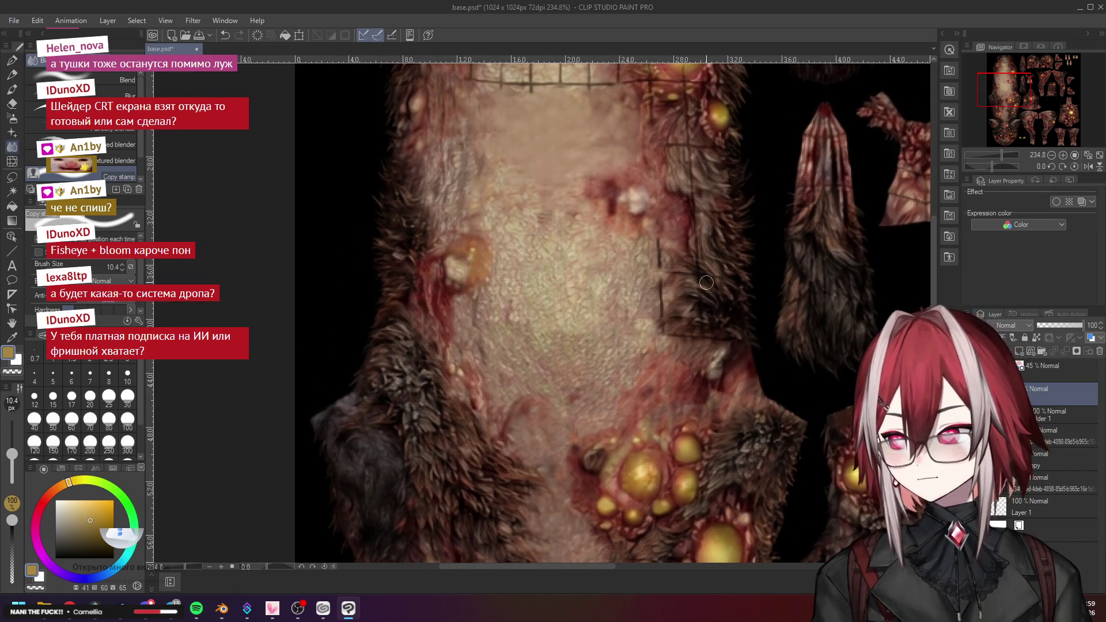
pyautogui.scroll(2, 646, 248)
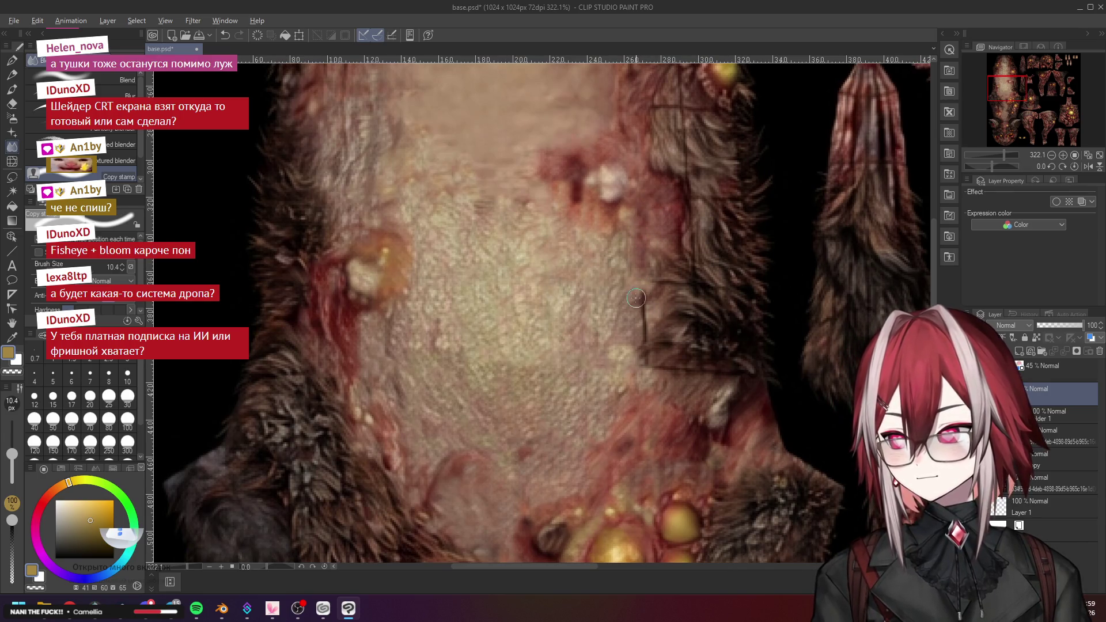
pyautogui.moveTo(621, 291)
pyautogui.mouseDown()
pyautogui.moveTo(643, 299)
pyautogui.moveTo(645, 363)
pyautogui.moveTo(644, 351)
pyautogui.mouseUp()
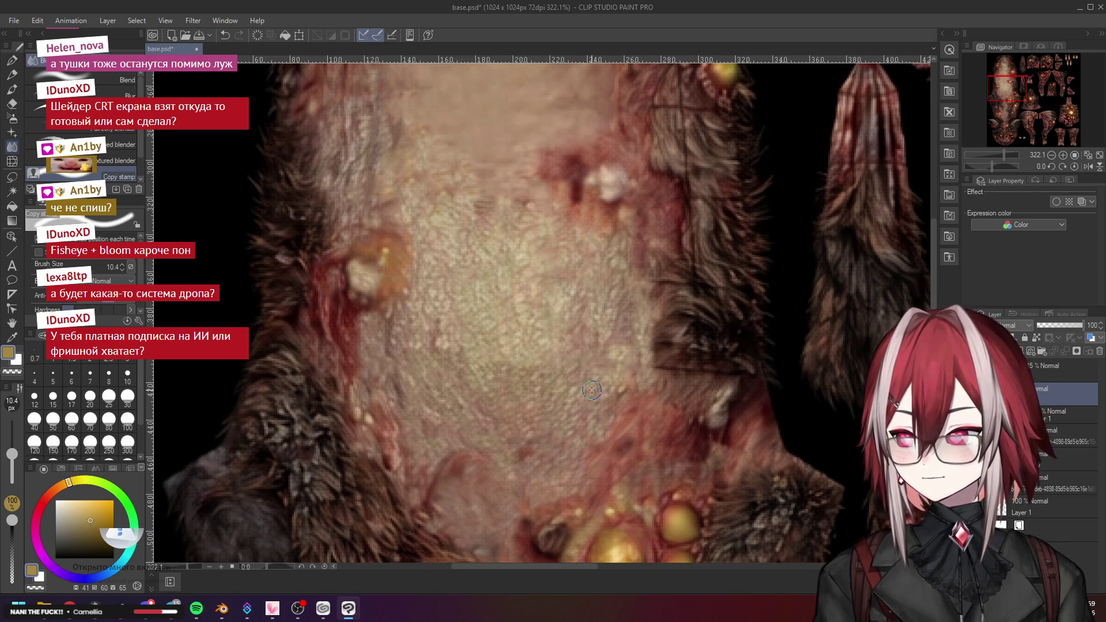
pyautogui.scroll(-3, 635, 414)
pyautogui.scroll(5, 589, 342)
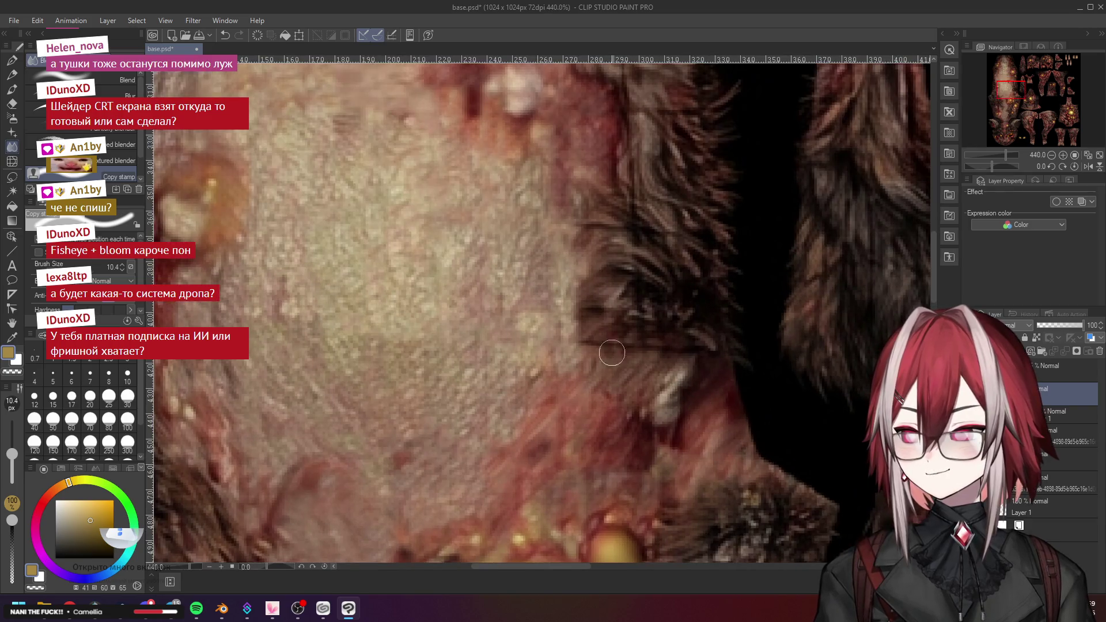
pyautogui.scroll(-2, 588, 342)
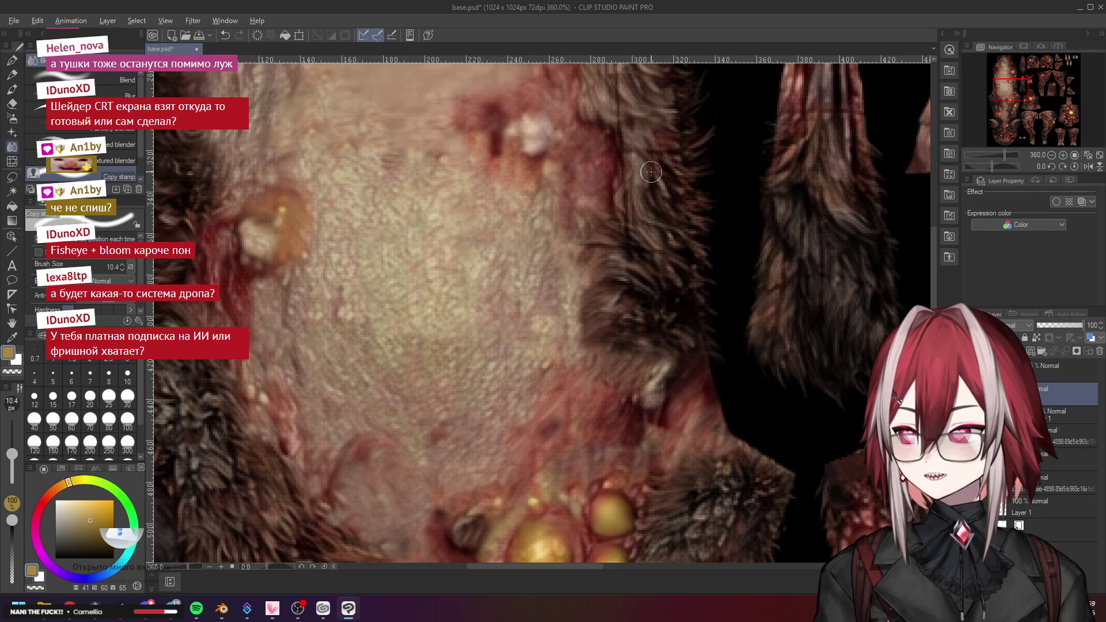
pyautogui.scroll(2, 633, 299)
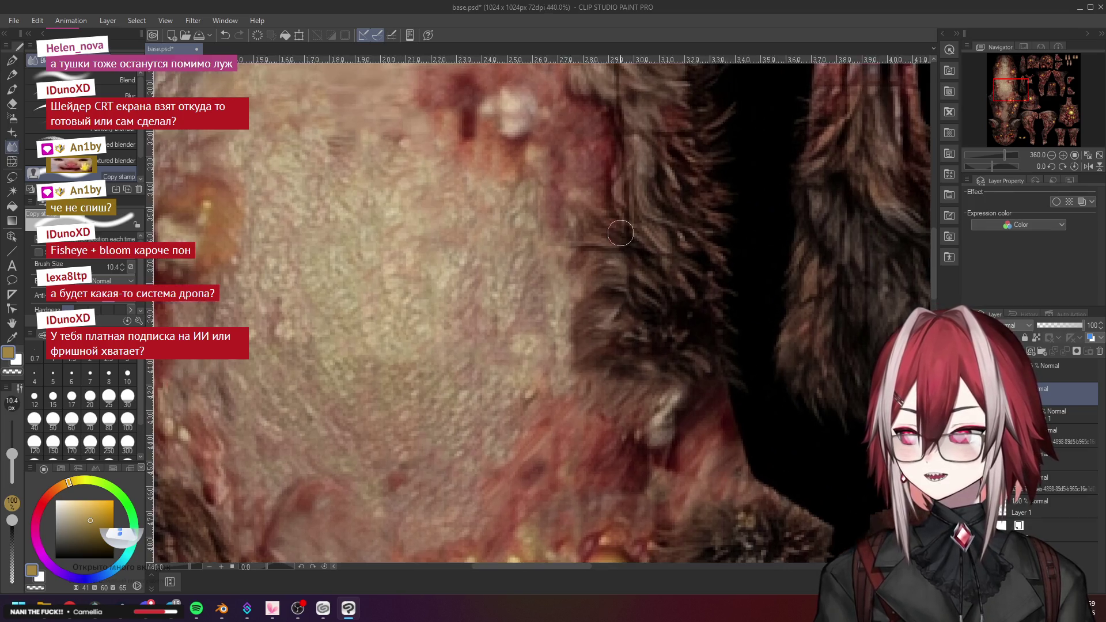
pyautogui.scroll(-2, 623, 231)
pyautogui.scroll(2, 645, 208)
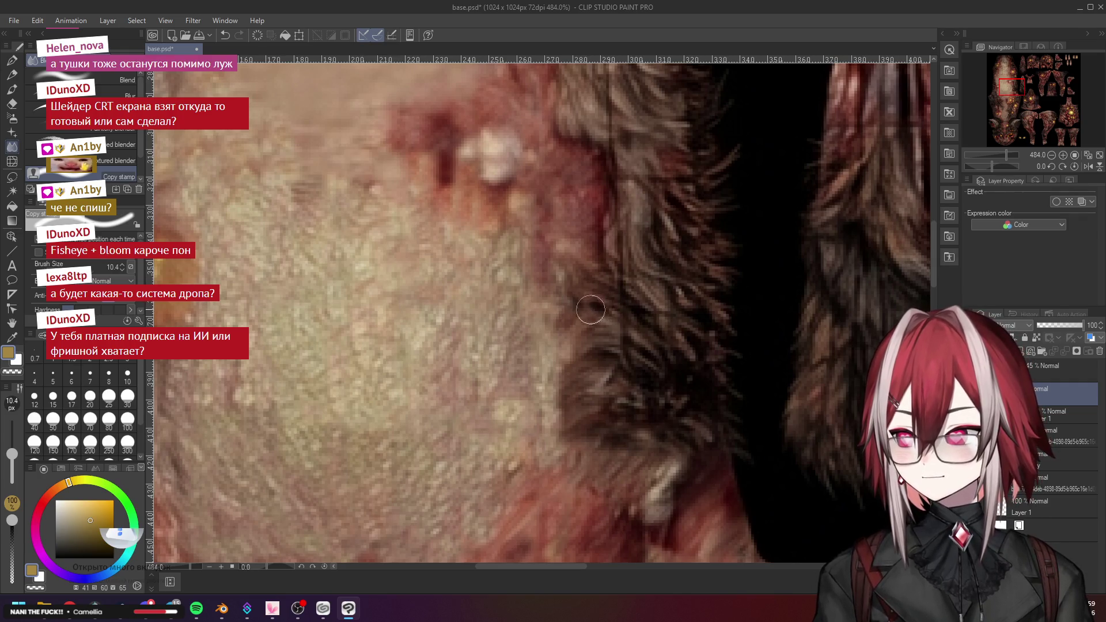
pyautogui.scroll(-3, 640, 308)
pyautogui.scroll(2, 642, 230)
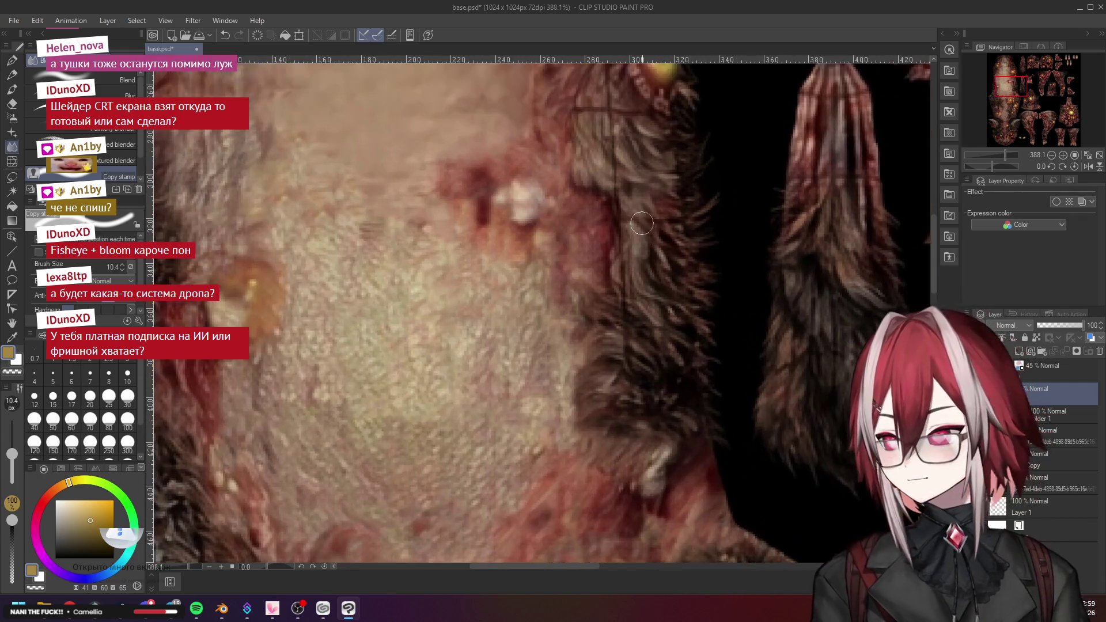
pyautogui.scroll(3, 626, 79)
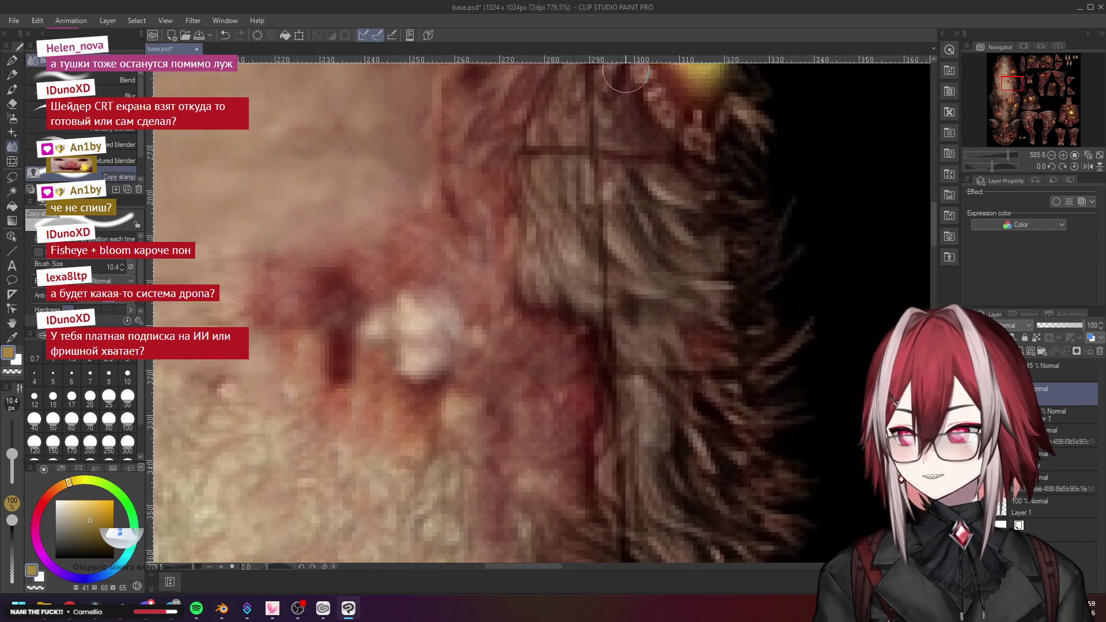
pyautogui.scroll(3, 600, 315)
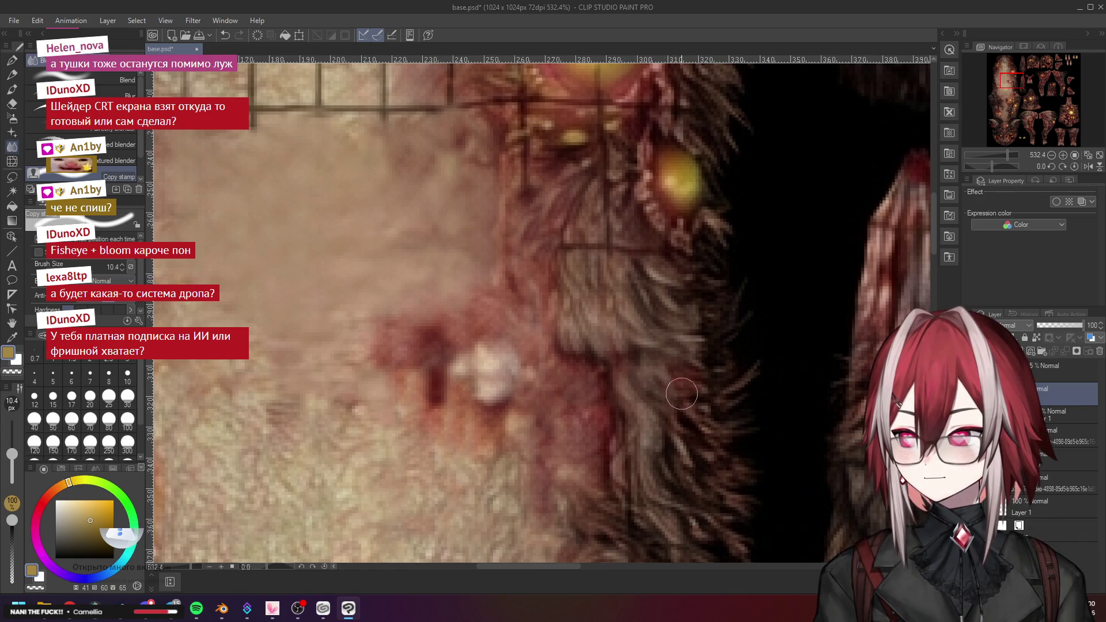
pyautogui.scroll(-1, 692, 403)
pyautogui.scroll(1, 691, 402)
pyautogui.scroll(-2, 721, 406)
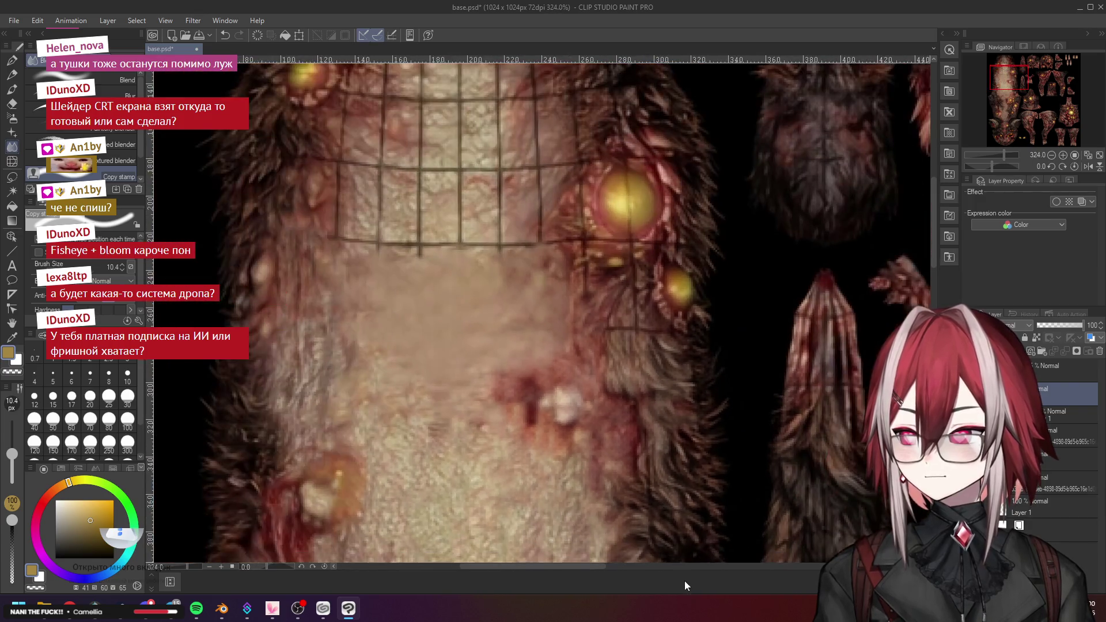
pyautogui.scroll(1, 752, 412)
pyautogui.scroll(-3, 938, 248)
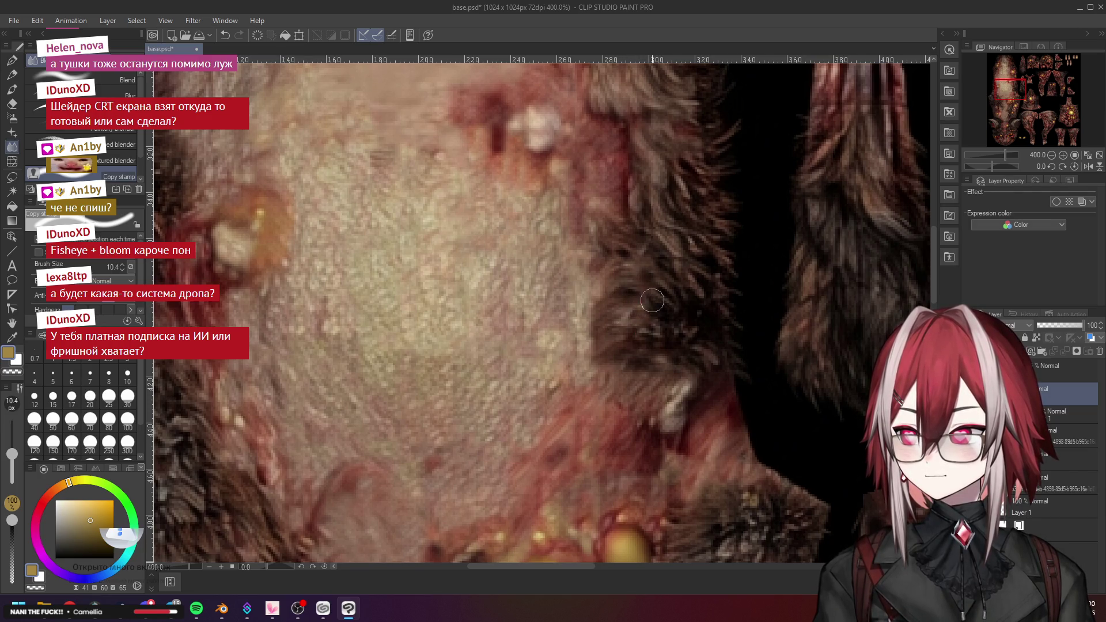
pyautogui.scroll(-3, 685, 308)
pyautogui.scroll(1, 718, 232)
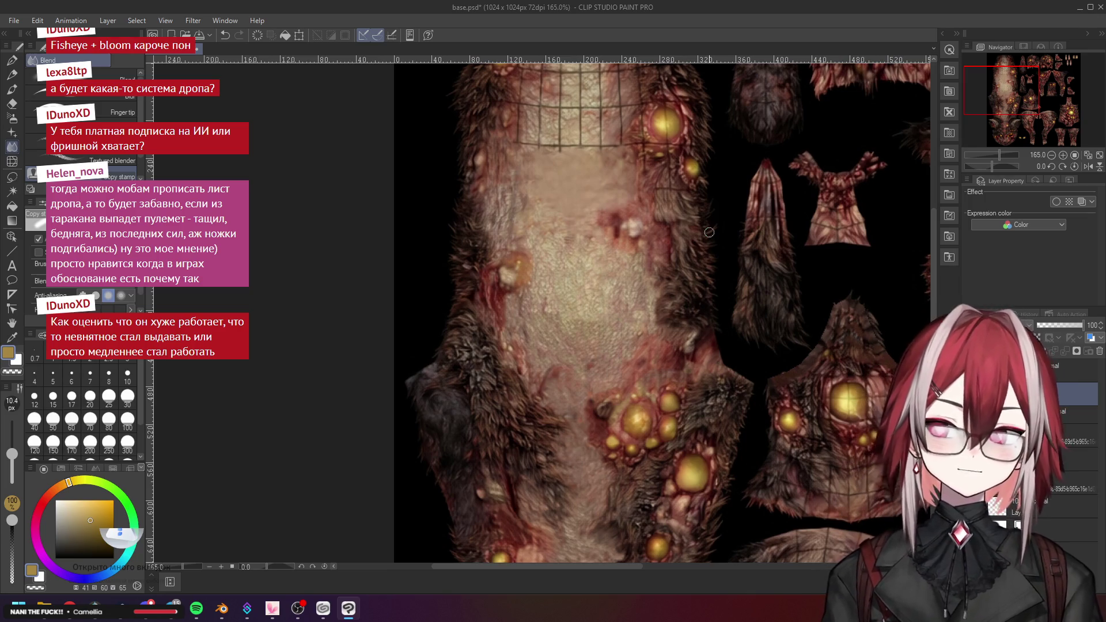
# Blend the grid seam into the fur next to the glowing eye
pyautogui.scroll(4, 708, 228)
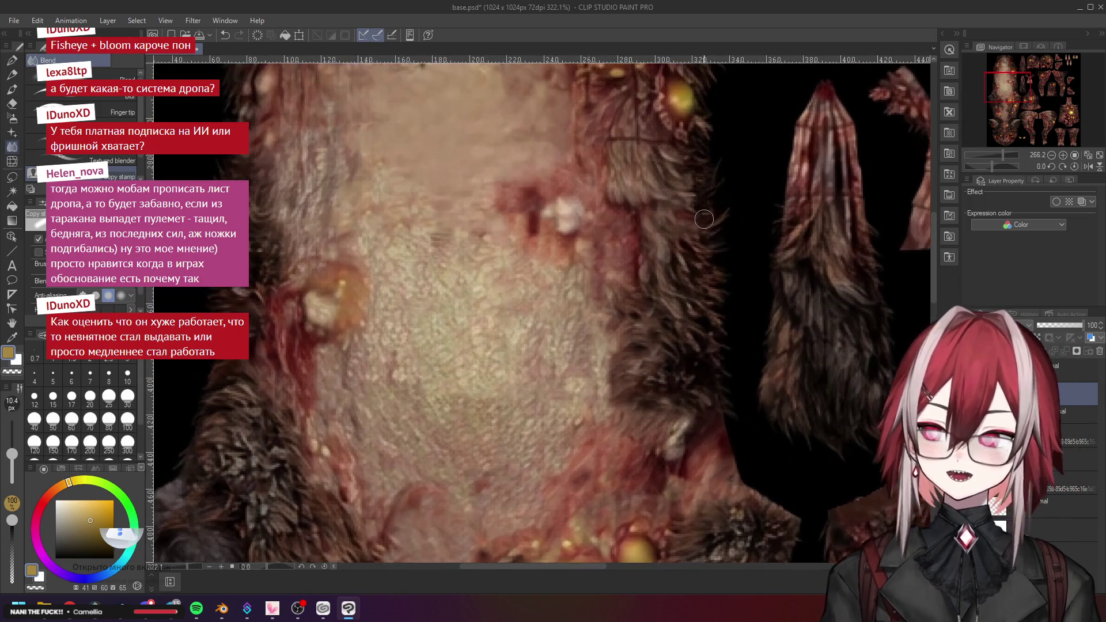
pyautogui.scroll(4, 704, 219)
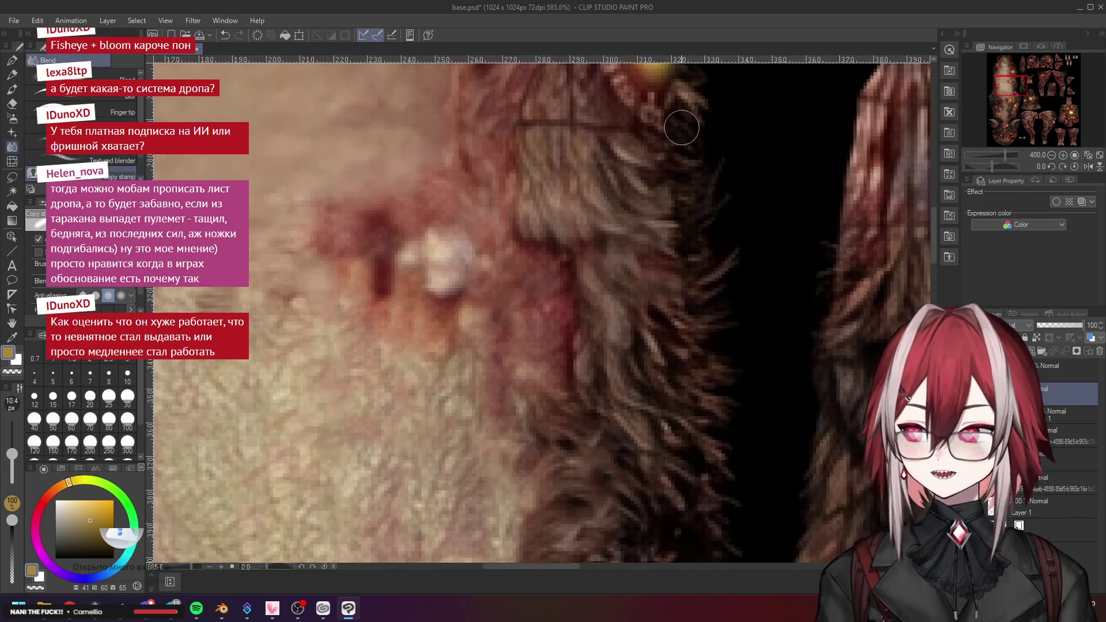
pyautogui.scroll(-3, 674, 110)
pyautogui.scroll(-1, 916, 248)
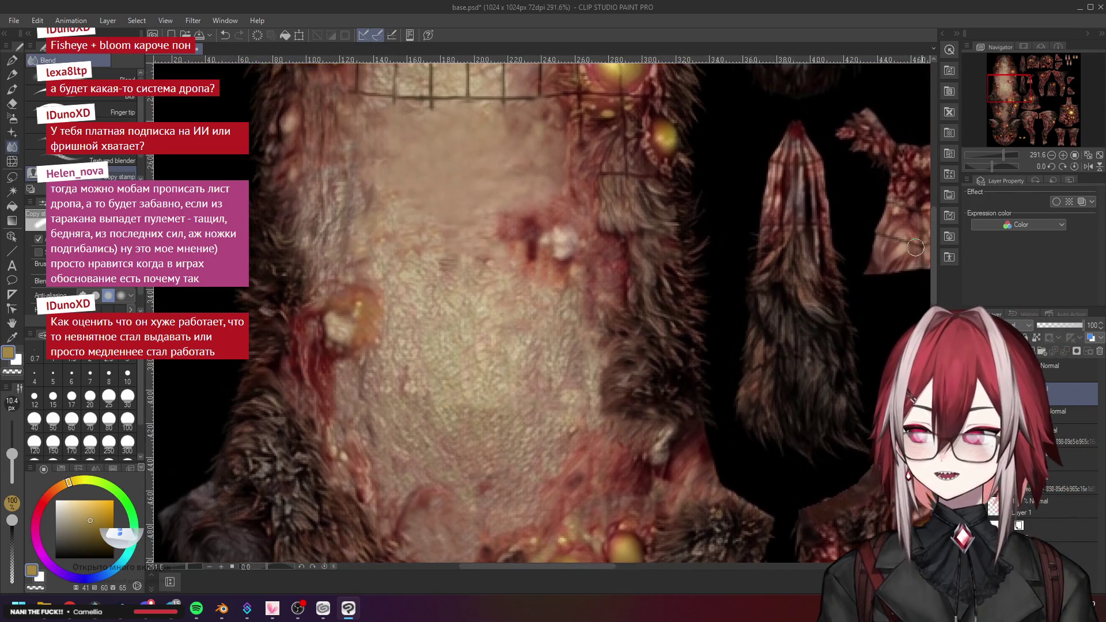
pyautogui.scroll(3, 668, 219)
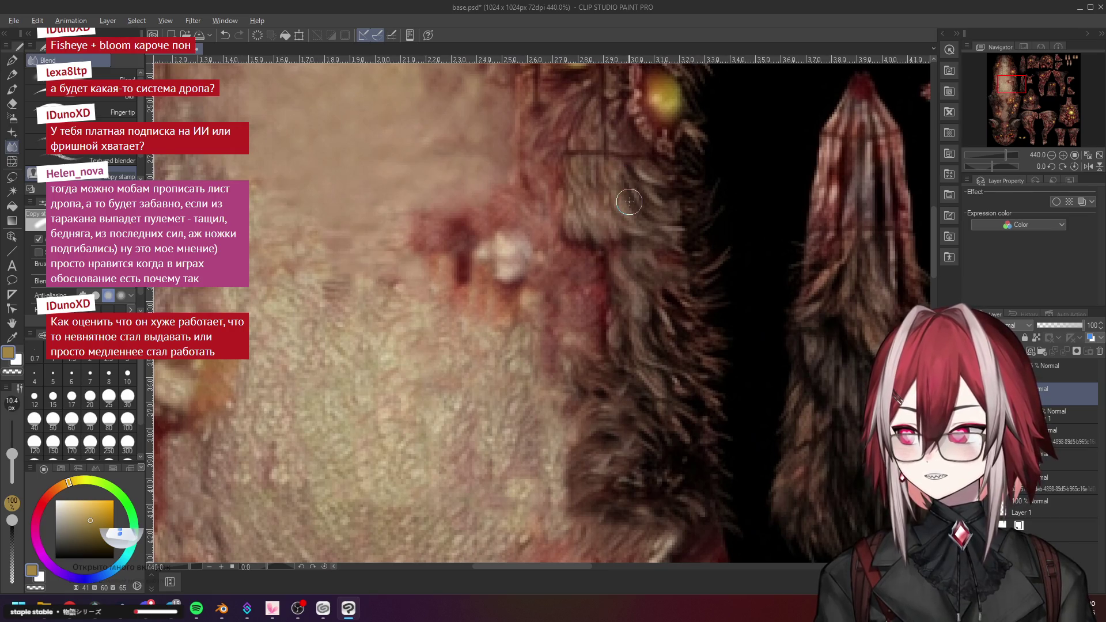
pyautogui.scroll(-3, 629, 201)
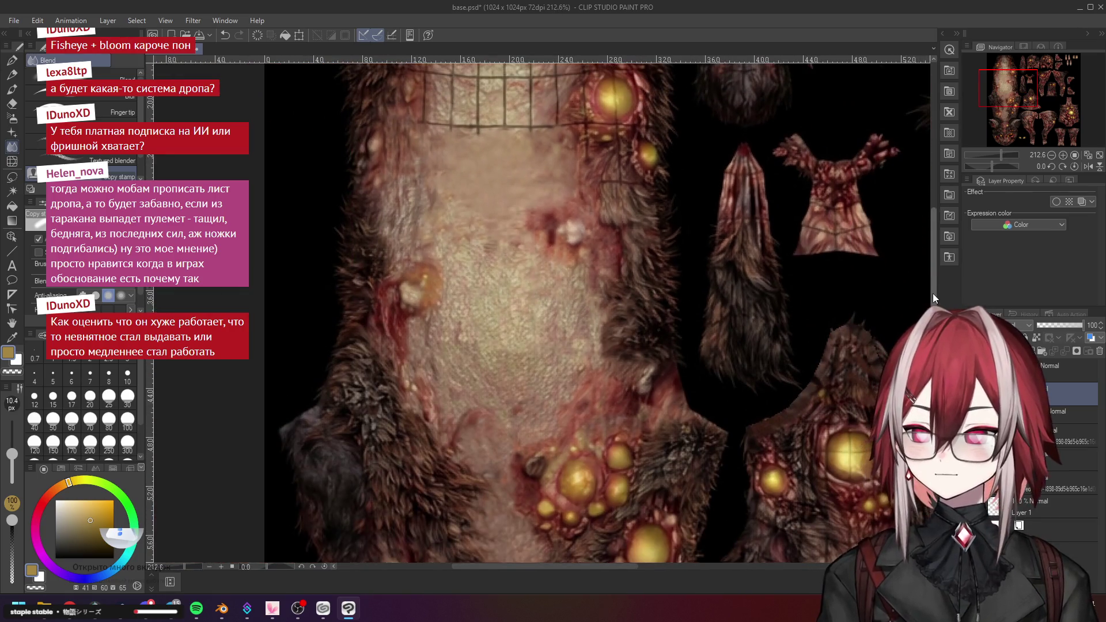
pyautogui.scroll(2, 589, 285)
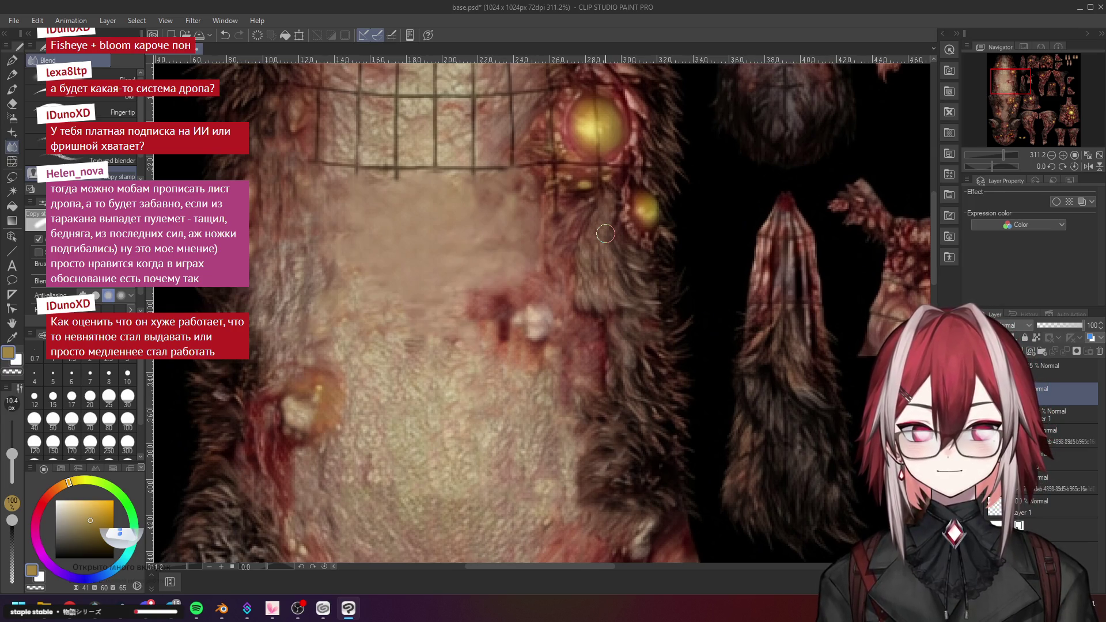
pyautogui.scroll(-2, 605, 233)
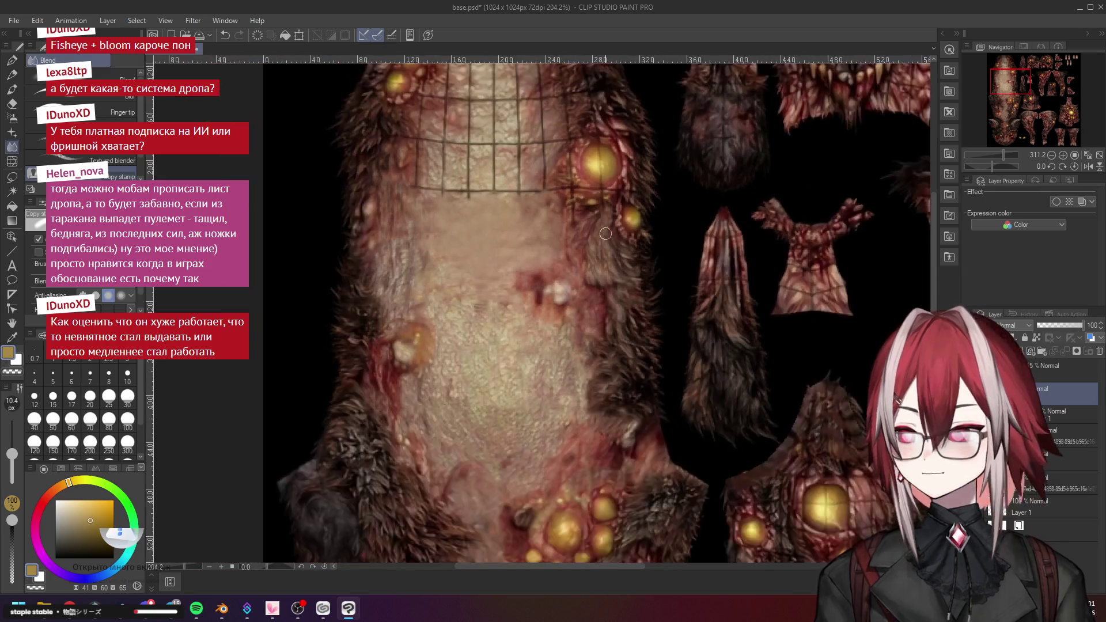
pyautogui.scroll(3, 577, 242)
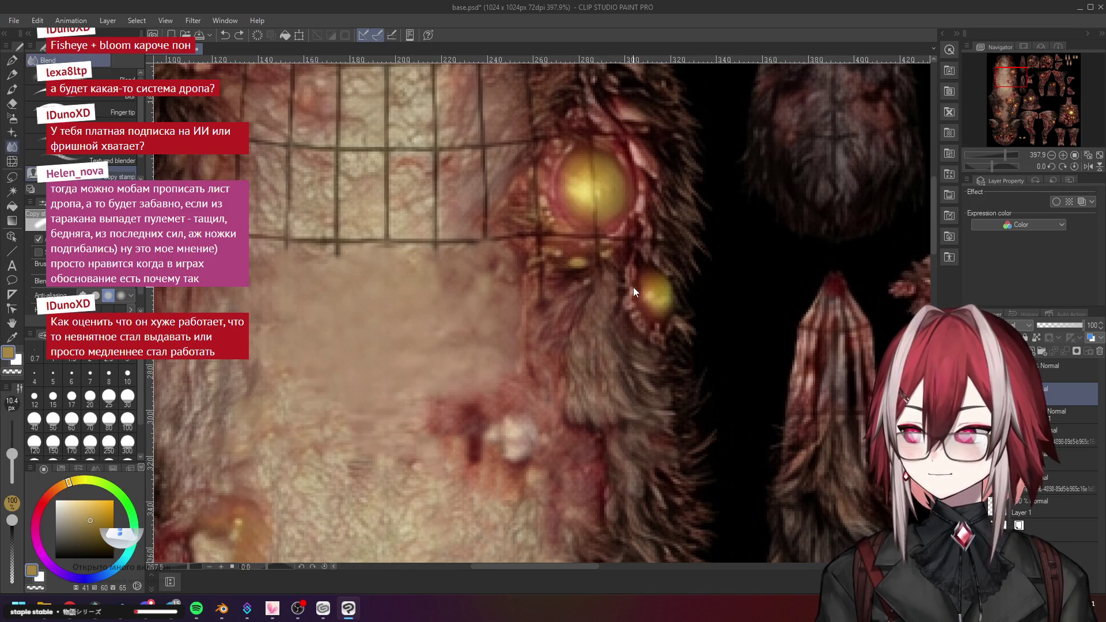
pyautogui.moveTo(601, 268); pyautogui.dragTo(593, 269)
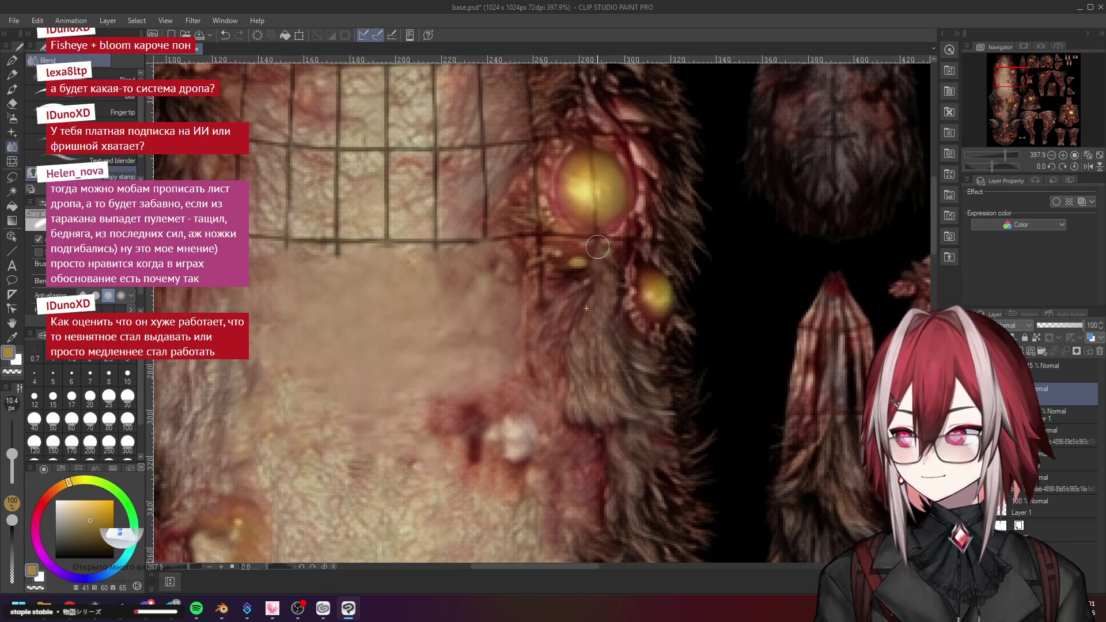
# Switch to the Airbrush, sample the brown fur and then the eye's yellow, and minimize Clip Studio Paint
pyautogui.scroll(-3, 622, 276)
pyautogui.scroll(3, 646, 302)
pyautogui.scroll(-2, 646, 303)
pyautogui.scroll(2, 658, 331)
pyautogui.scroll(-2, 658, 331)
pyautogui.scroll(2, 632, 247)
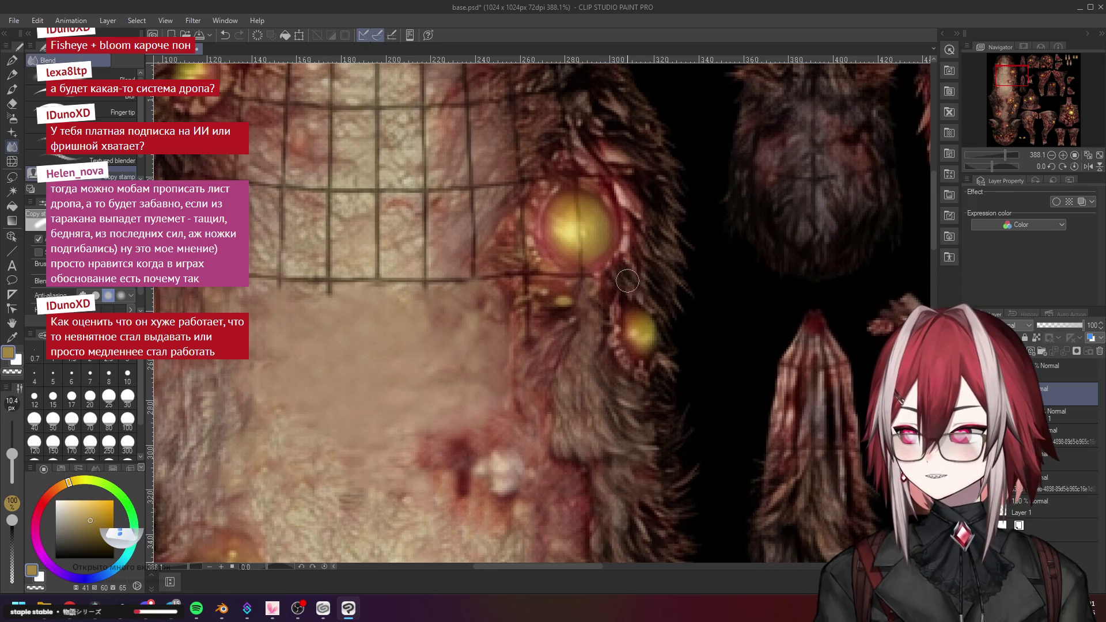
pyautogui.scroll(-2, 699, 316)
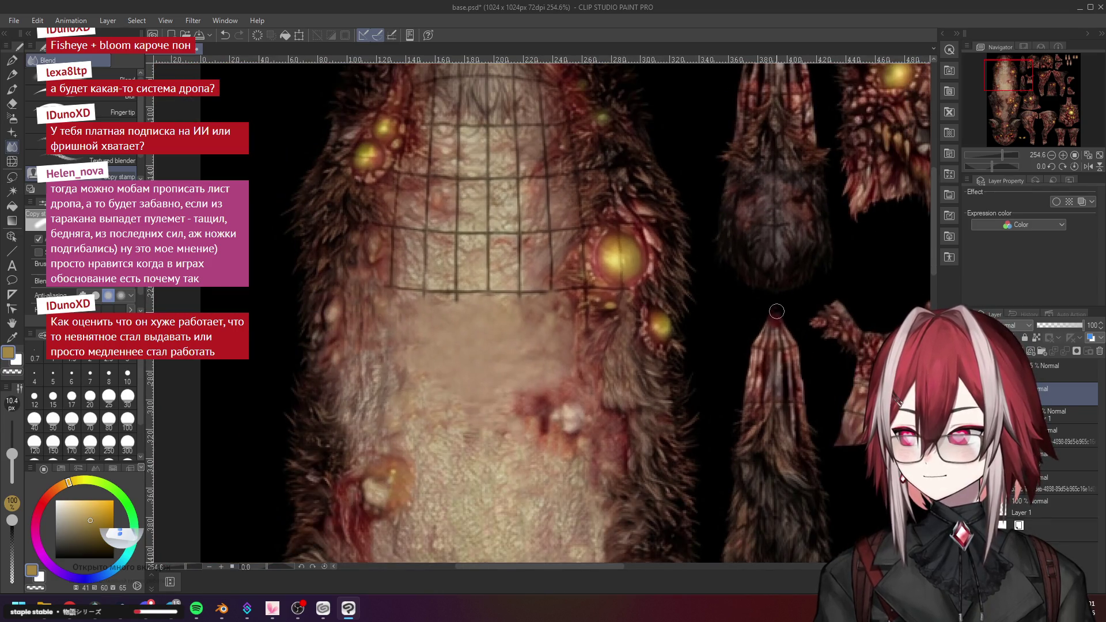
pyautogui.scroll(5, 671, 251)
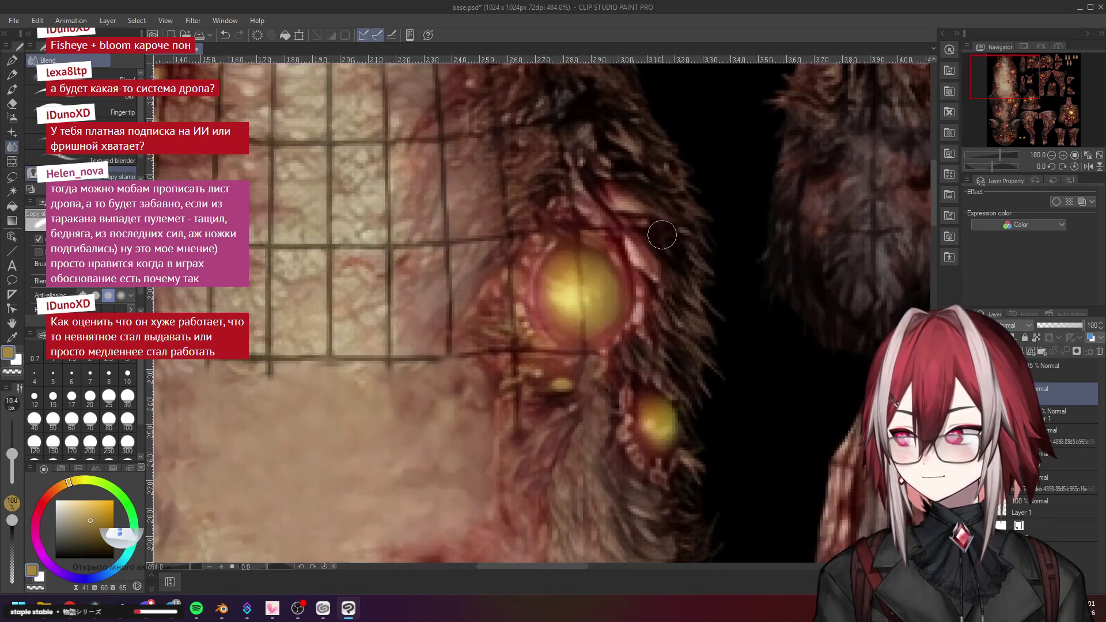
pyautogui.scroll(1, 662, 235)
pyautogui.click(11, 118)
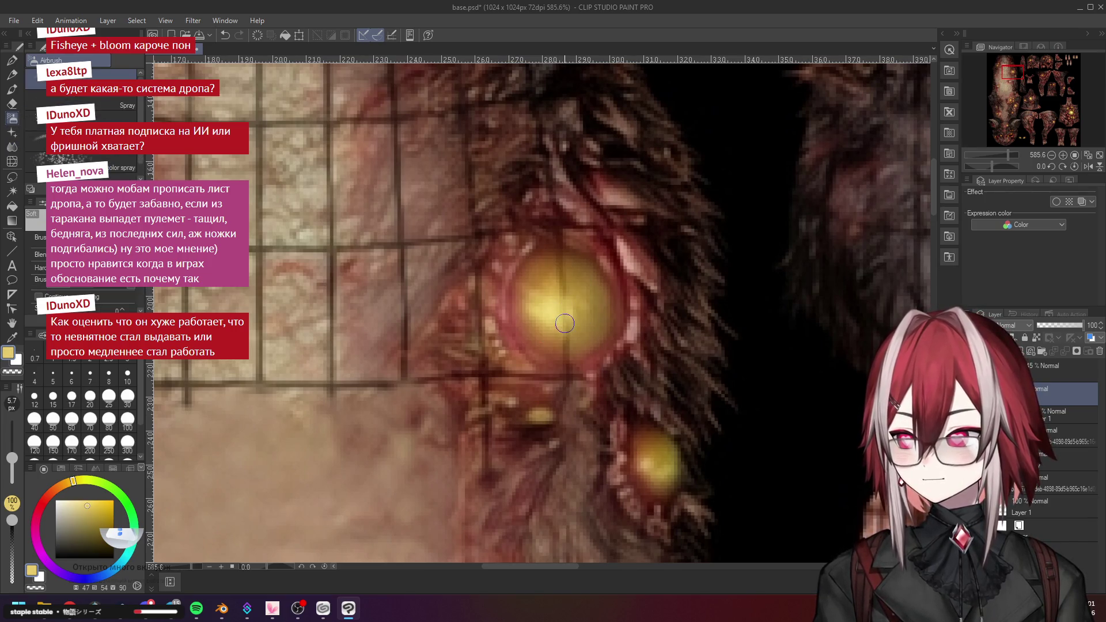
pyautogui.keyDown('alt'); pyautogui.click(588, 340); pyautogui.keyUp('alt')
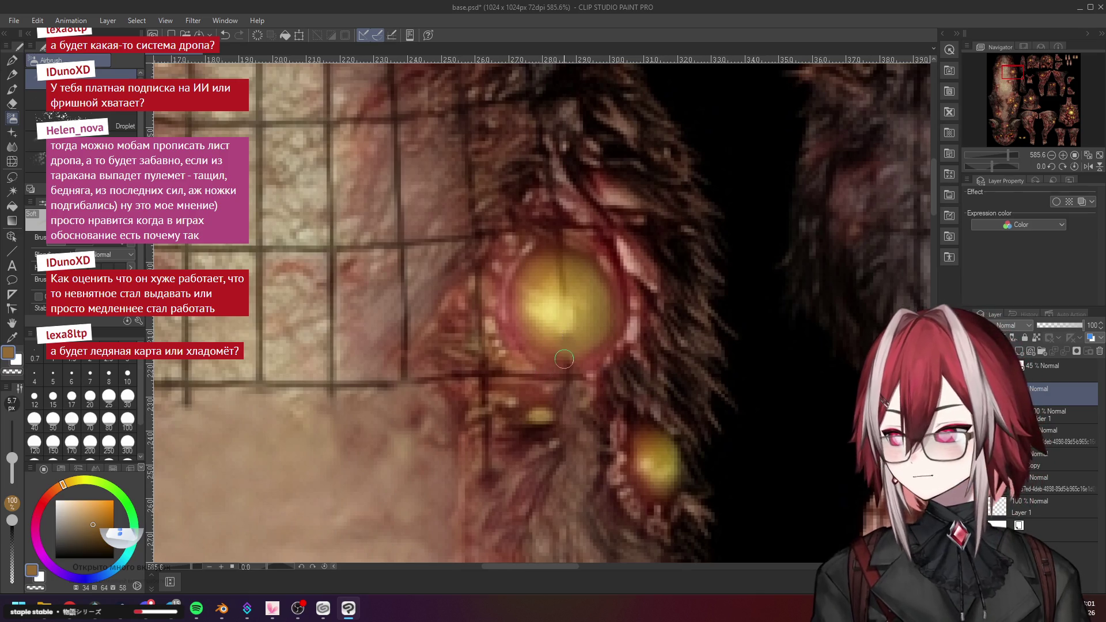
pyautogui.keyDown('alt'); pyautogui.click(580, 320); pyautogui.keyUp('alt')
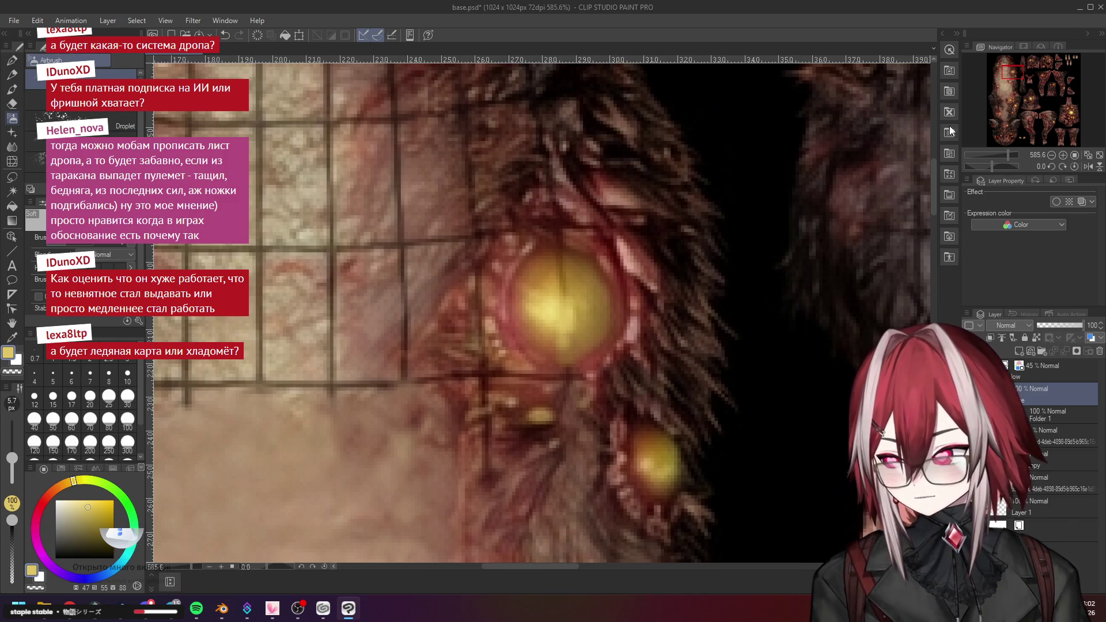
pyautogui.click(1080, 8)
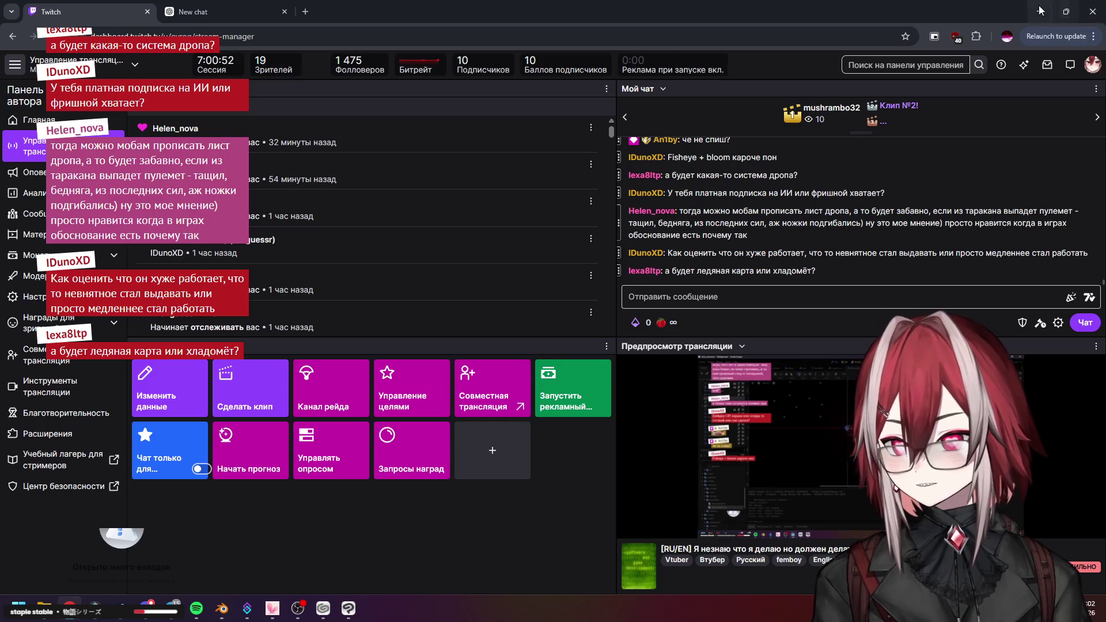
# Clear the windows to the desktop, launch Godot and open the Meatgrinder project
pyautogui.click(1043, 9)
pyautogui.click(1040, 5)
pyautogui.doubleClick(503, 22)
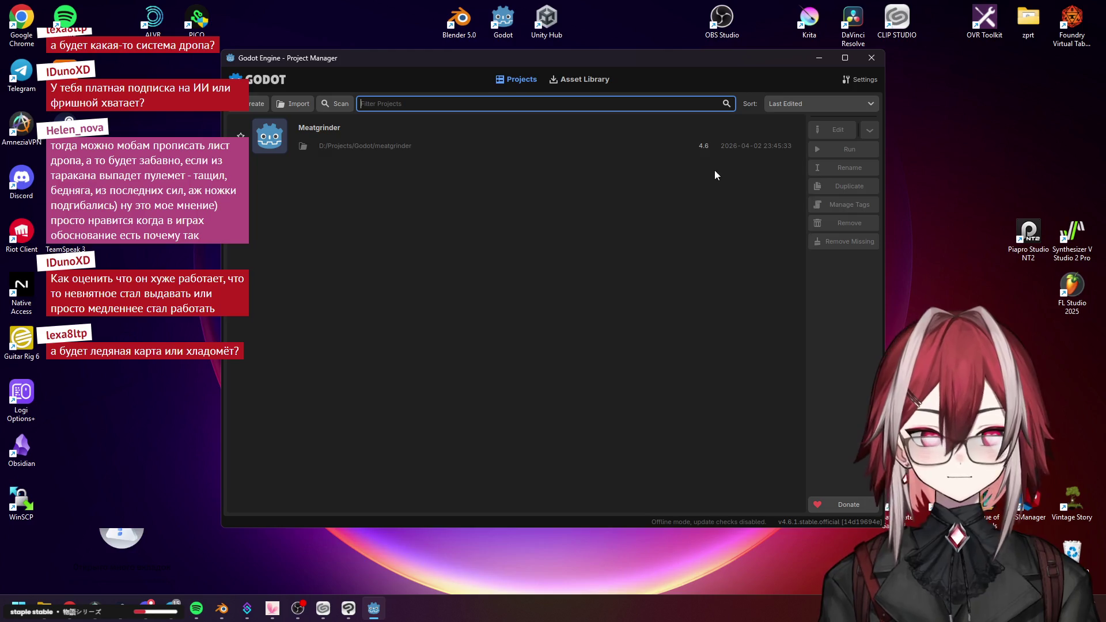
pyautogui.doubleClick(528, 151)
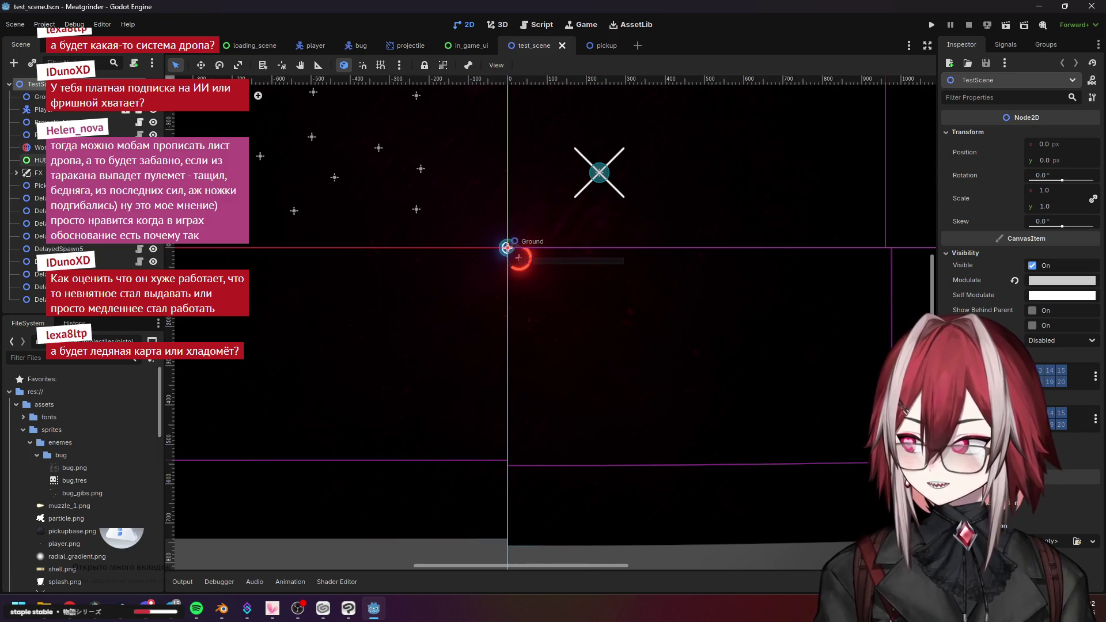
# On the Ground node, load the grass texture as Base and grass_patches as Patches
pyautogui.click(35, 96)
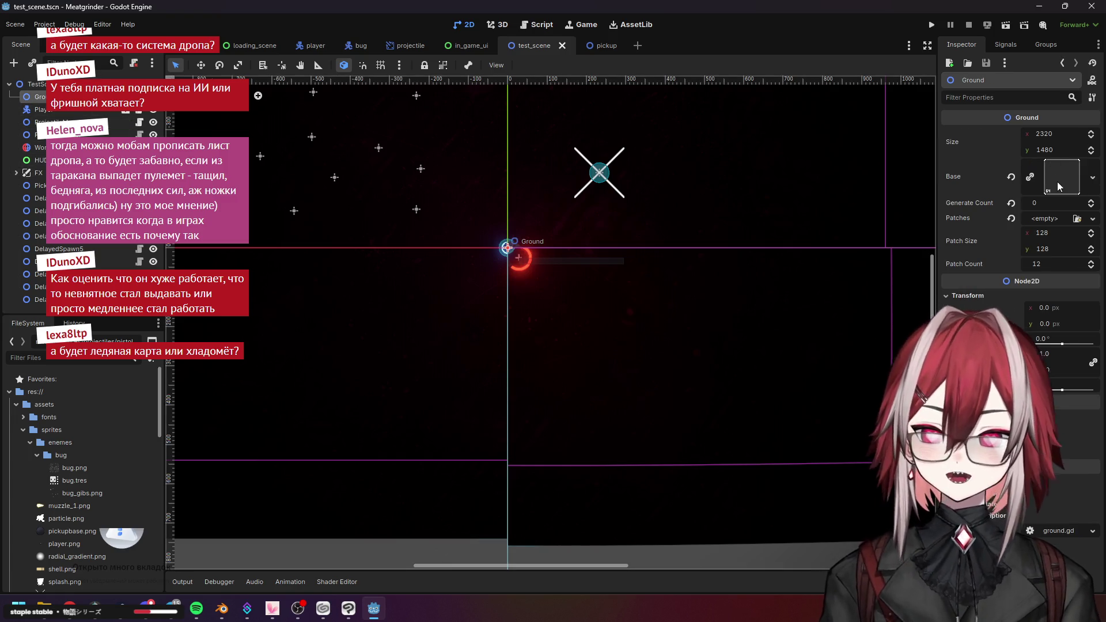
pyautogui.click(1092, 178)
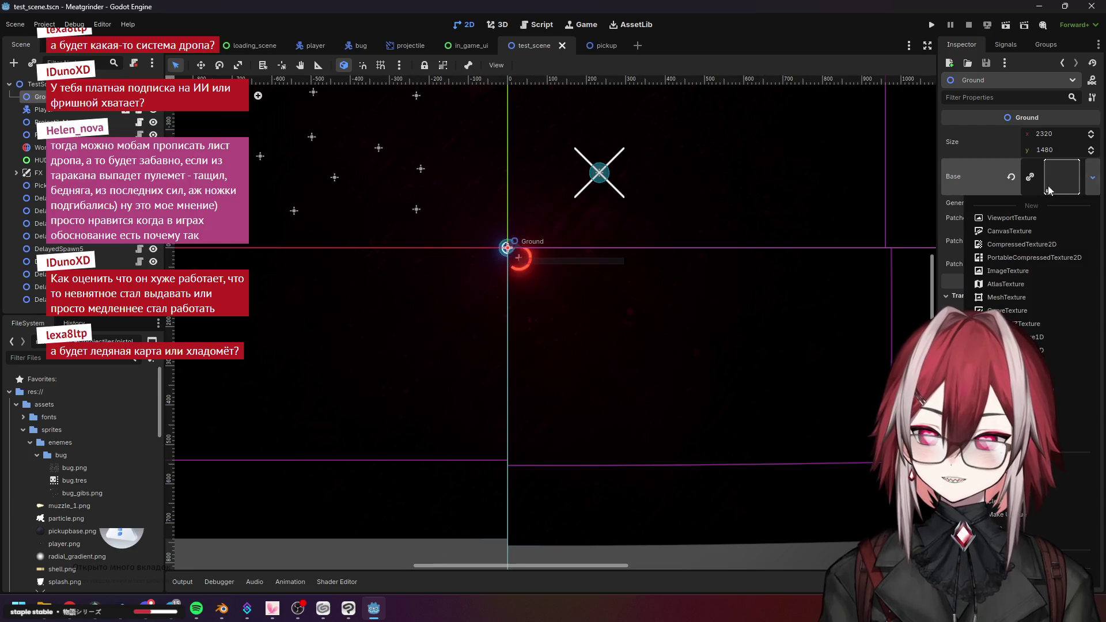
pyautogui.click(1017, 172)
pyautogui.click(1013, 175)
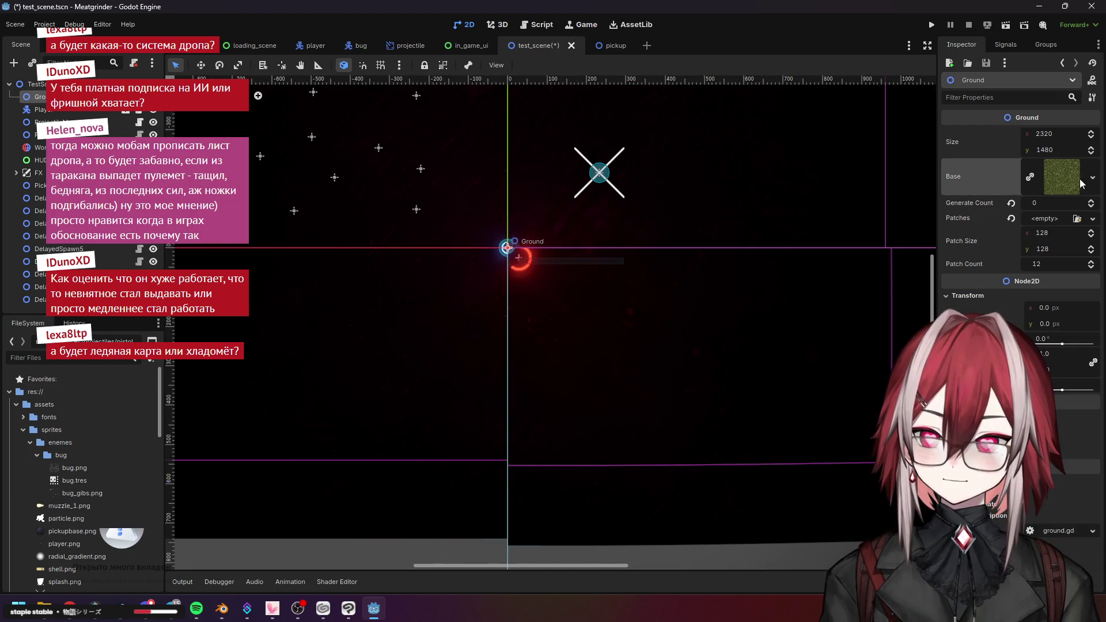
pyautogui.click(1077, 218)
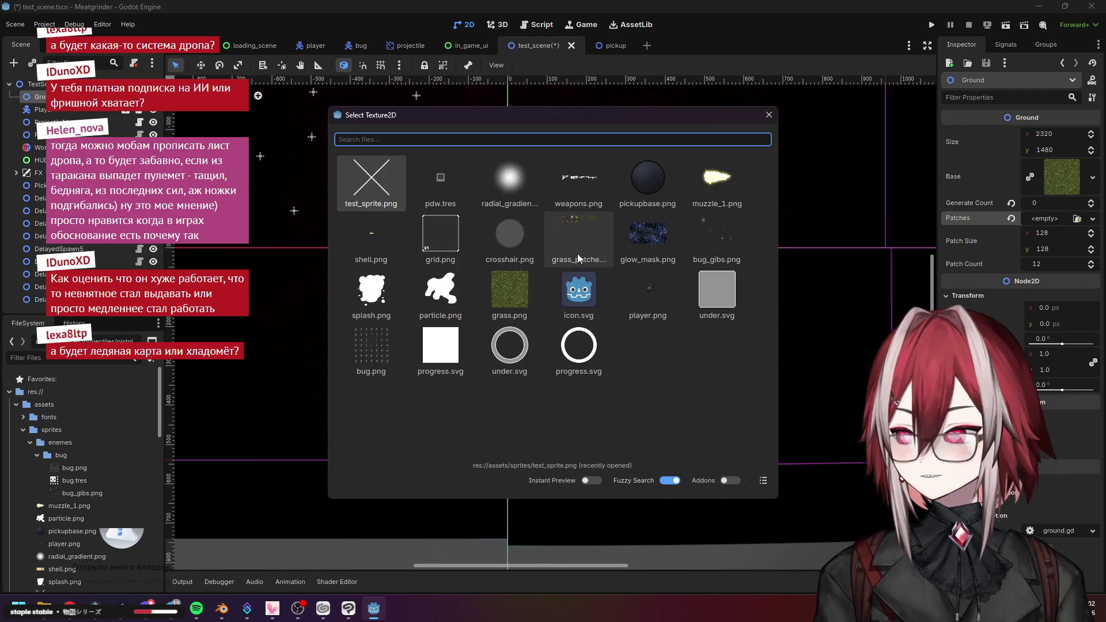
pyautogui.click(589, 224)
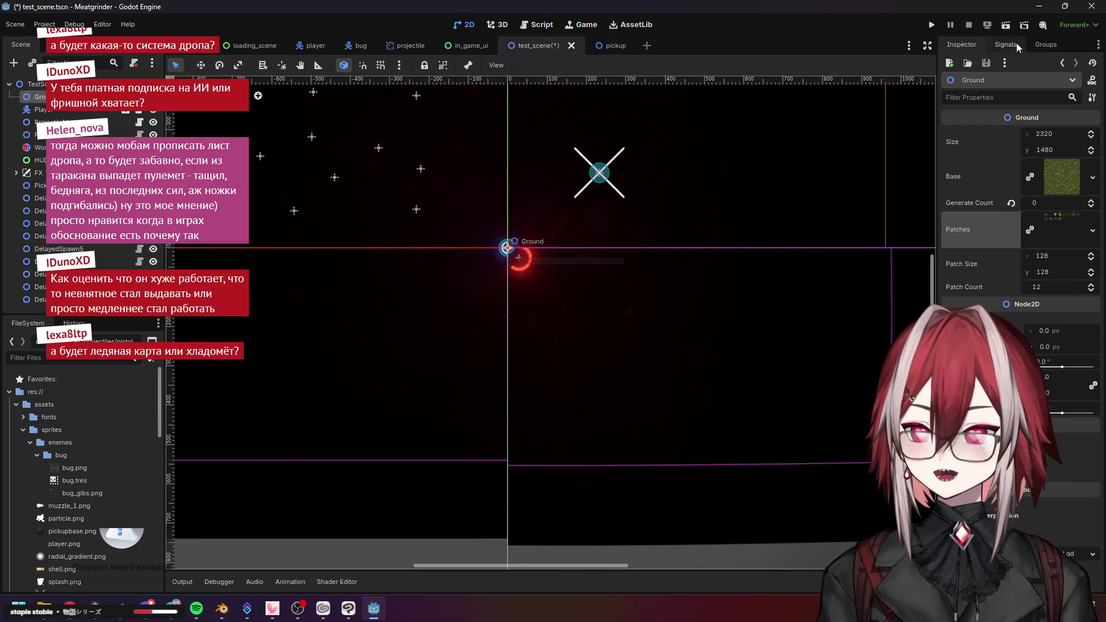
# Test-run the scene, keep Patch Count at 12, and set Generate Count to 1000
pyautogui.click(1006, 24)
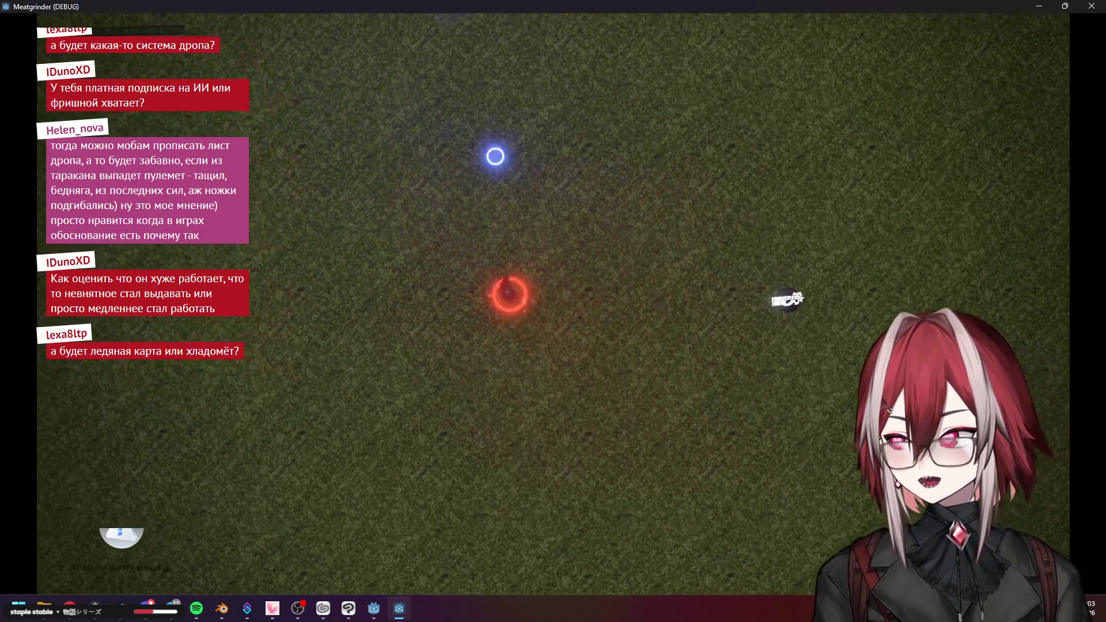
pyautogui.press('Escape')
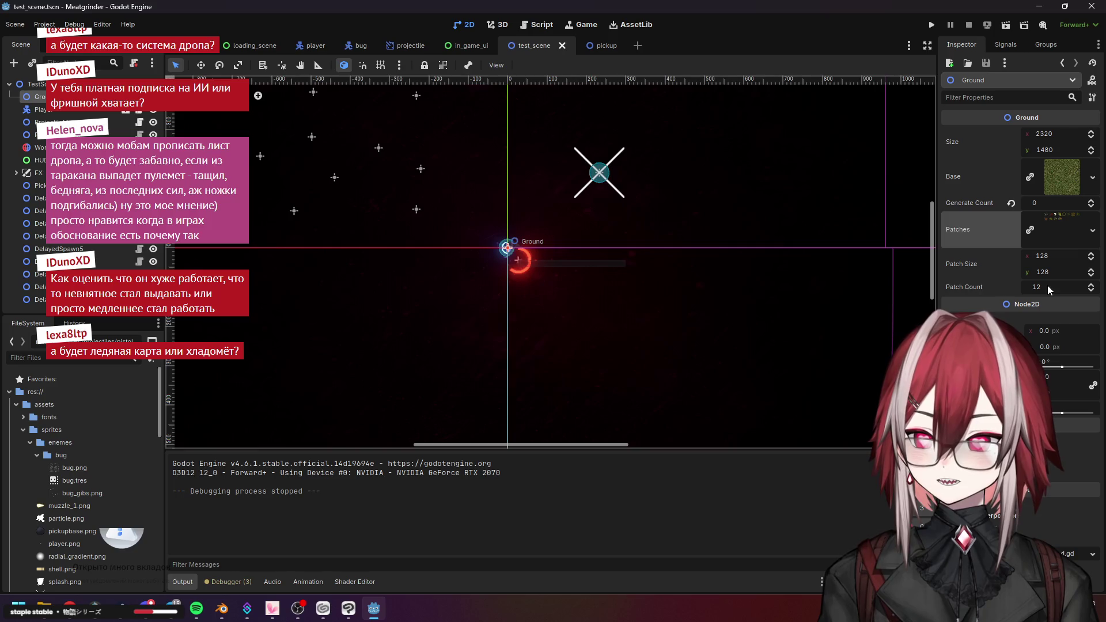
pyautogui.click(1048, 285)
pyautogui.press('Return')
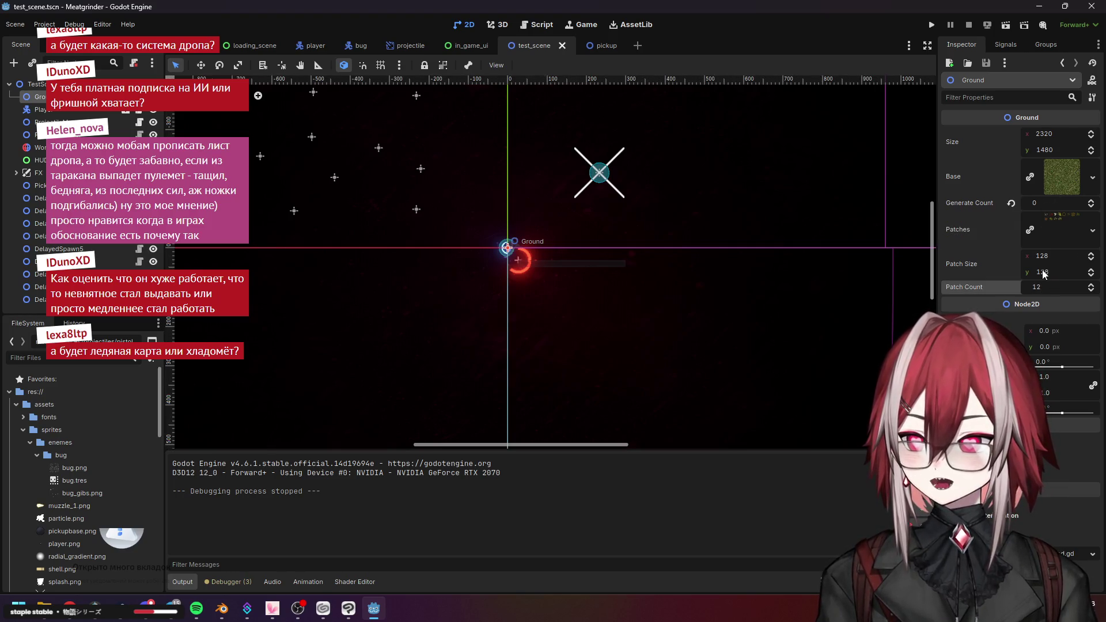
pyautogui.click(1047, 203)
pyautogui.write('1000')
pyautogui.press('Return')
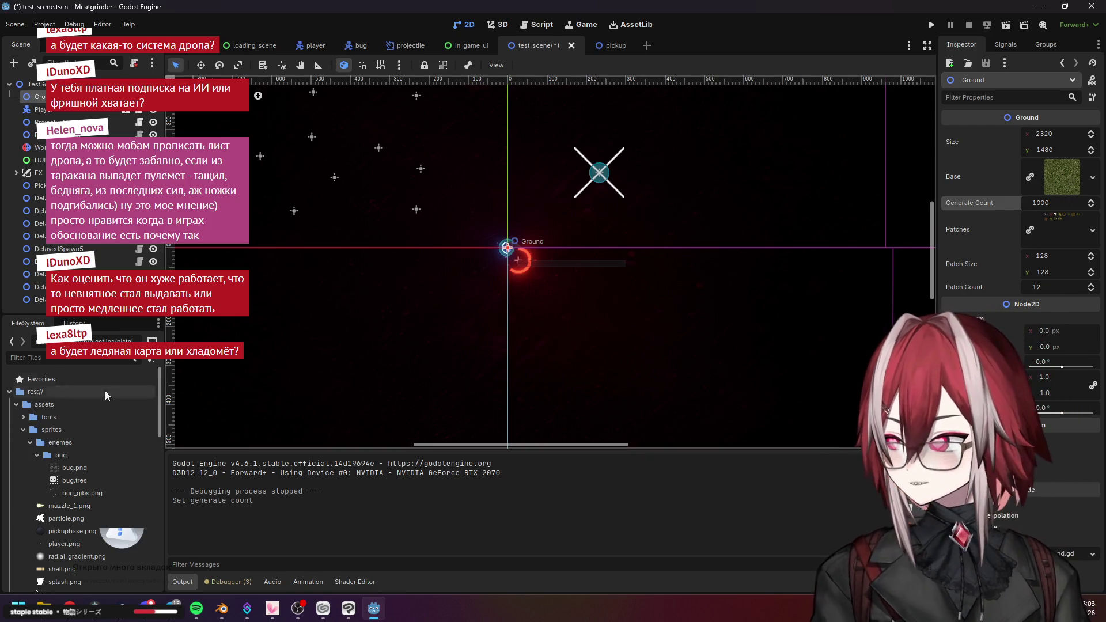
pyautogui.click(44, 608)
# Go up to assets > textures, preview grass_patches.png, then close the viewer and Explorer
pyautogui.click(624, 197)
pyautogui.click(630, 196)
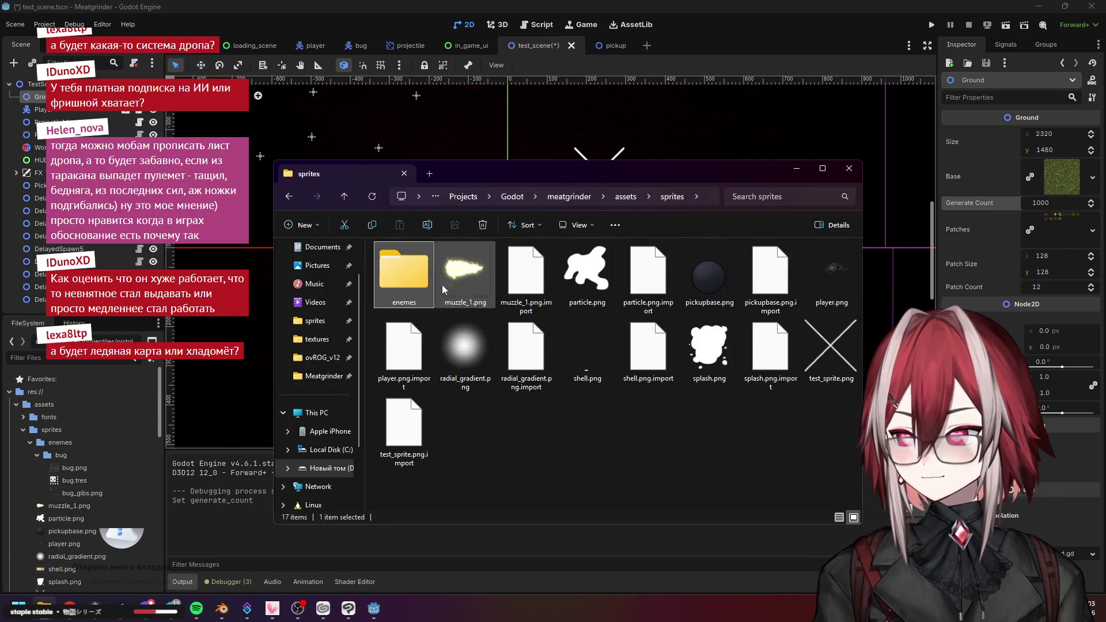
pyautogui.click(625, 196)
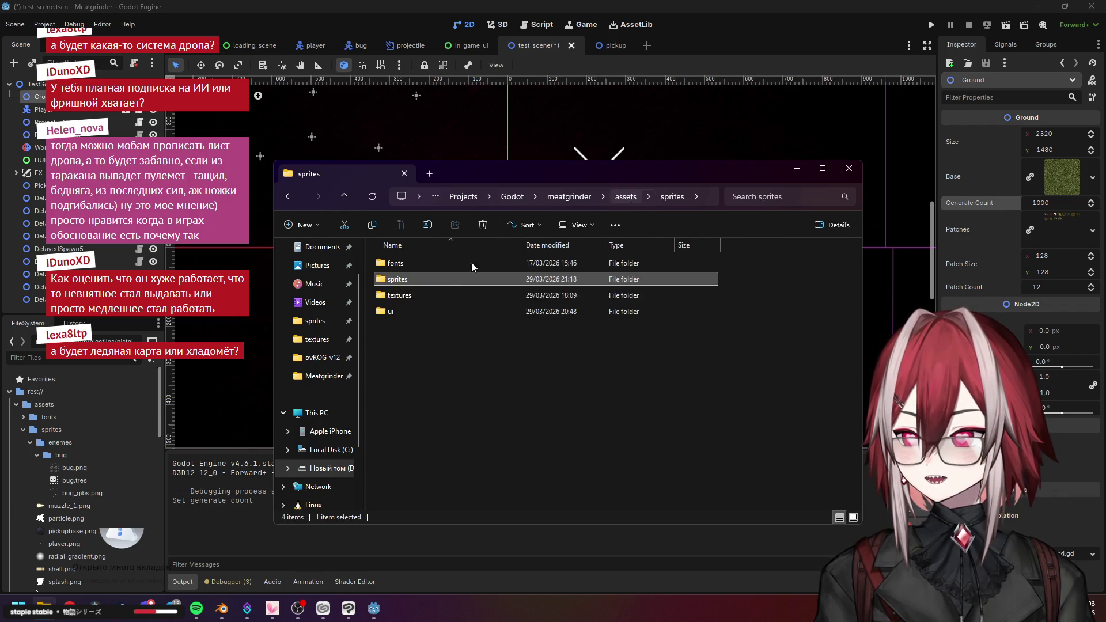
pyautogui.doubleClick(431, 294)
pyautogui.doubleClick(425, 328)
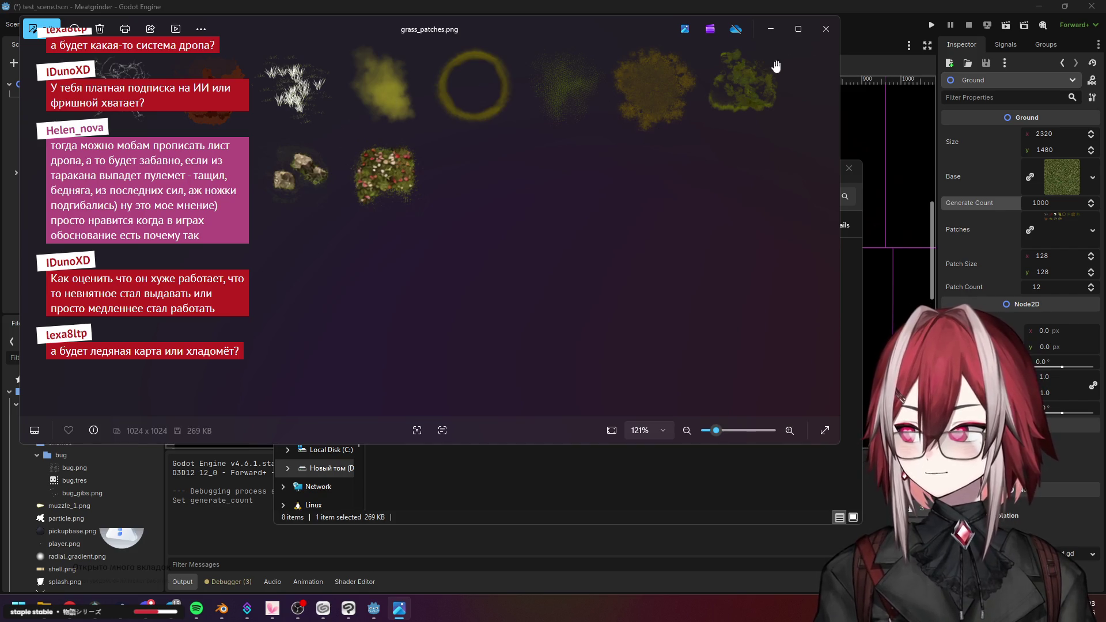
pyautogui.click(825, 27)
pyautogui.click(804, 173)
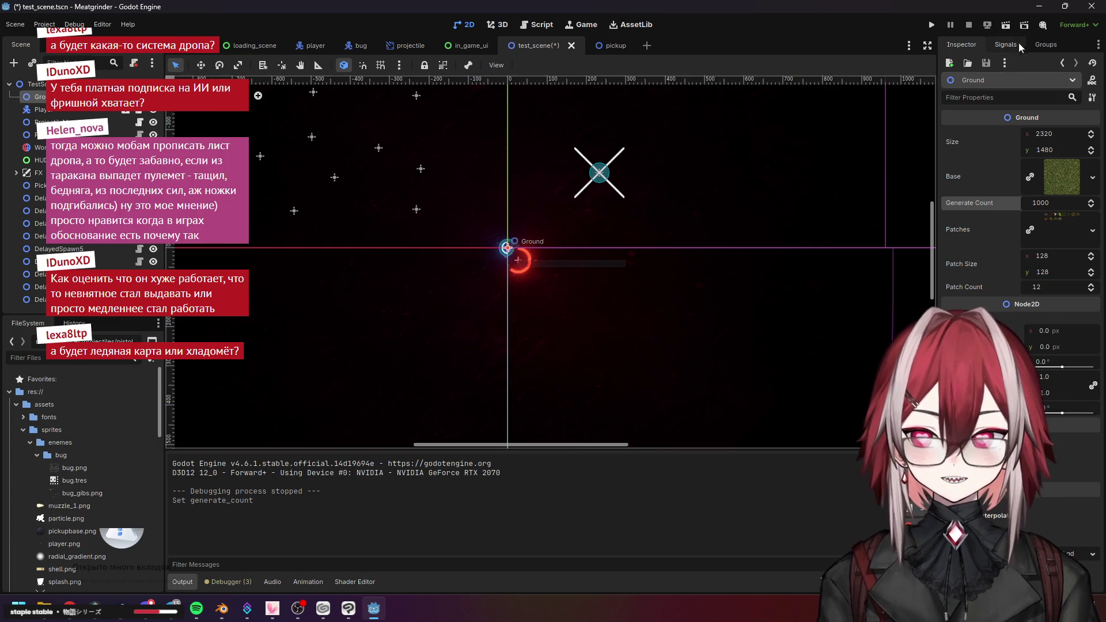
# Save and run the scene, move around with WASD shooting roaches, then quit with Alt+F4
pyautogui.click(1006, 25)
pyautogui.press('w')
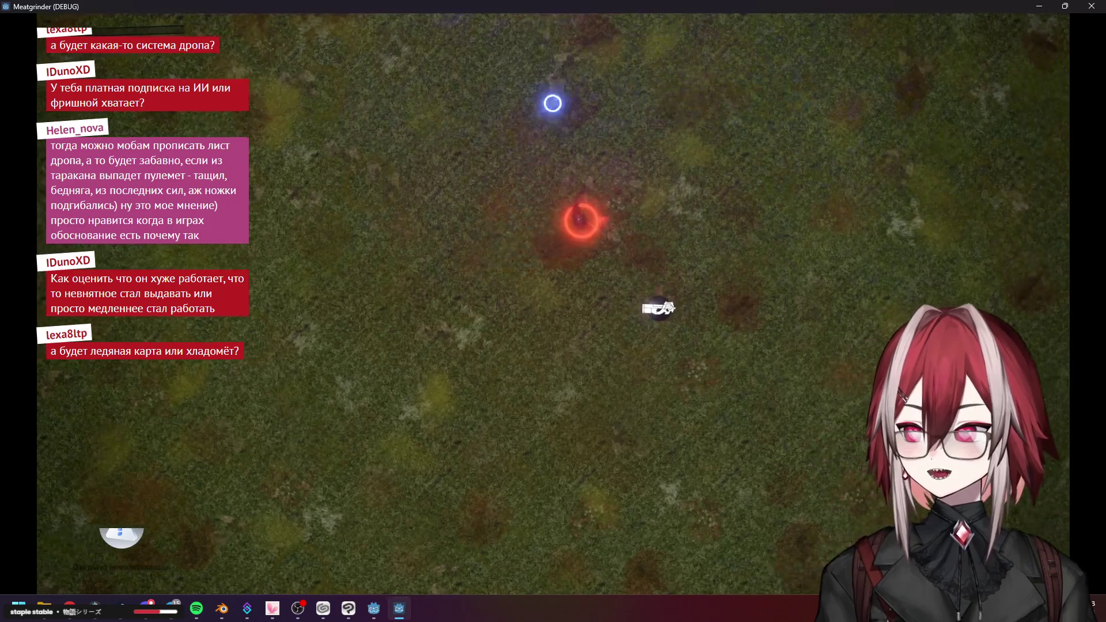
pyautogui.press('d')
pyautogui.press('s')
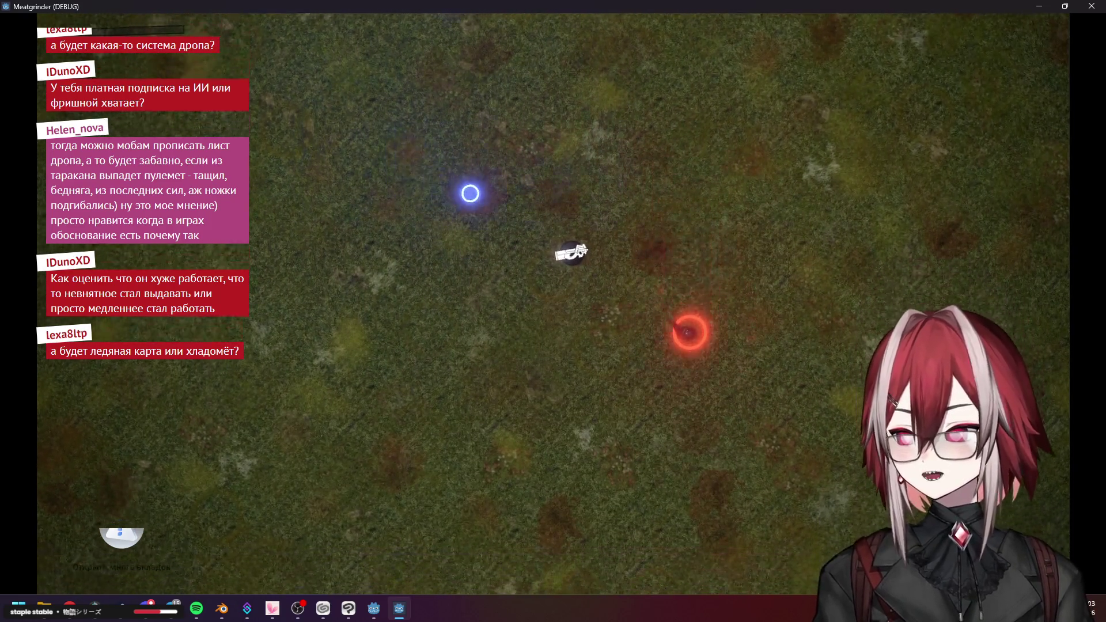
pyautogui.press('s')
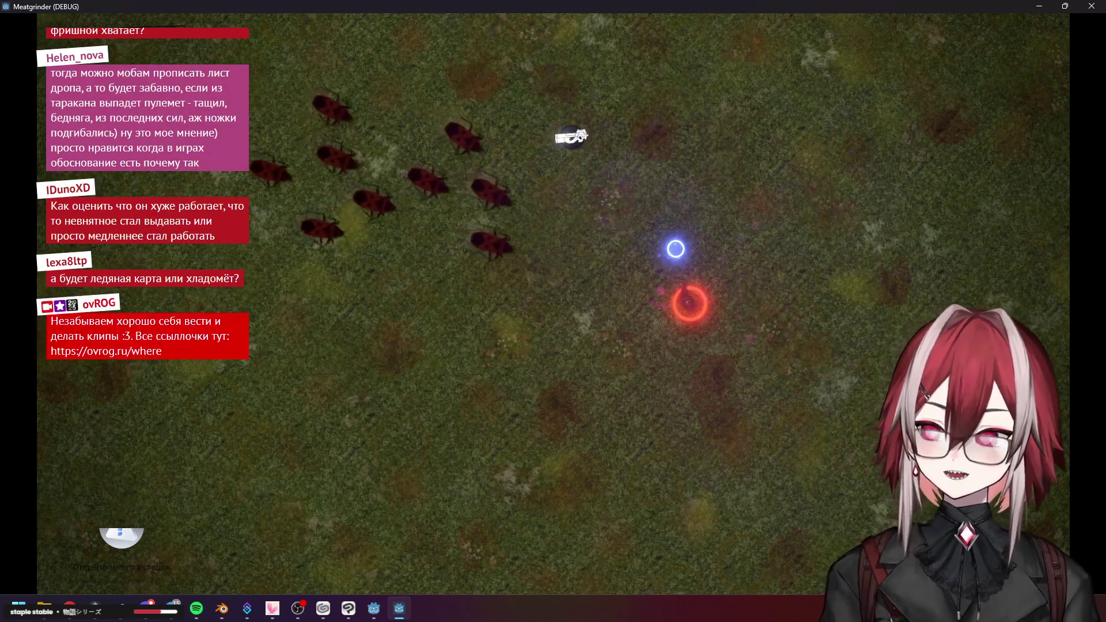
pyautogui.press('d')
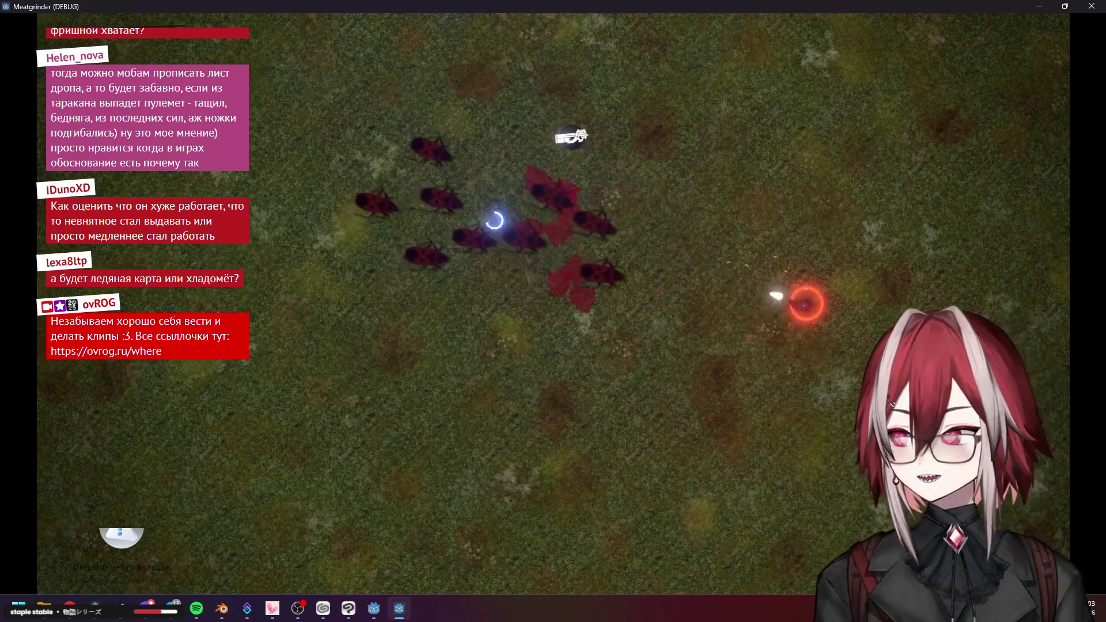
pyautogui.press('w')
pyautogui.press('a')
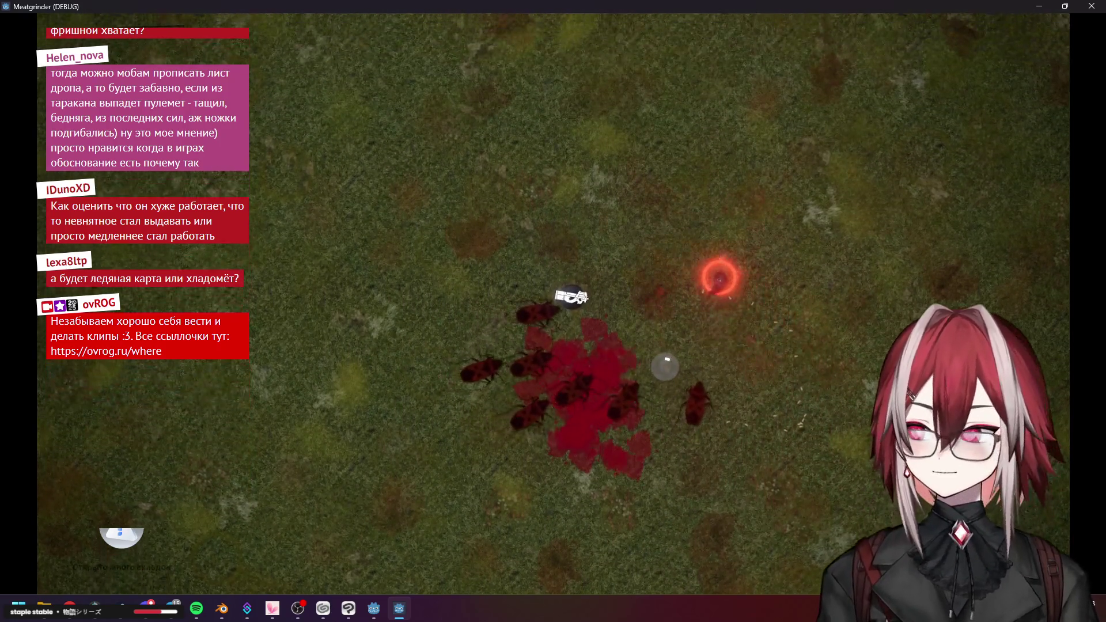
pyautogui.press('w')
pyautogui.press('a')
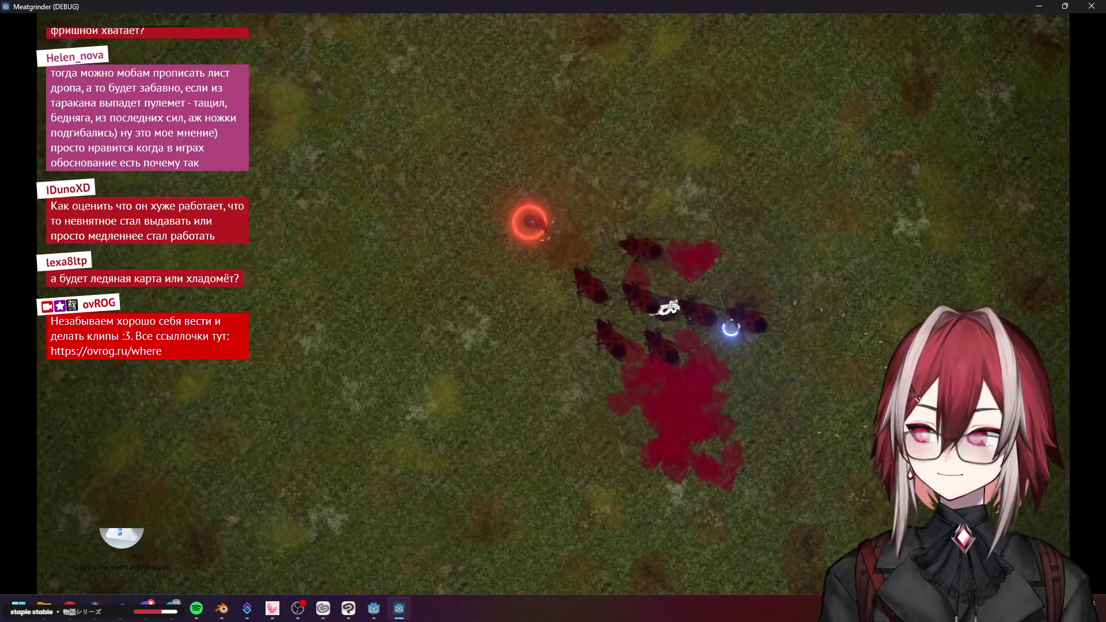
pyautogui.hotkey('alt', 'F4')
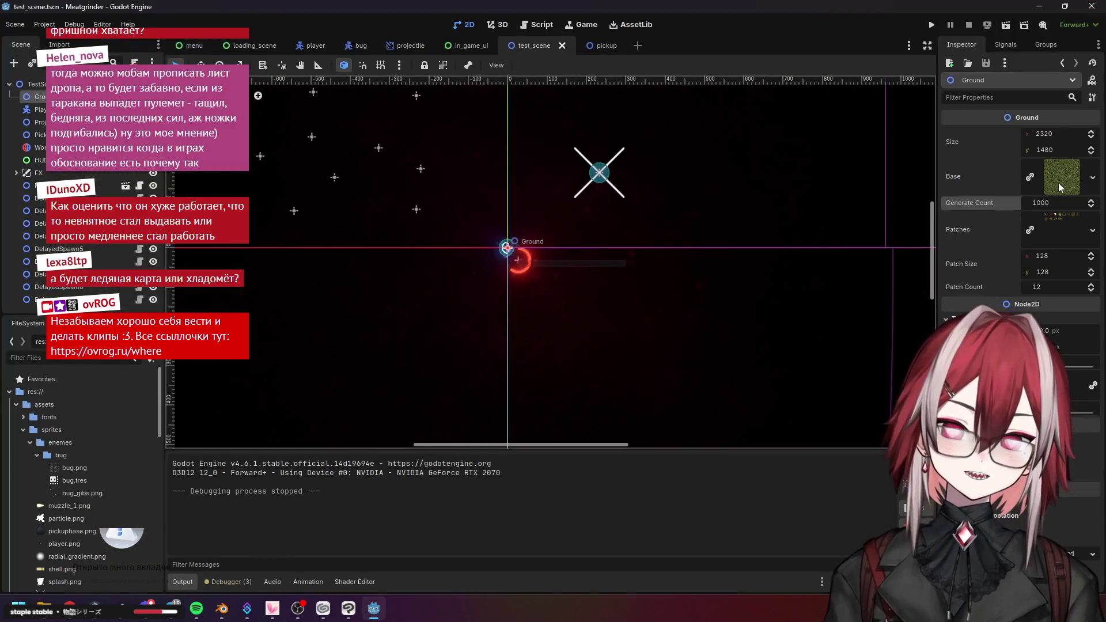
# Reset Generate Count to 0 and quick-load the grid test texture as the Ground's Base
pyautogui.click(1059, 204)
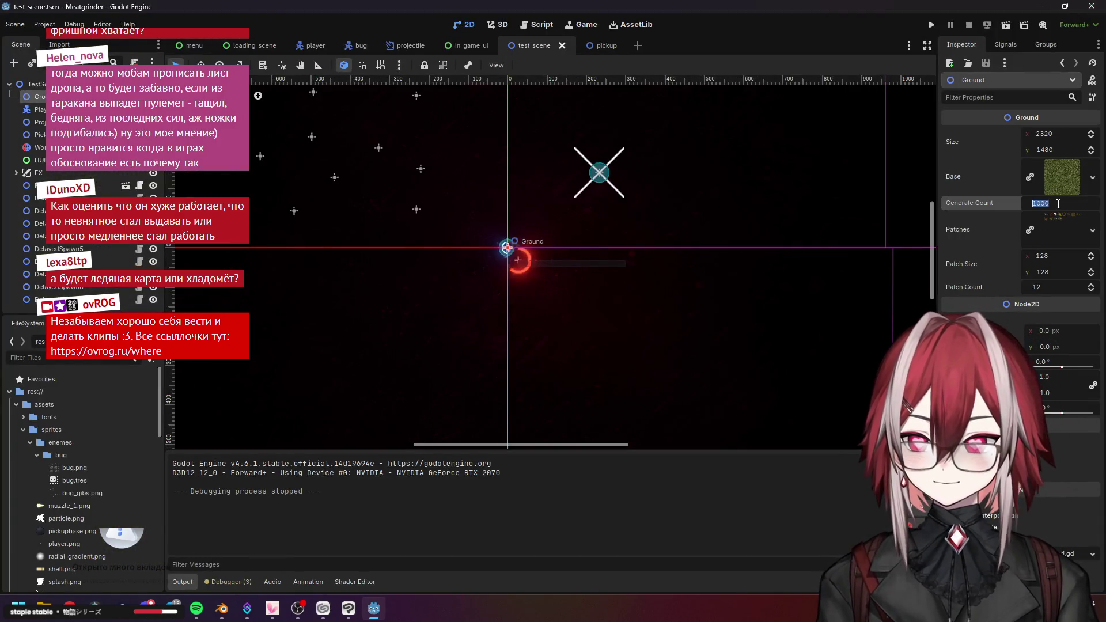
pyautogui.press('Return')
pyautogui.click(1032, 180)
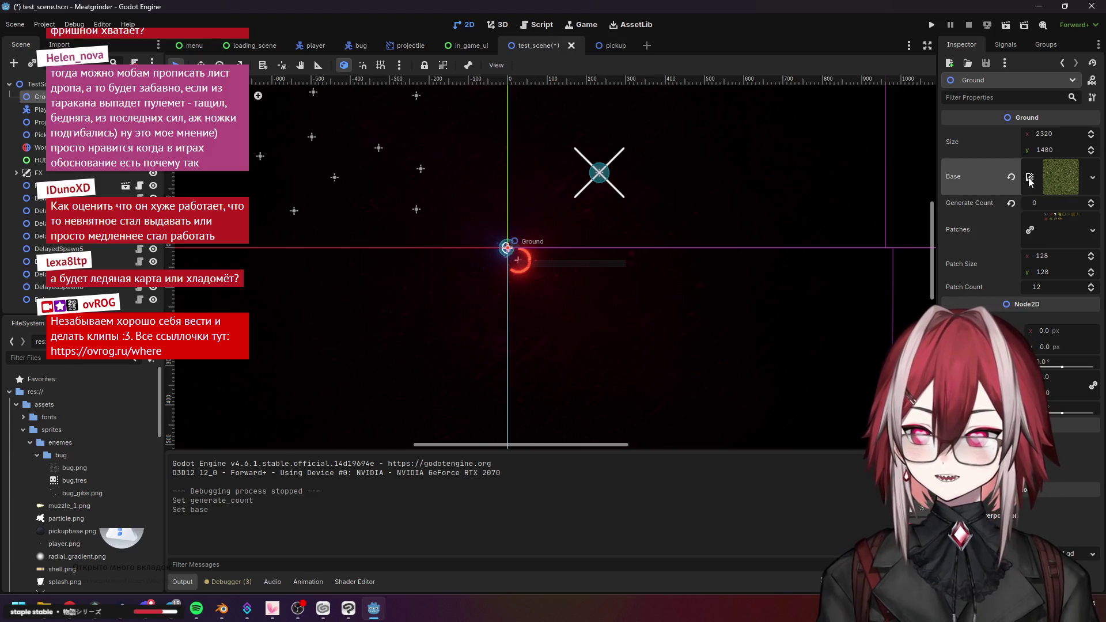
pyautogui.click(1091, 177)
pyautogui.click(1091, 177)
pyautogui.click(1030, 178)
pyautogui.click(1030, 178)
pyautogui.click(1091, 179)
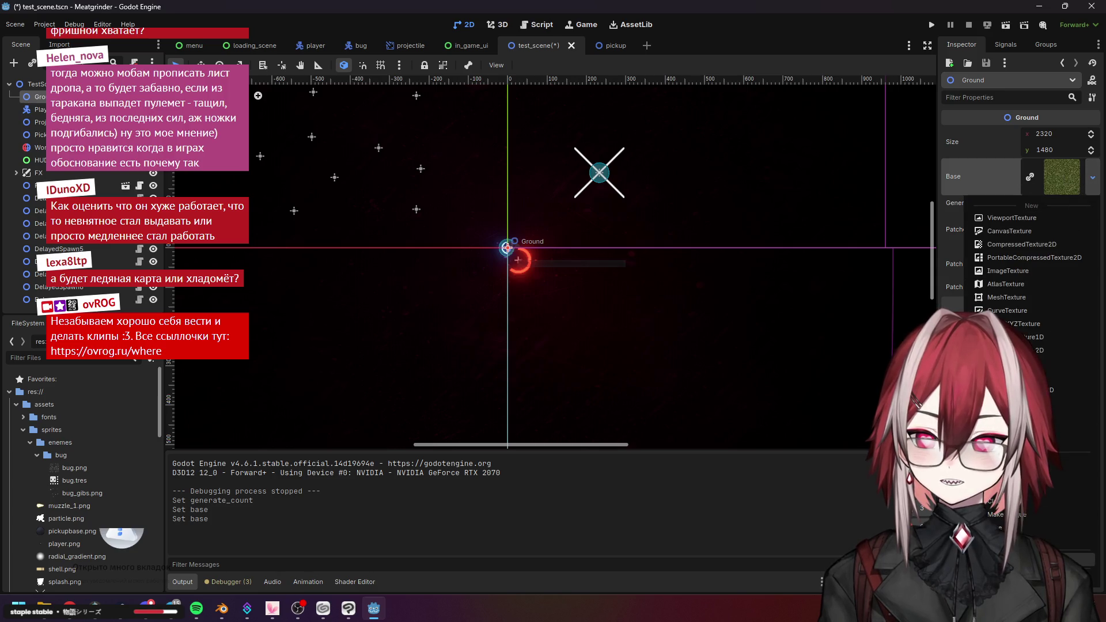
pyautogui.click(1003, 461)
pyautogui.doubleClick(521, 243)
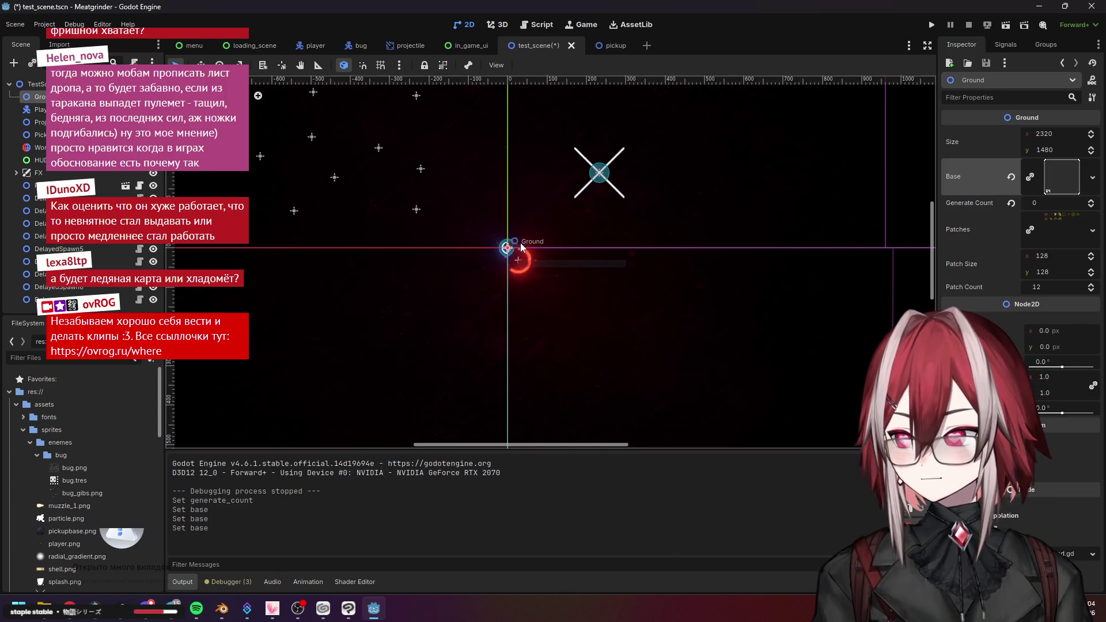
# Playtest the grid ground briefly, stop it, and switch back to Clip Studio Paint
pyautogui.click(1009, 29)
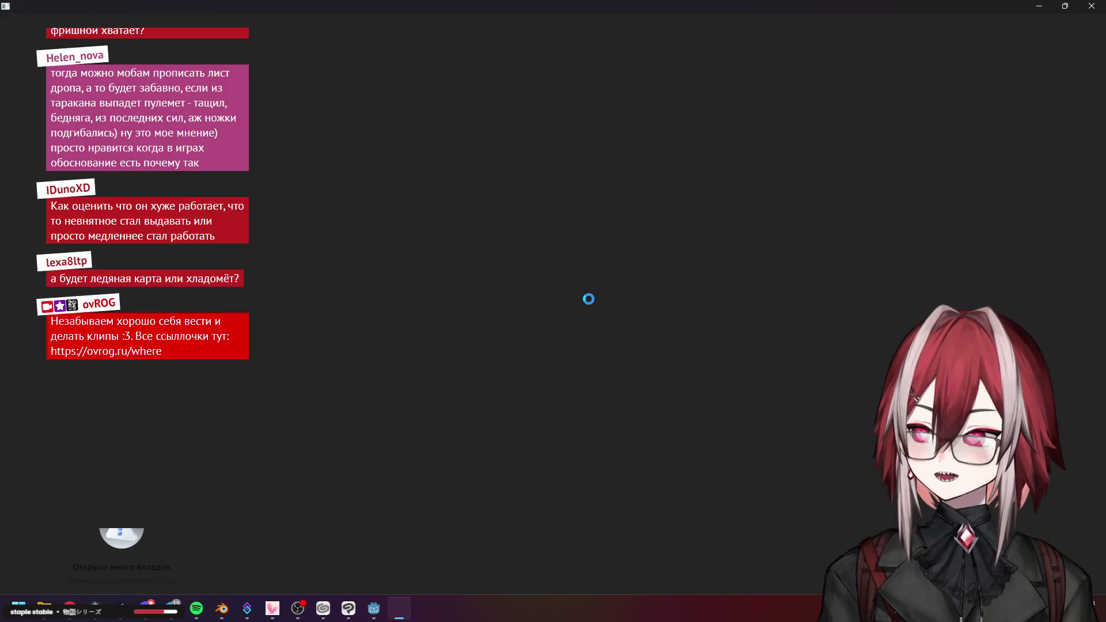
pyautogui.press('a')
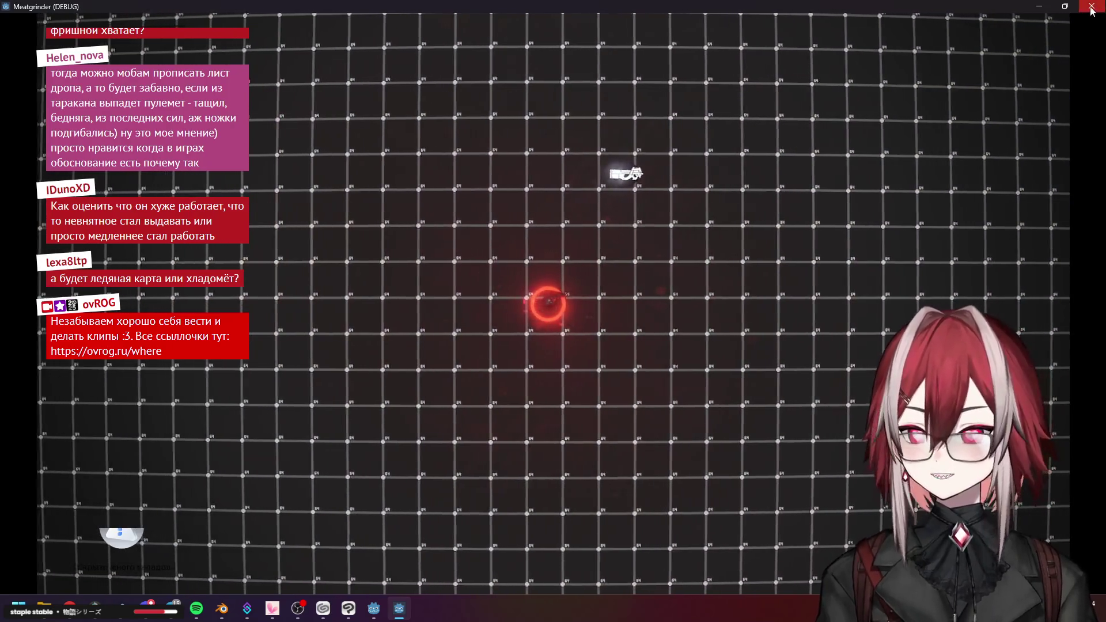
pyautogui.press('Escape')
pyautogui.click(349, 608)
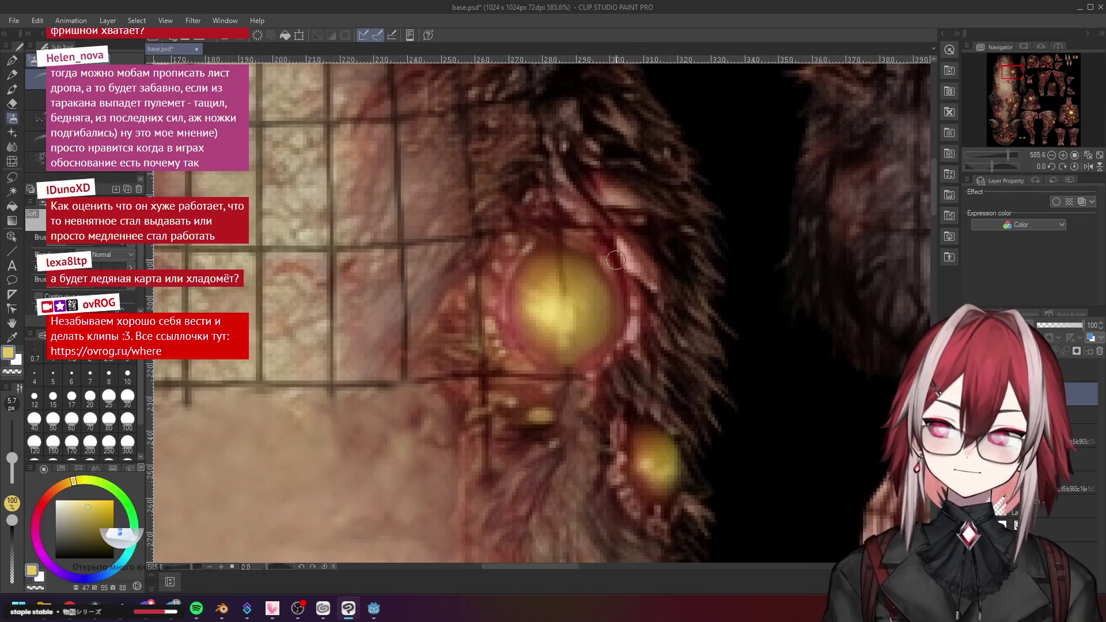
# Repaint the dark streak in the yellow glow using colours sampled from the glow
pyautogui.scroll(2, 589, 277)
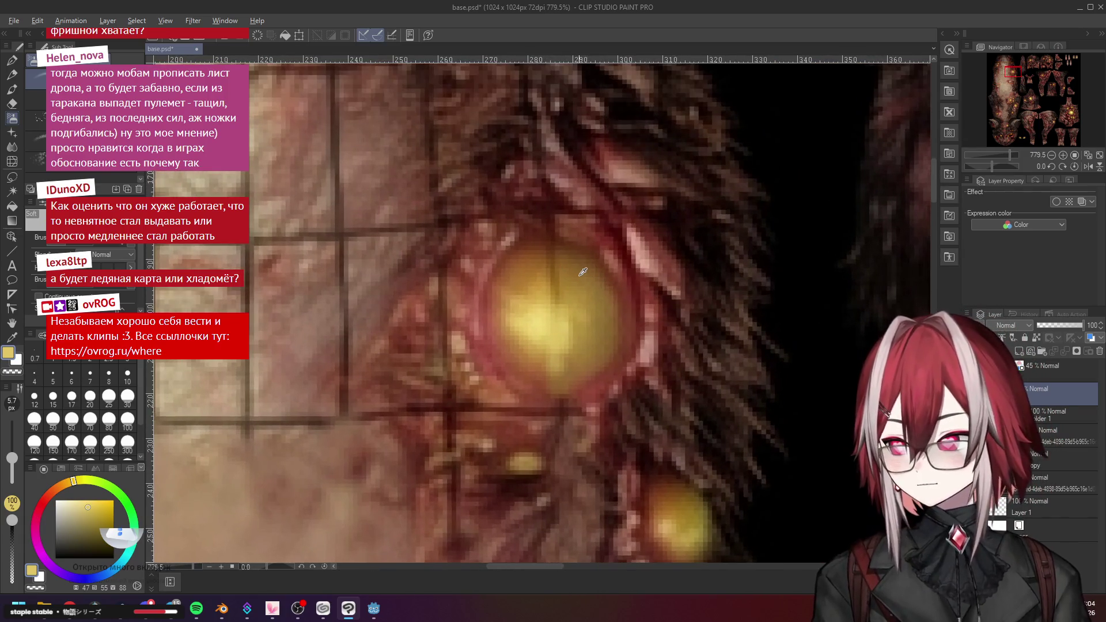
pyautogui.moveTo(549, 281); pyautogui.dragTo(556, 299)
pyautogui.keyDown('alt'); pyautogui.click(528, 261); pyautogui.keyUp('alt')
pyautogui.moveTo(548, 259)
pyautogui.mouseDown()
pyautogui.moveTo(553, 311)
pyautogui.moveTo(545, 293)
pyautogui.moveTo(517, 295)
pyautogui.moveTo(545, 280)
pyautogui.moveTo(548, 291)
pyautogui.moveTo(542, 282)
pyautogui.mouseUp()
pyautogui.keyDown('alt'); pyautogui.click(545, 293); pyautogui.keyUp('alt')
# Blur the remaining dark spot into the yellow glow with the Blend tool's Blur sub tool
pyautogui.click(20, 148)
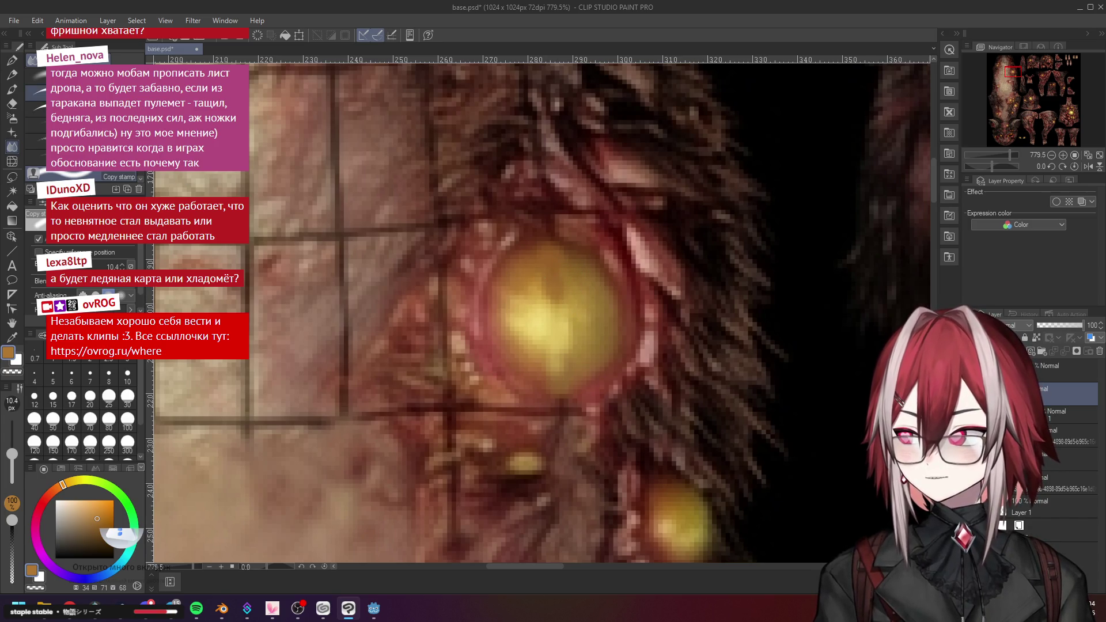
pyautogui.click(36, 76)
pyautogui.moveTo(559, 293)
pyautogui.mouseDown()
pyautogui.moveTo(544, 272)
pyautogui.moveTo(563, 284)
pyautogui.moveTo(553, 303)
pyautogui.moveTo(565, 356)
pyautogui.moveTo(568, 321)
pyautogui.moveTo(525, 294)
pyautogui.mouseUp()
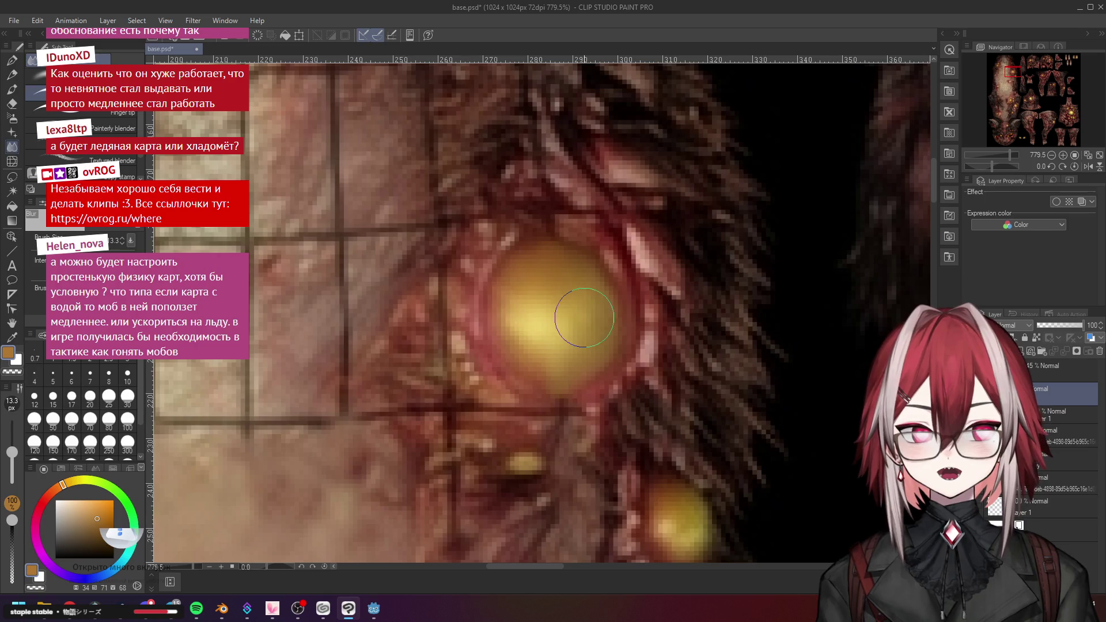
pyautogui.scroll(-1, 575, 313)
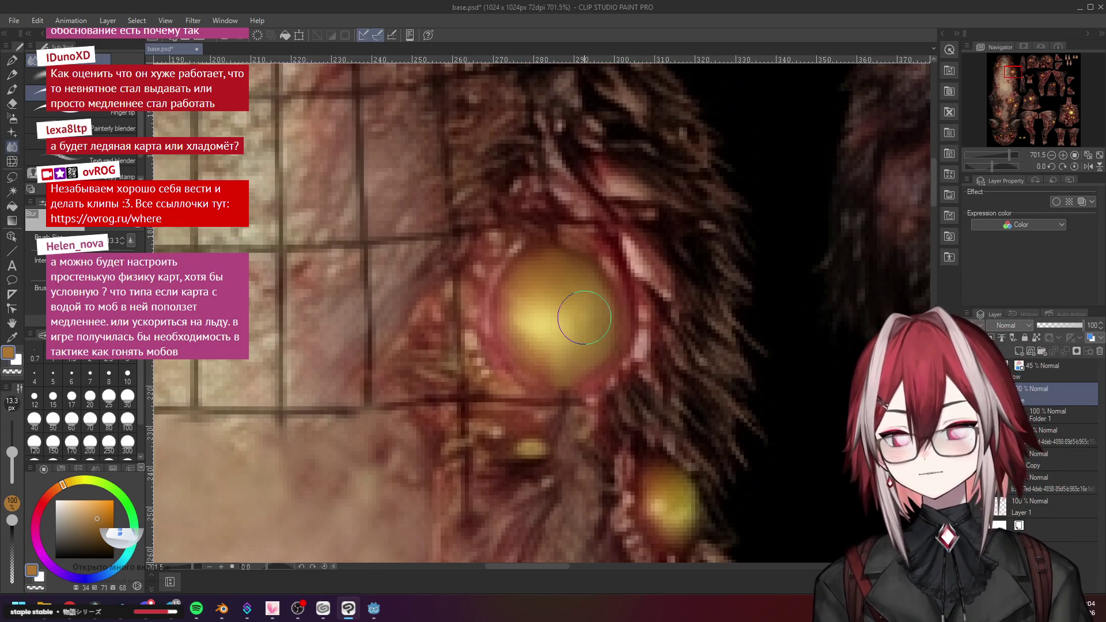
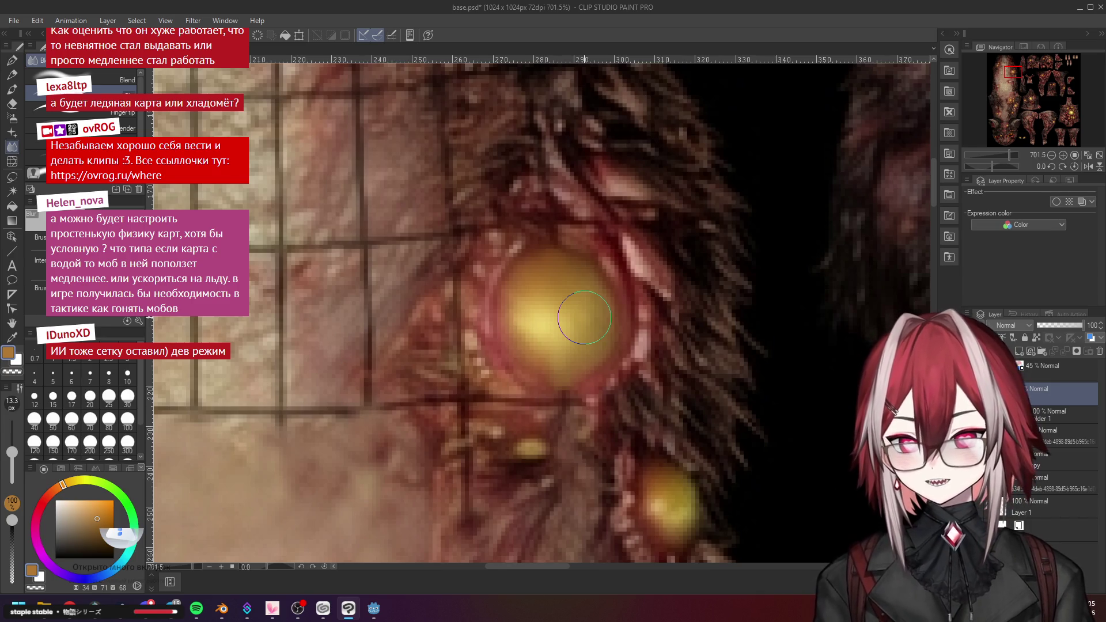
# Zoom and pan the canvas to the light patch at the end of the grid line
pyautogui.scroll(-5, 562, 326)
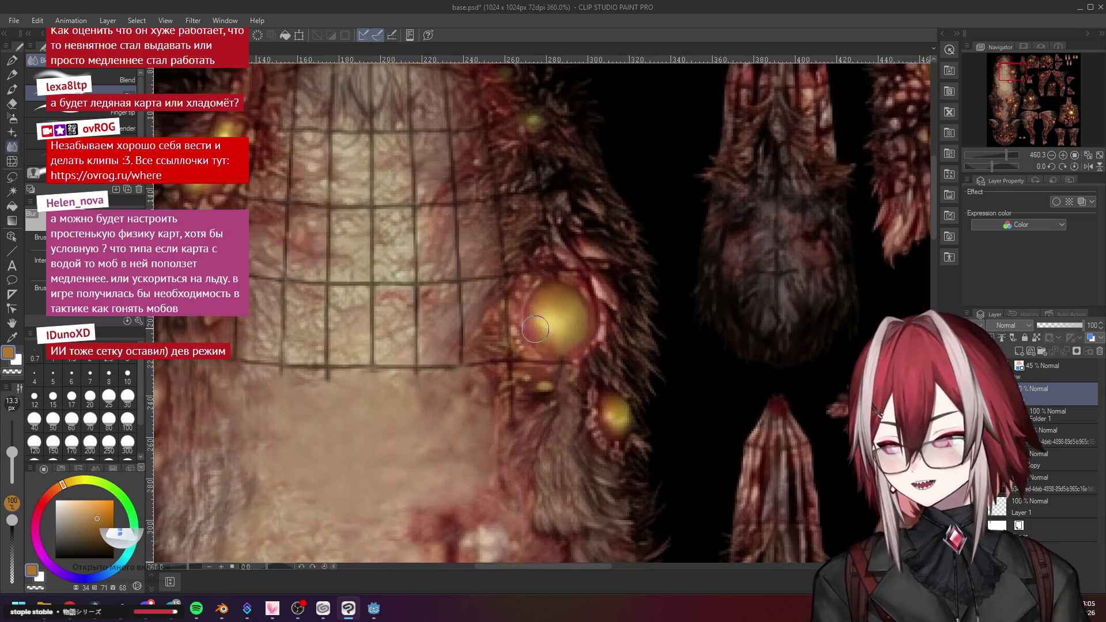
pyautogui.scroll(5, 577, 357)
pyautogui.scroll(2, 602, 419)
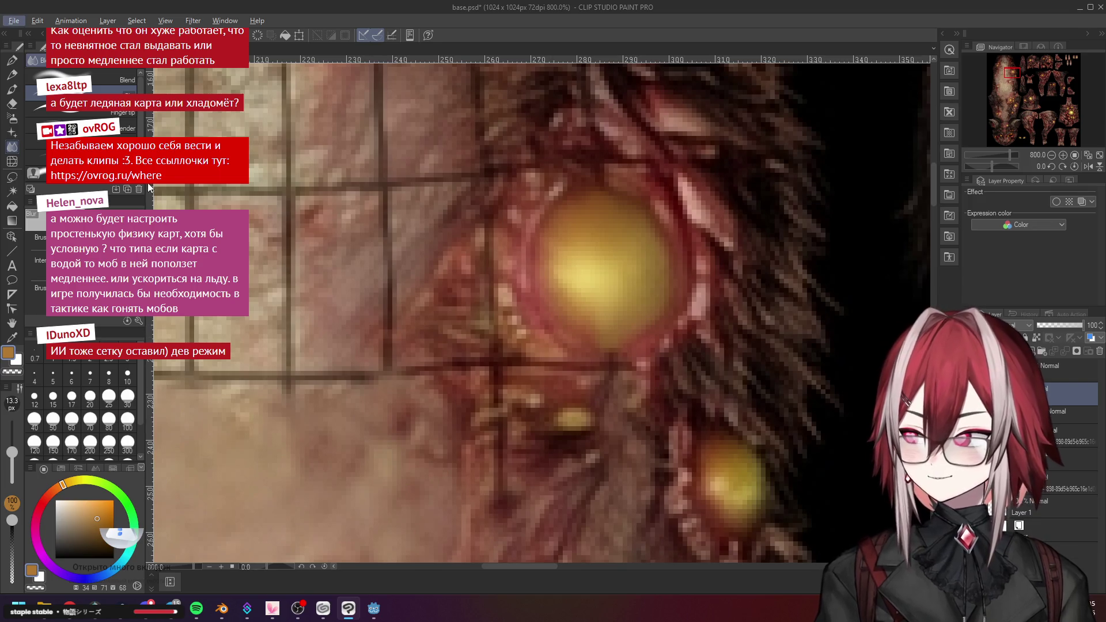
pyautogui.scroll(-3, 562, 340)
pyautogui.scroll(-8, 562, 340)
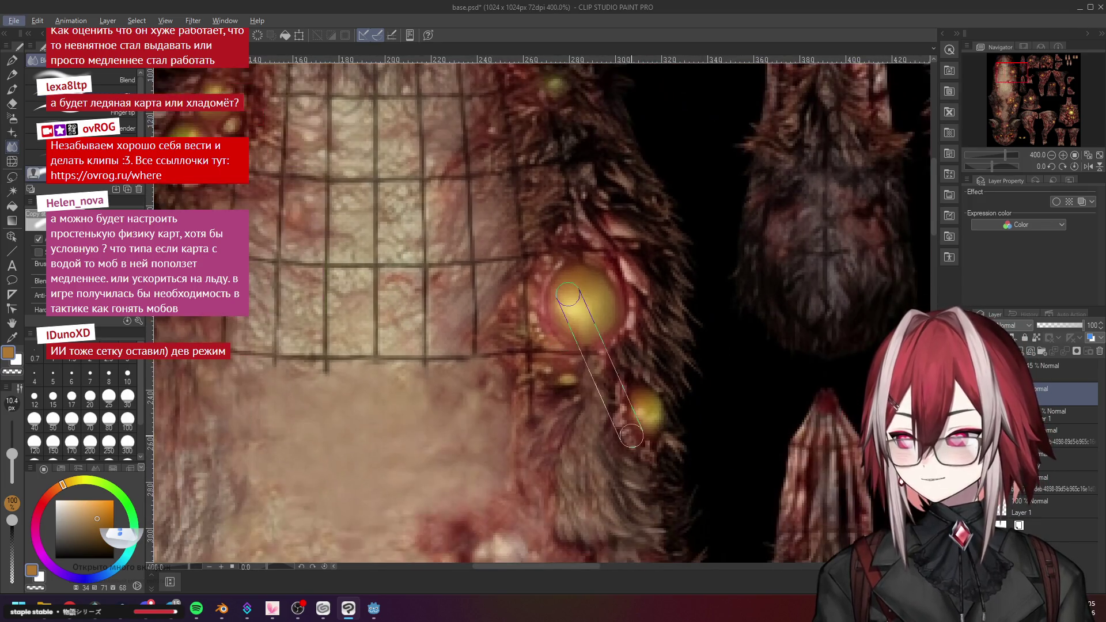
pyautogui.scroll(3, 727, 428)
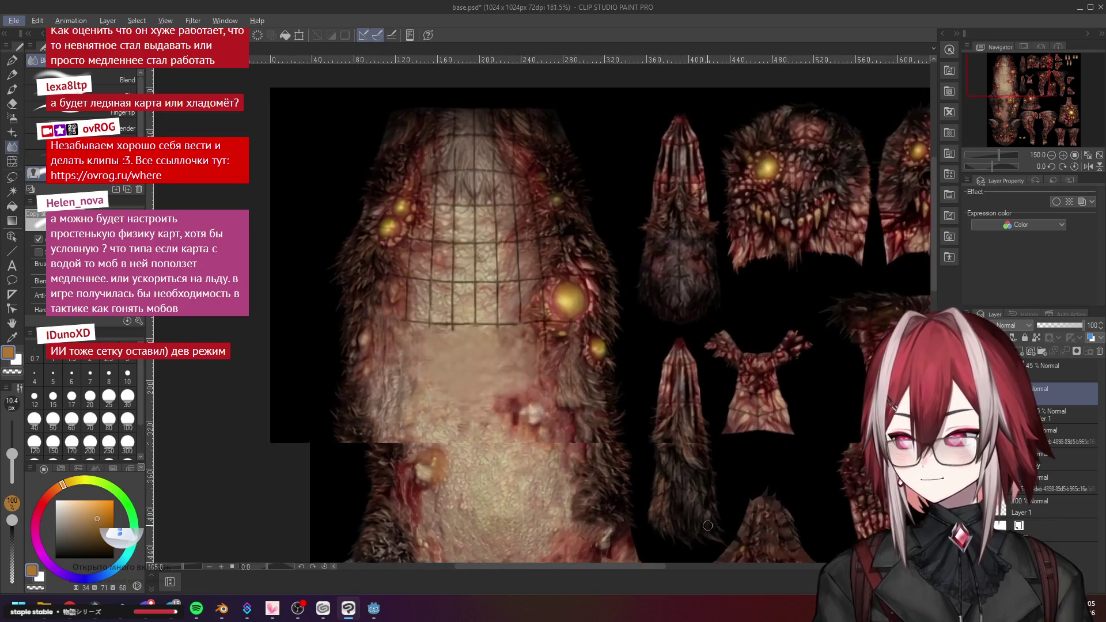
pyautogui.moveTo(933, 217); pyautogui.dragTo(928, 264)
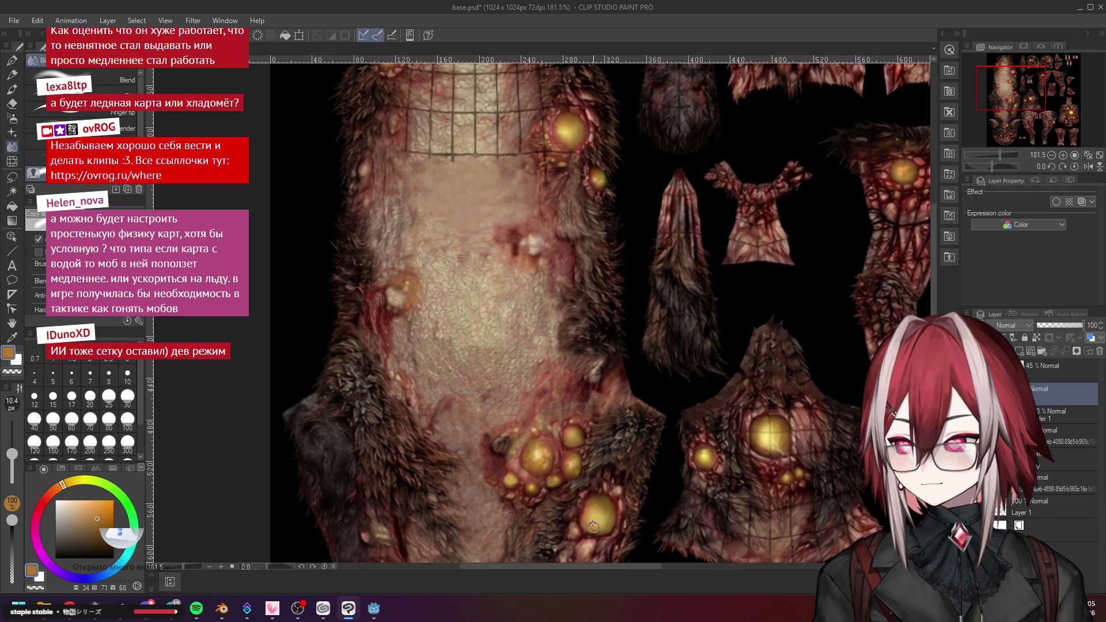
pyautogui.scroll(7, 568, 124)
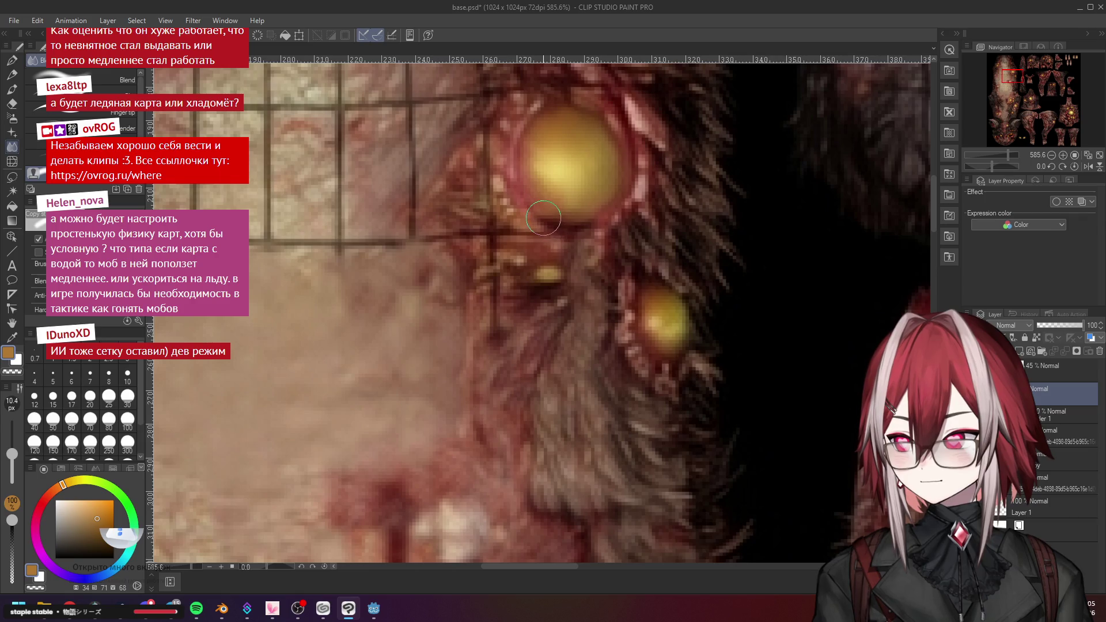
pyautogui.scroll(-1, 568, 260)
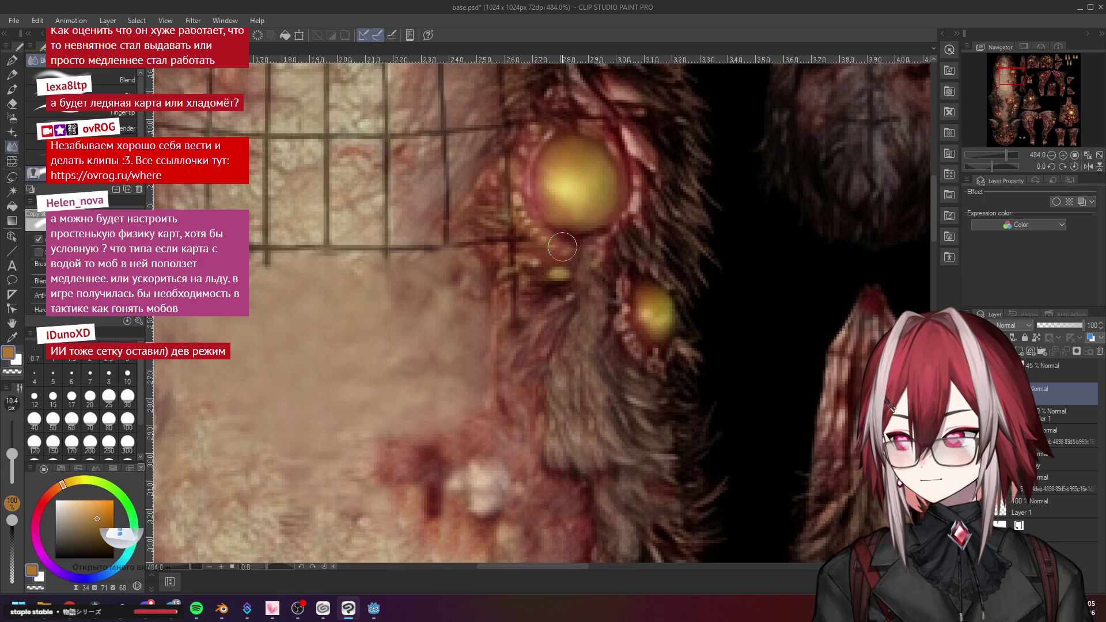
pyautogui.scroll(-1, 516, 233)
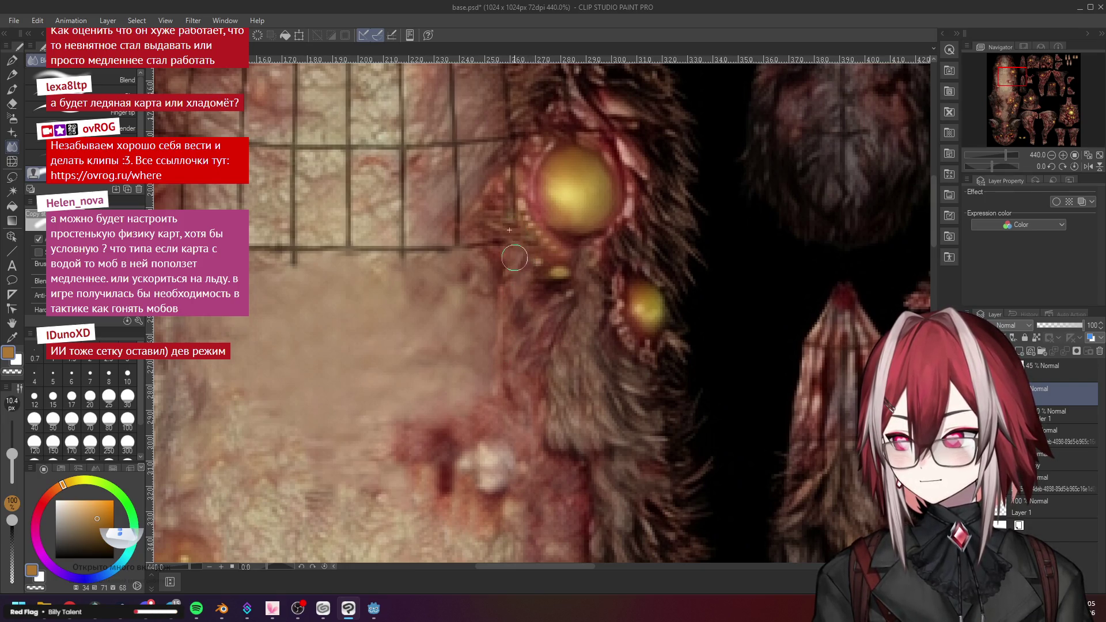
pyautogui.scroll(-4, 507, 299)
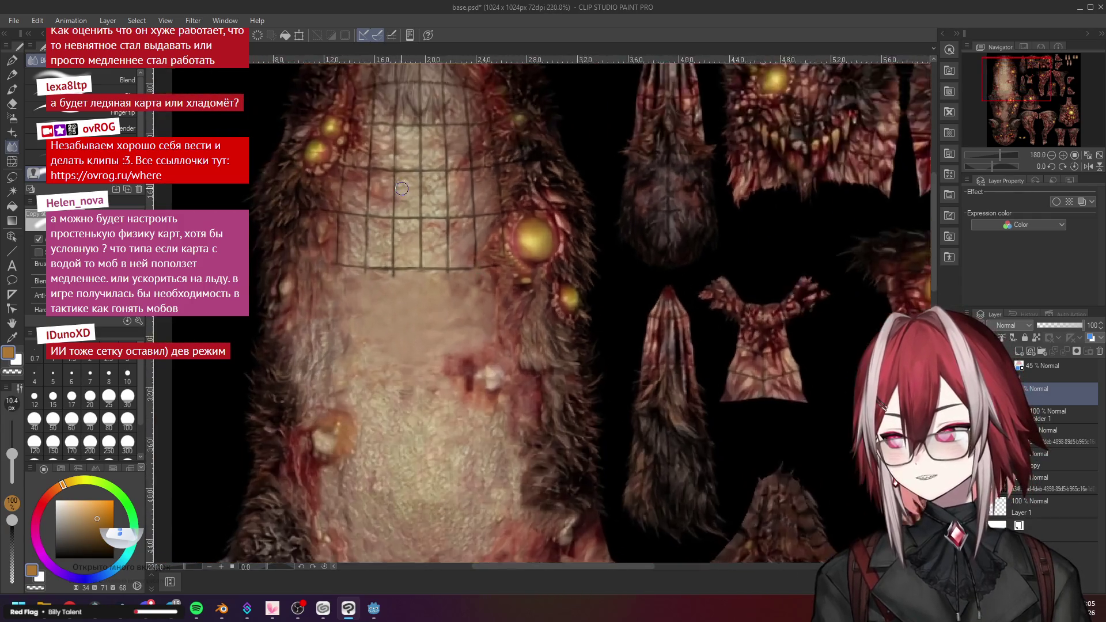
pyautogui.scroll(3, 432, 222)
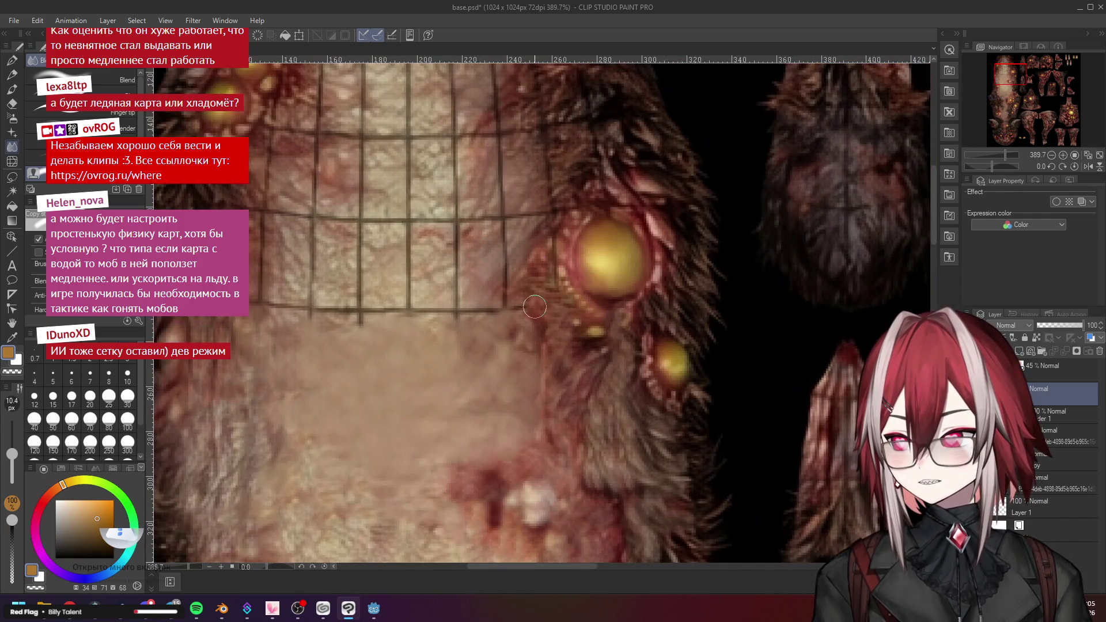
pyautogui.scroll(-3, 528, 313)
pyautogui.scroll(3, 533, 283)
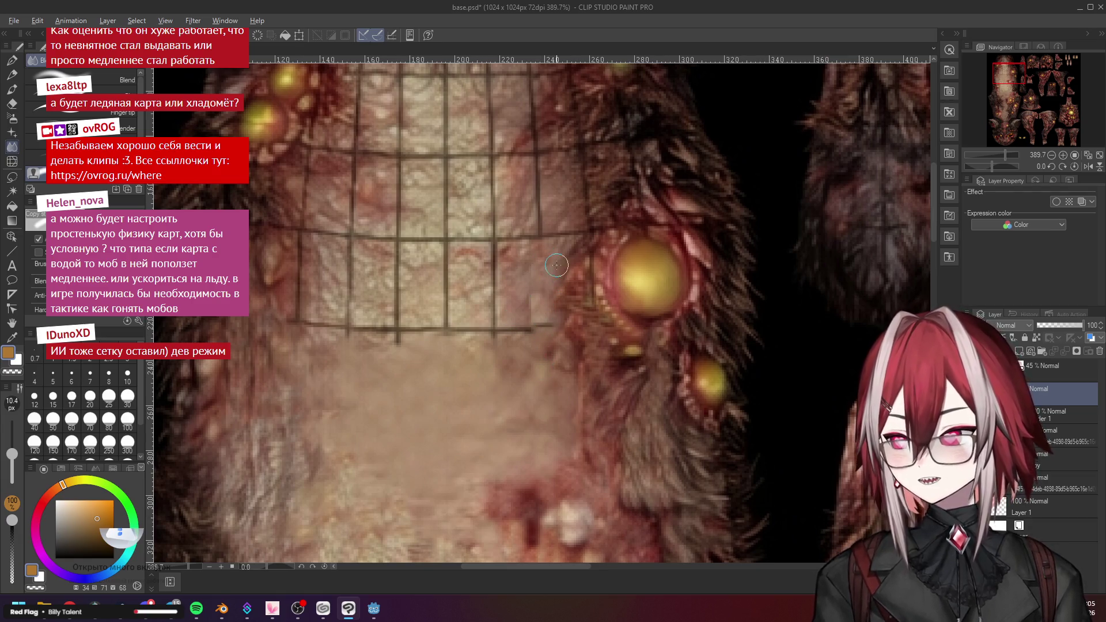
# Smudge the light patch into the surrounding fur and zoom in and out to check it
pyautogui.moveTo(521, 302)
pyautogui.mouseDown()
pyautogui.moveTo(548, 333)
pyautogui.moveTo(544, 314)
pyautogui.moveTo(554, 315)
pyautogui.mouseUp()
pyautogui.scroll(-3, 566, 336)
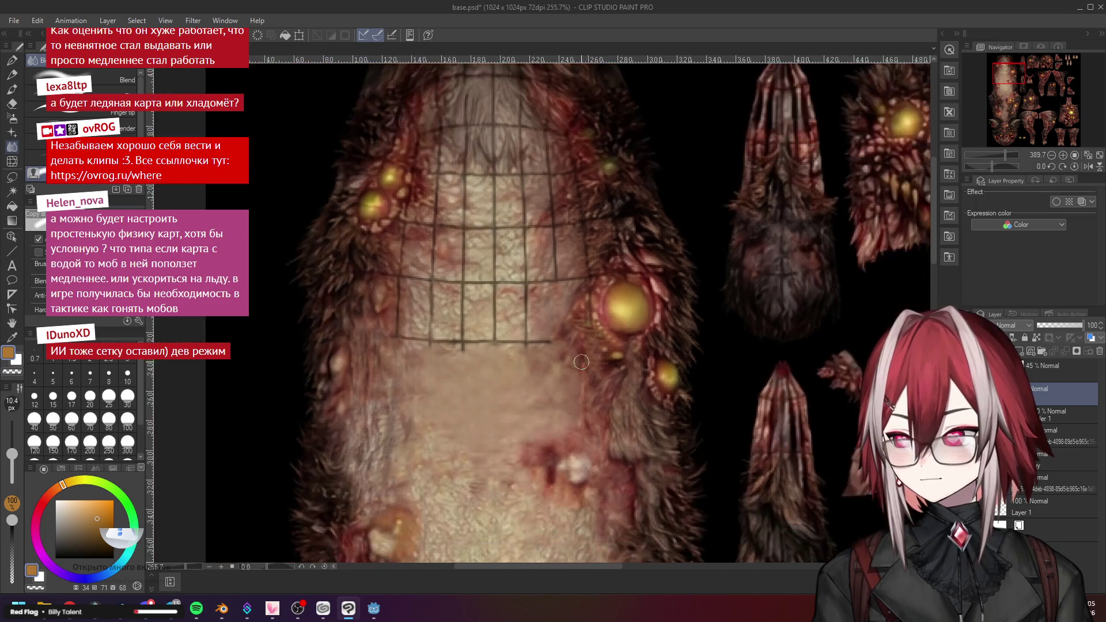
pyautogui.scroll(3, 495, 357)
pyautogui.scroll(-2, 357, 371)
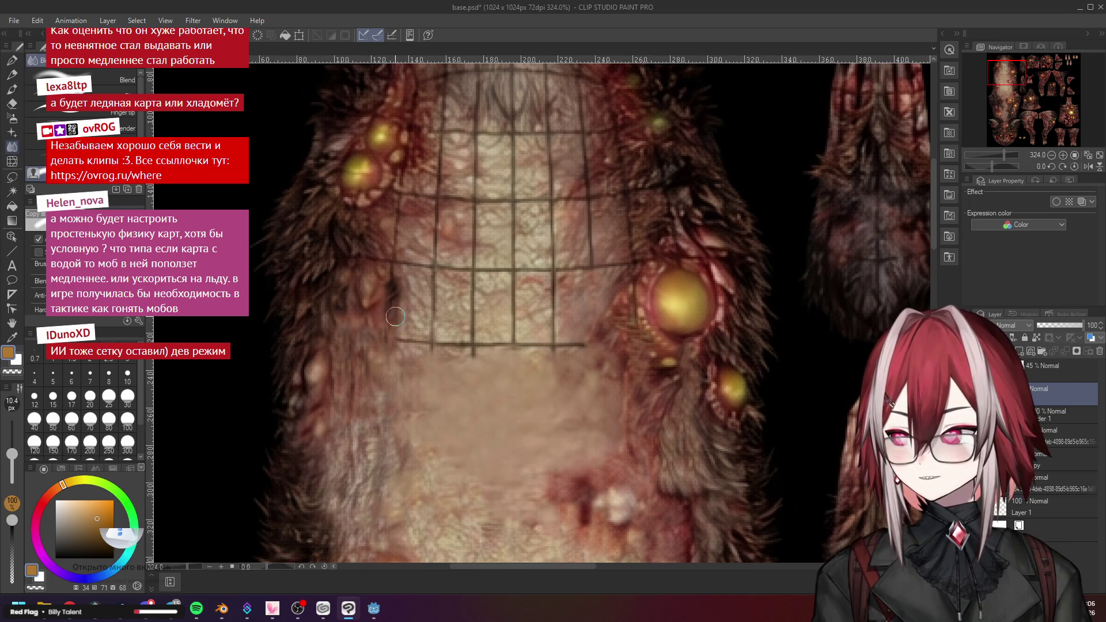
pyautogui.scroll(-2, 404, 287)
pyautogui.scroll(4, 461, 289)
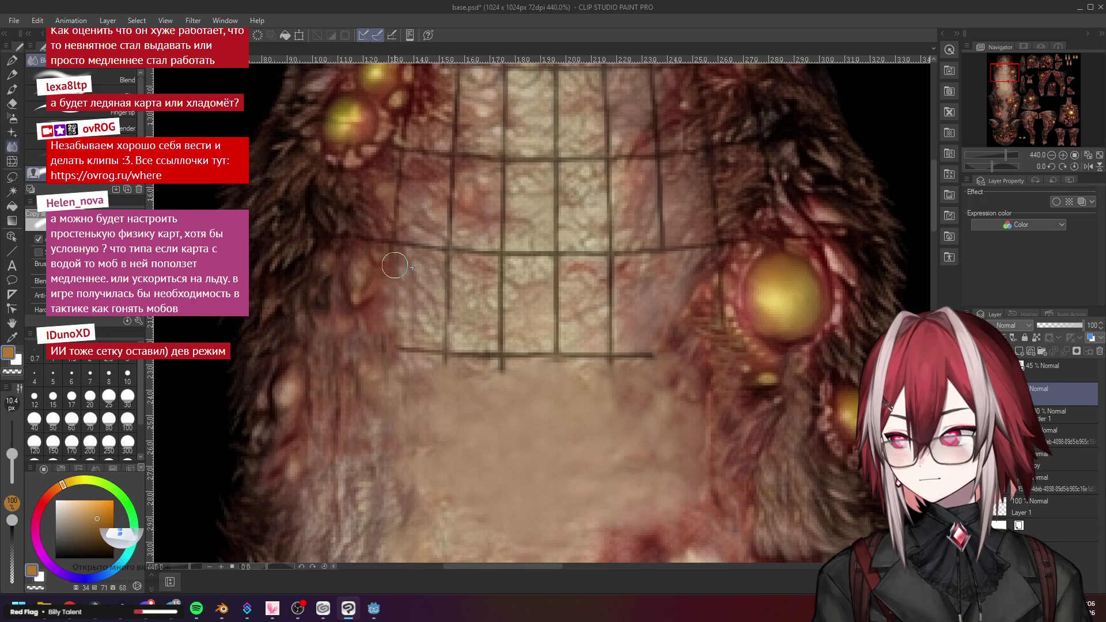
pyautogui.scroll(-5, 425, 323)
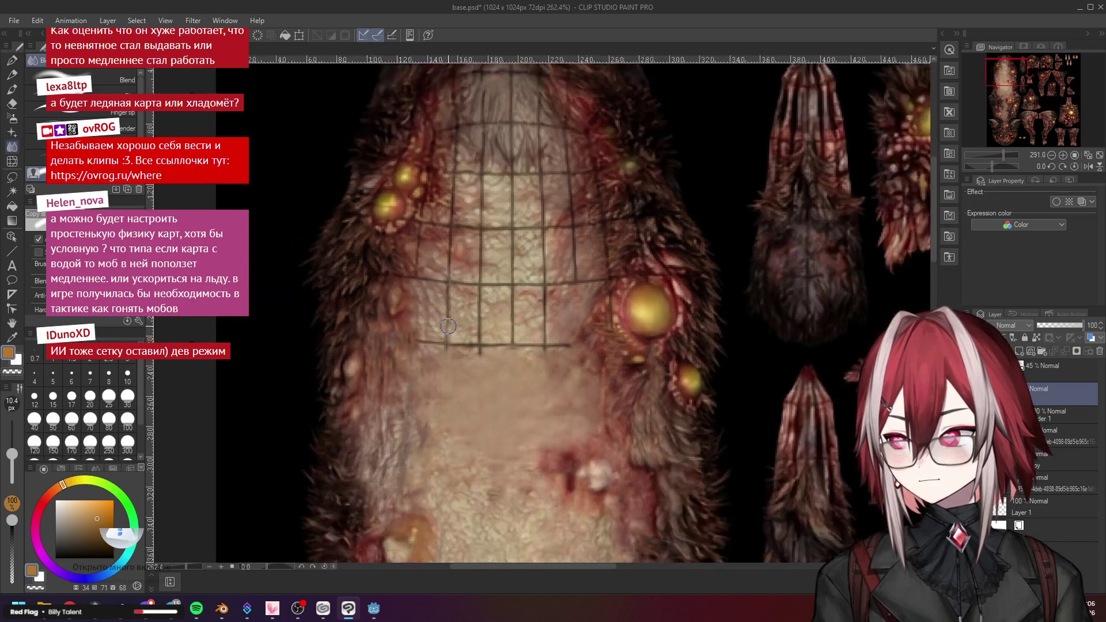
pyautogui.scroll(5, 423, 331)
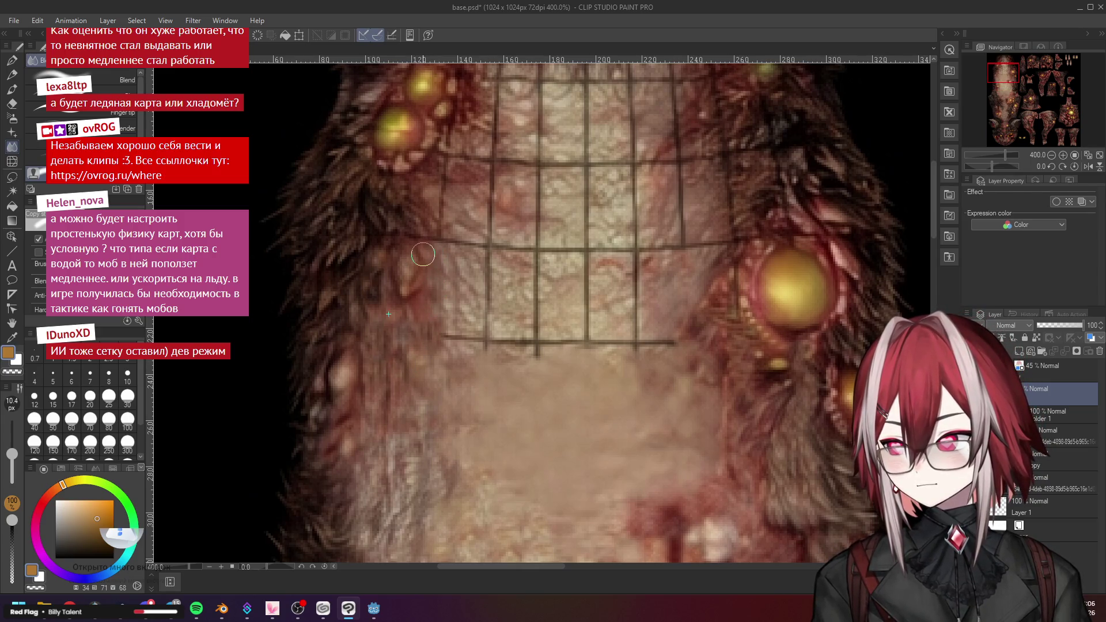
pyautogui.scroll(-1, 557, 330)
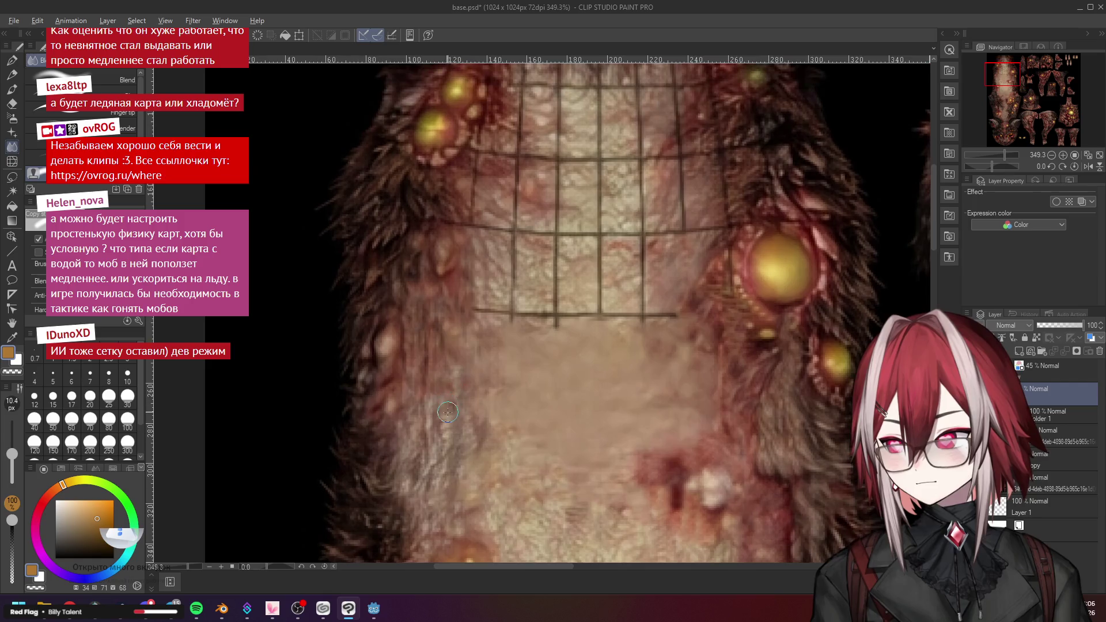
pyautogui.scroll(-3, 477, 355)
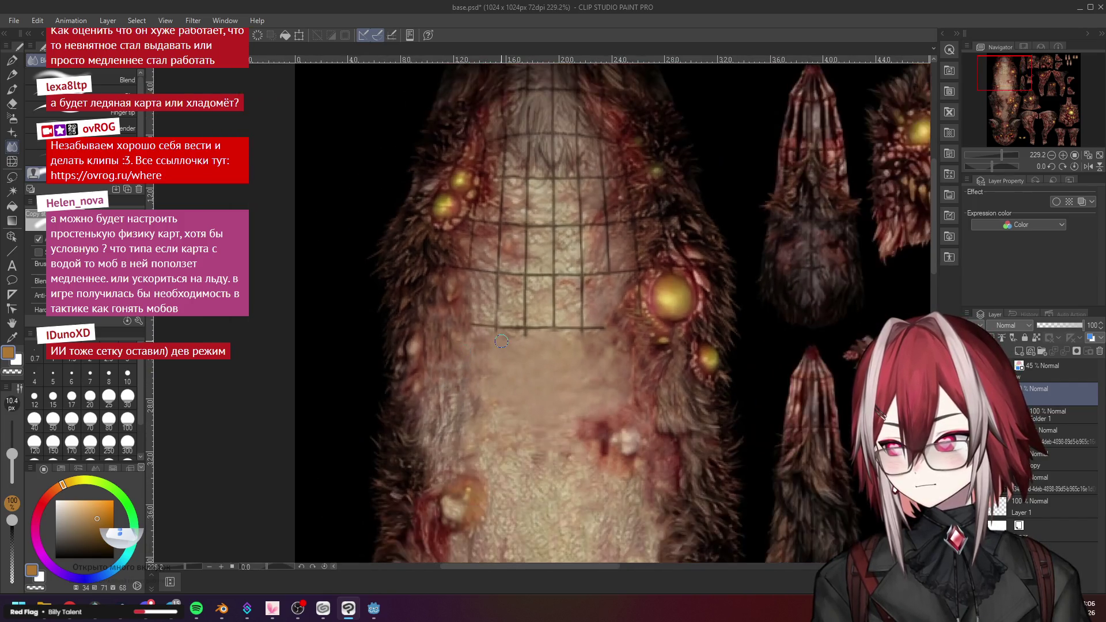
pyautogui.scroll(4, 476, 355)
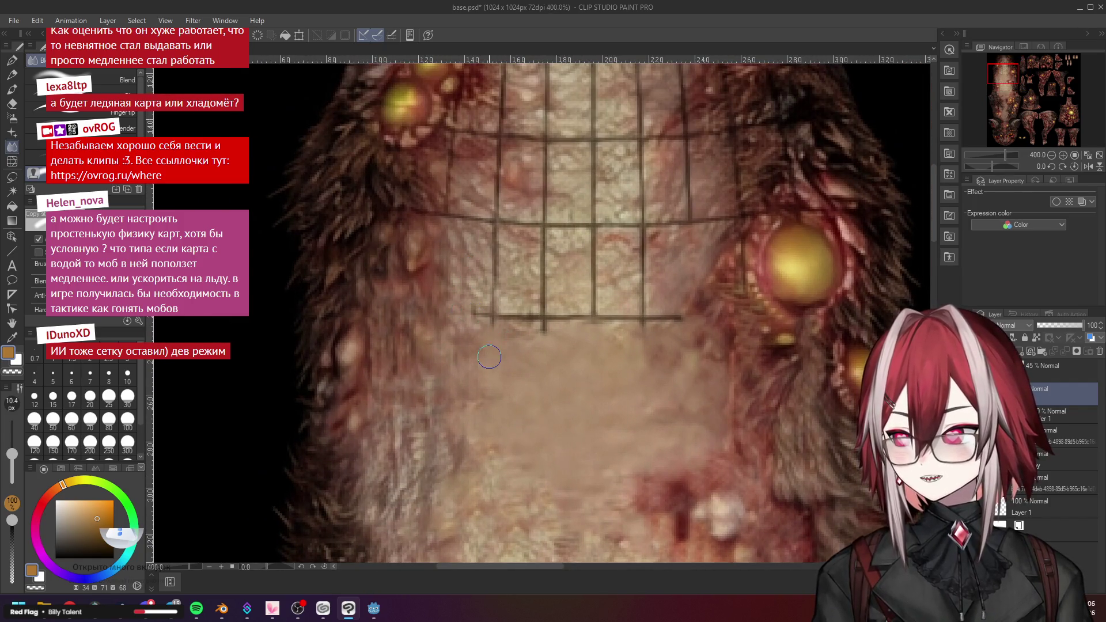
pyautogui.scroll(-3, 489, 357)
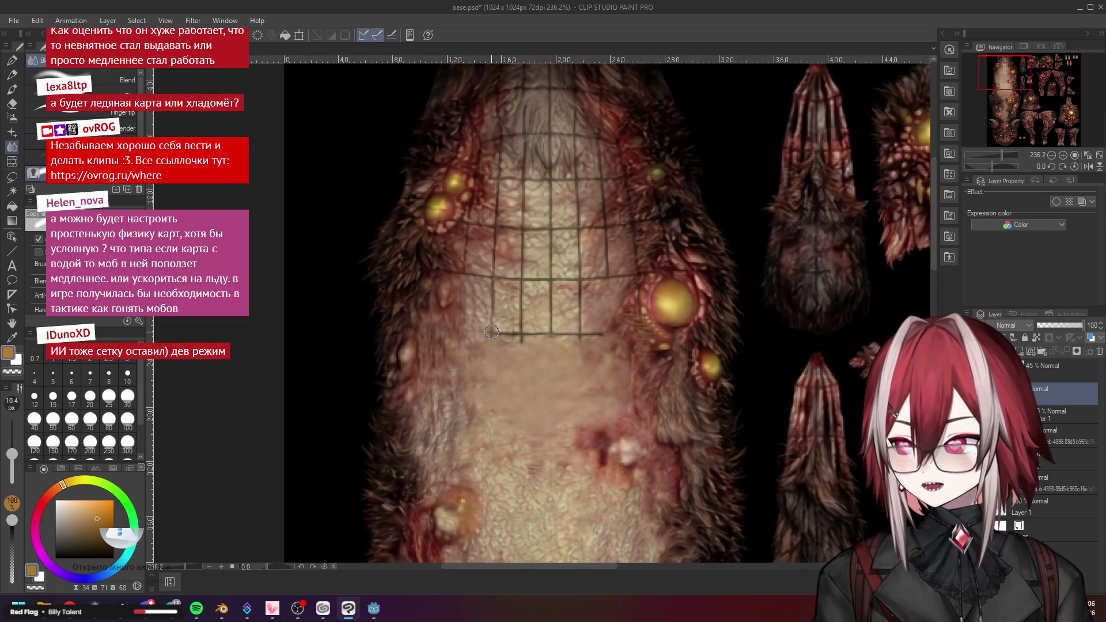
pyautogui.scroll(-5, 518, 370)
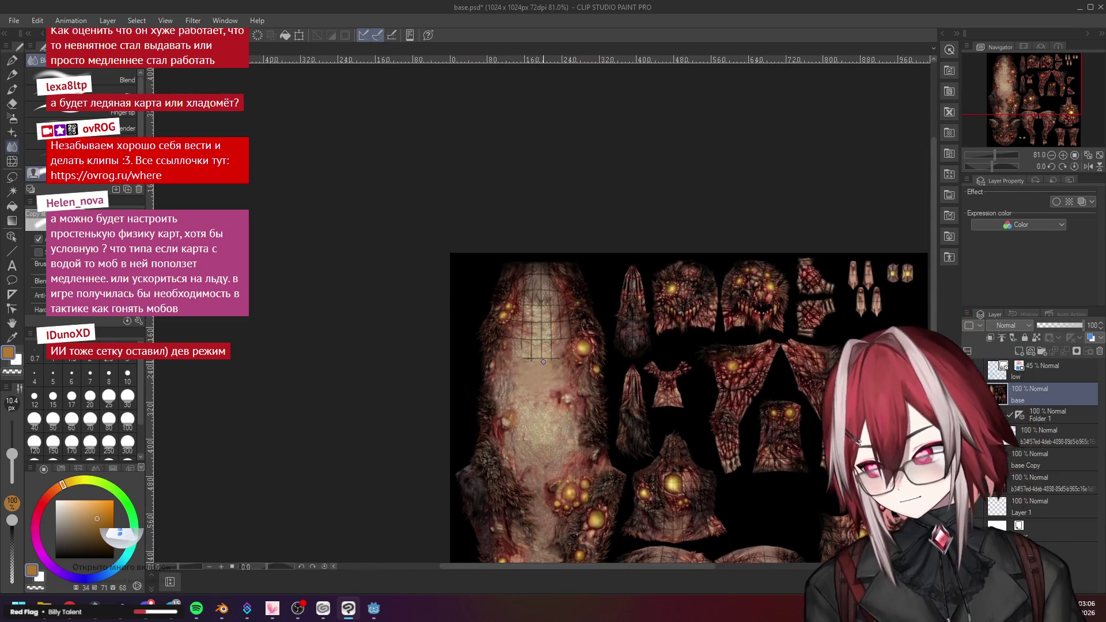
pyautogui.scroll(4, 518, 370)
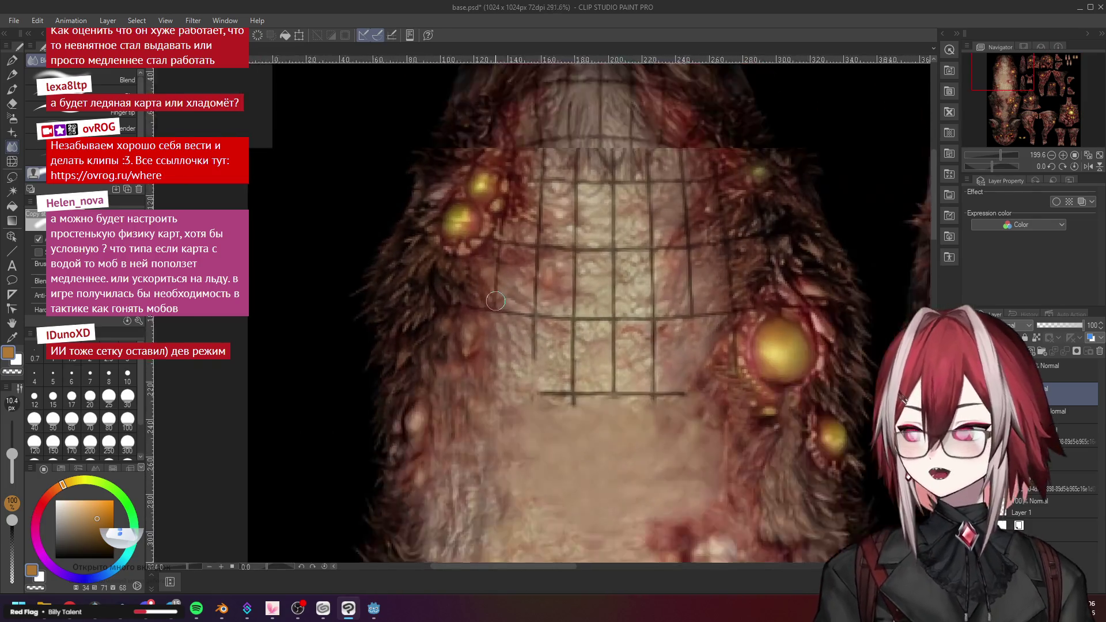
pyautogui.scroll(-2, 591, 359)
pyautogui.scroll(4, 469, 257)
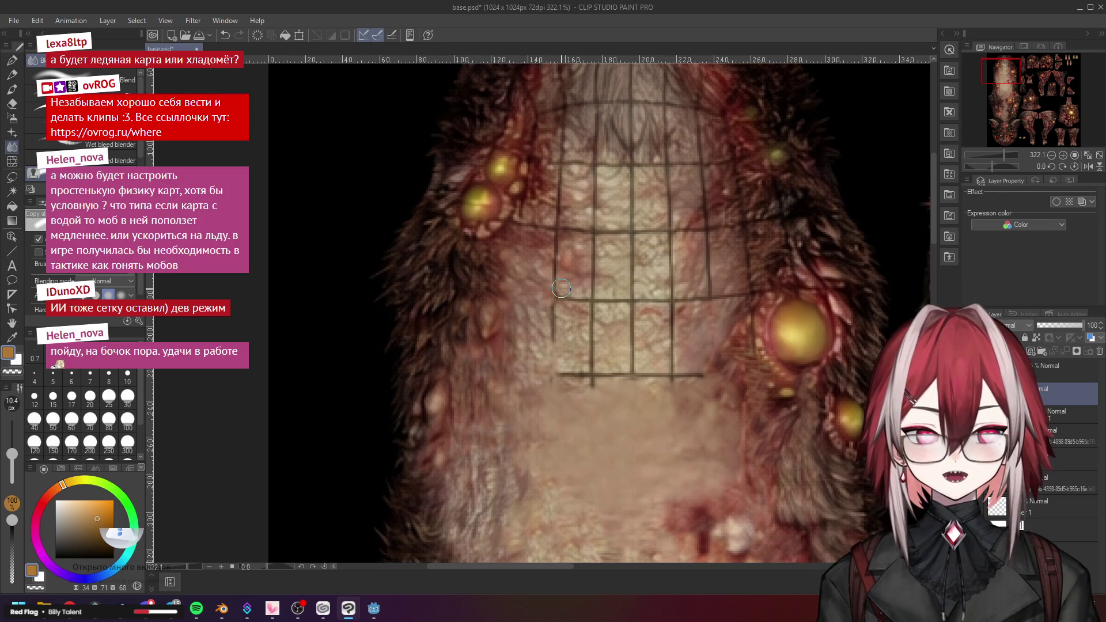
pyautogui.scroll(3, 562, 288)
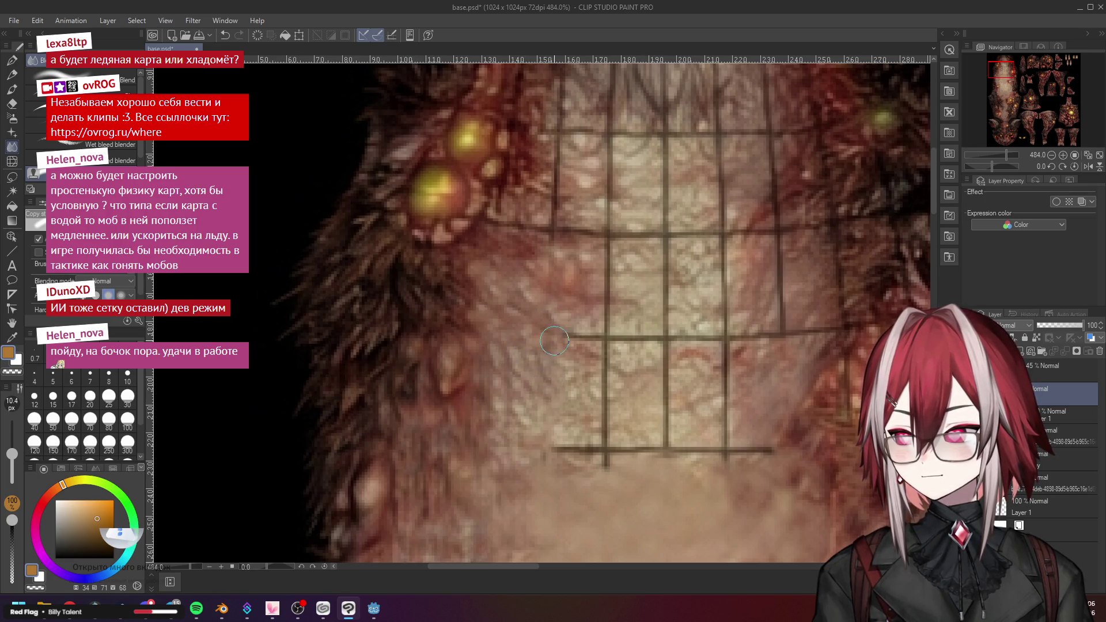
# Blur the lower grid line's left end and the remaining line ends into the fur
pyautogui.scroll(-3, 663, 309)
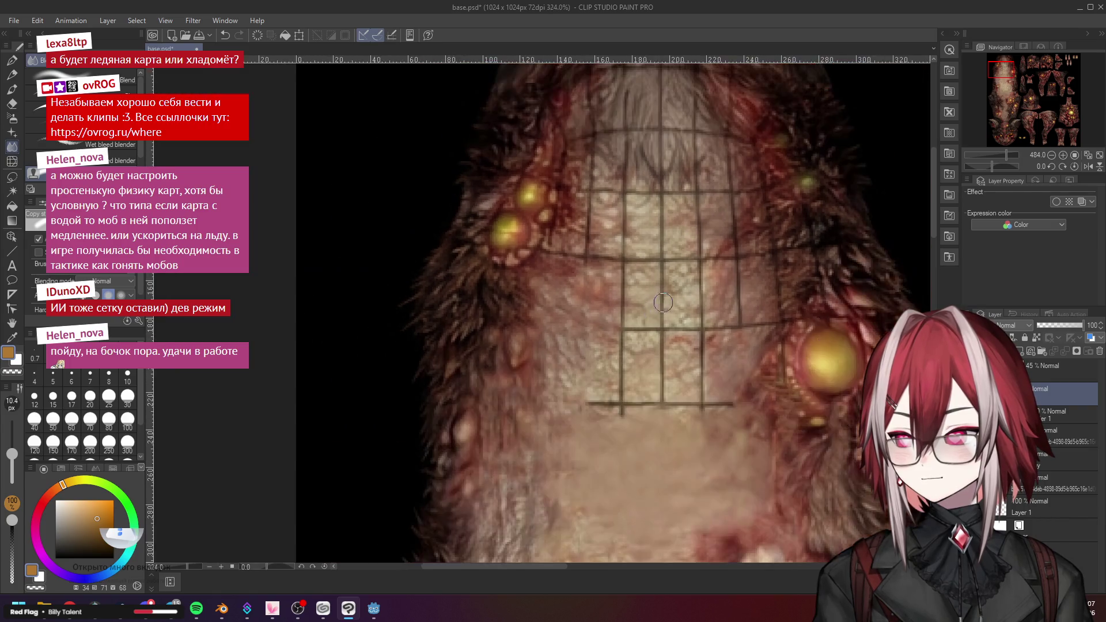
pyautogui.scroll(-3, 752, 295)
pyautogui.scroll(5, 734, 324)
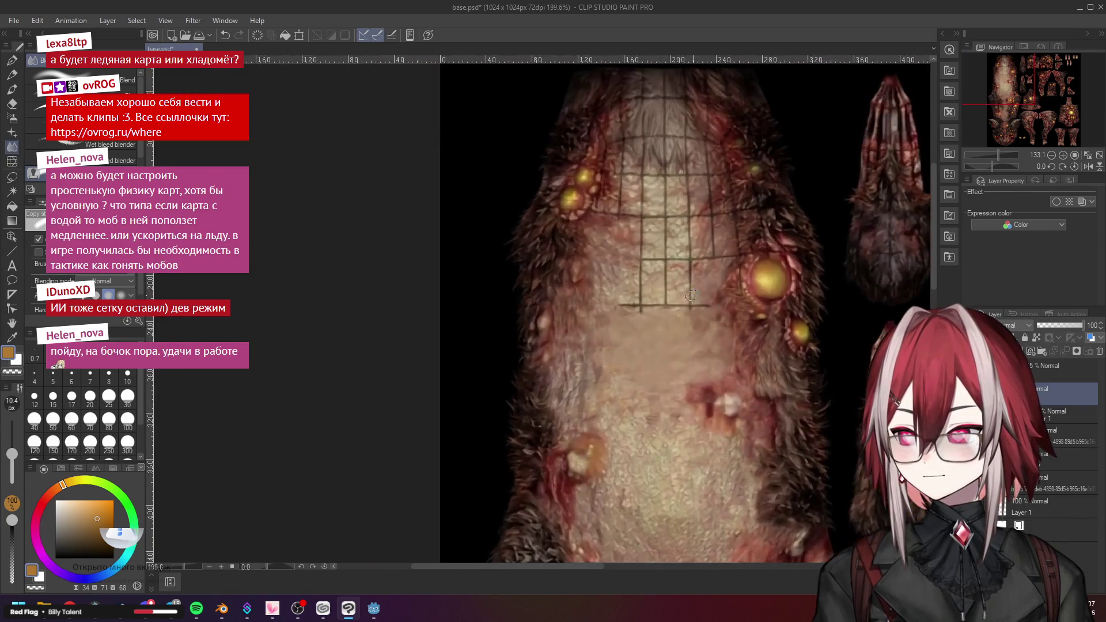
pyautogui.moveTo(579, 316)
pyautogui.mouseDown()
pyautogui.moveTo(605, 306)
pyautogui.moveTo(602, 252)
pyautogui.moveTo(605, 297)
pyautogui.mouseUp()
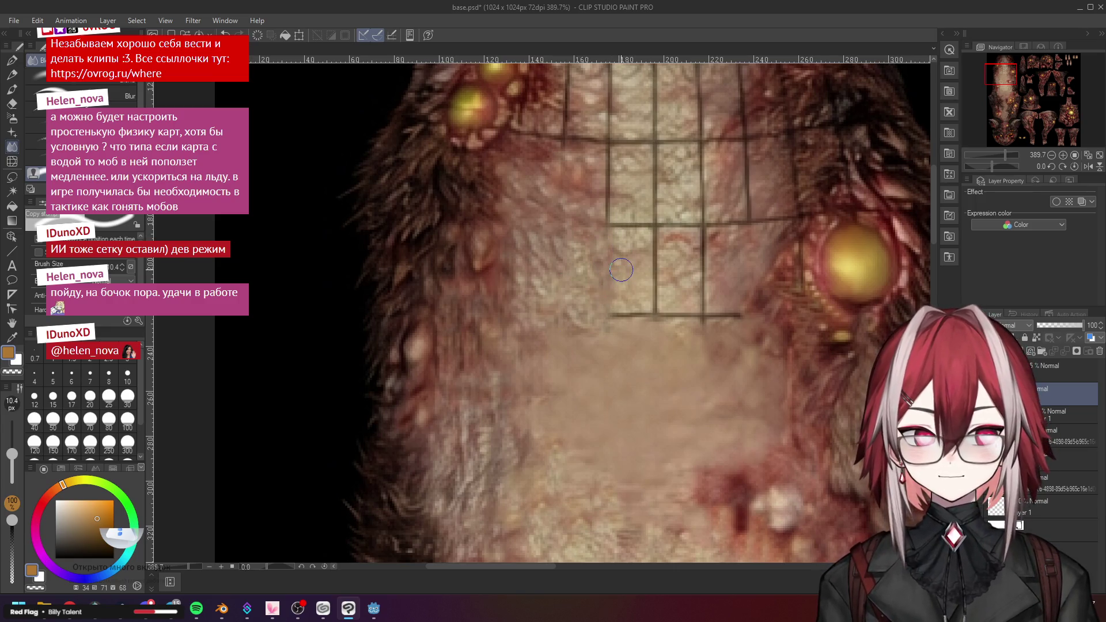
pyautogui.moveTo(622, 283)
pyautogui.mouseDown()
pyautogui.moveTo(634, 317)
pyautogui.moveTo(612, 316)
pyautogui.mouseUp()
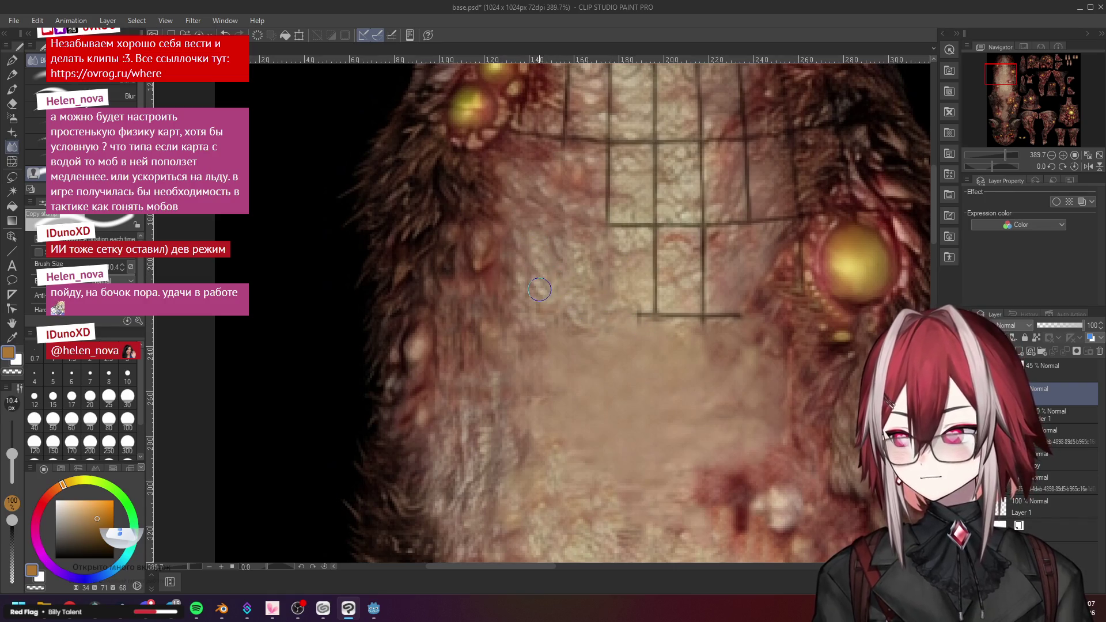
# Soften the dark vertical grid line on the belly with the Blur tool
pyautogui.scroll(-1, 539, 290)
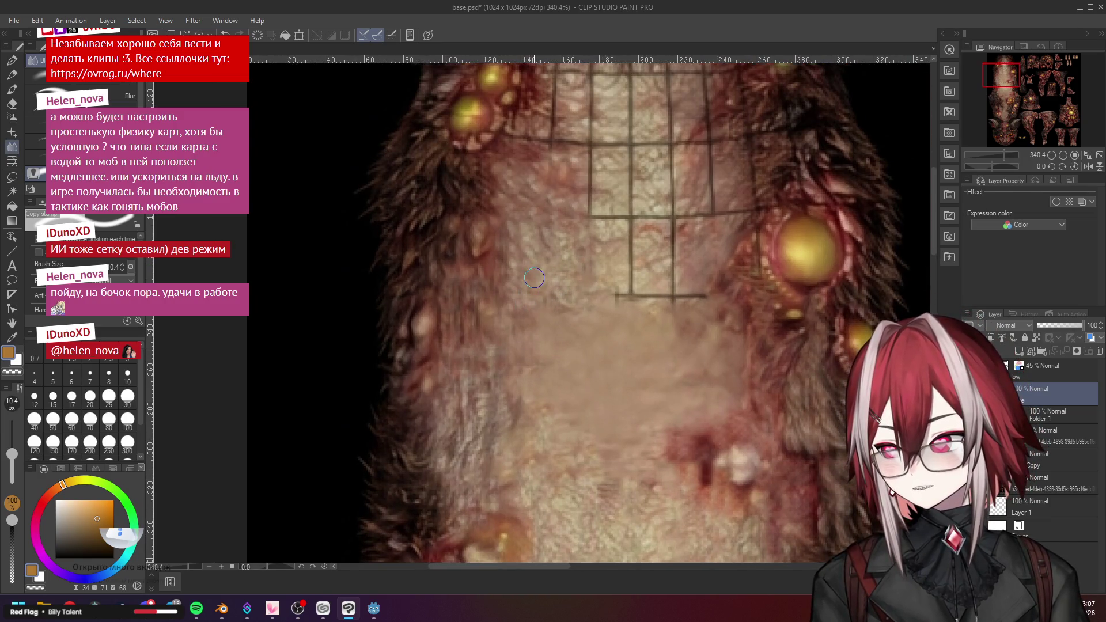
pyautogui.scroll(-1, 581, 256)
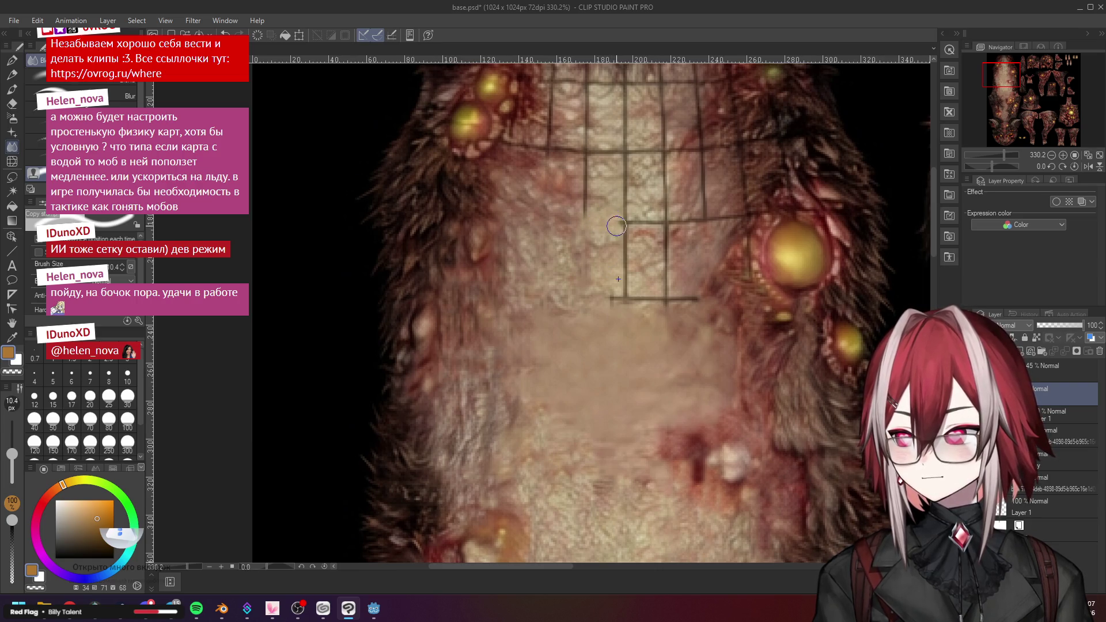
pyautogui.scroll(-3, 543, 323)
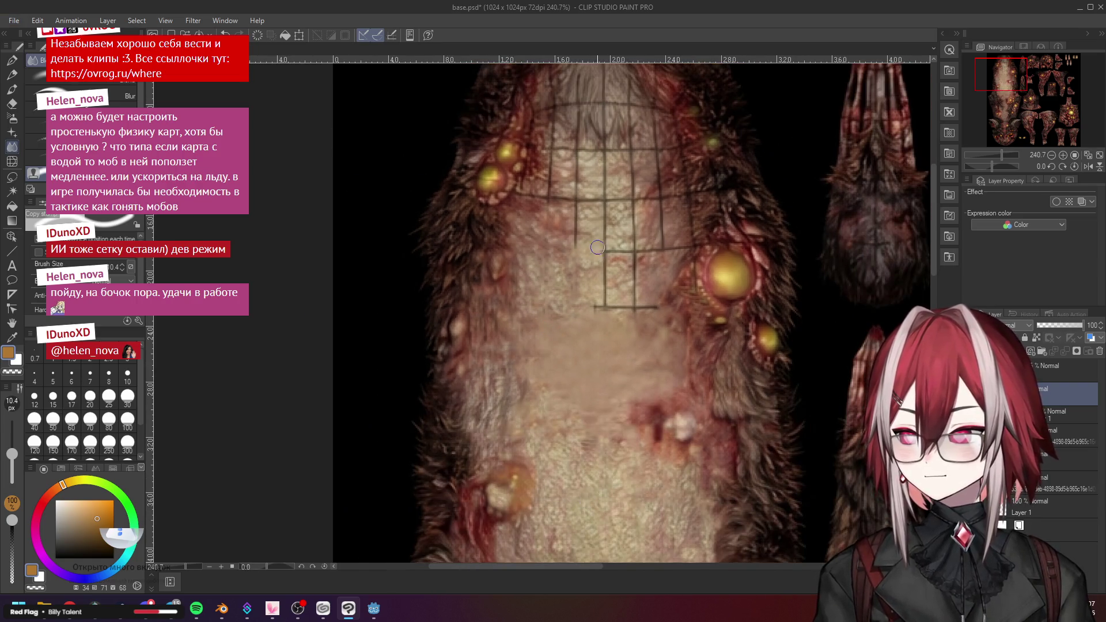
pyautogui.scroll(2, 604, 254)
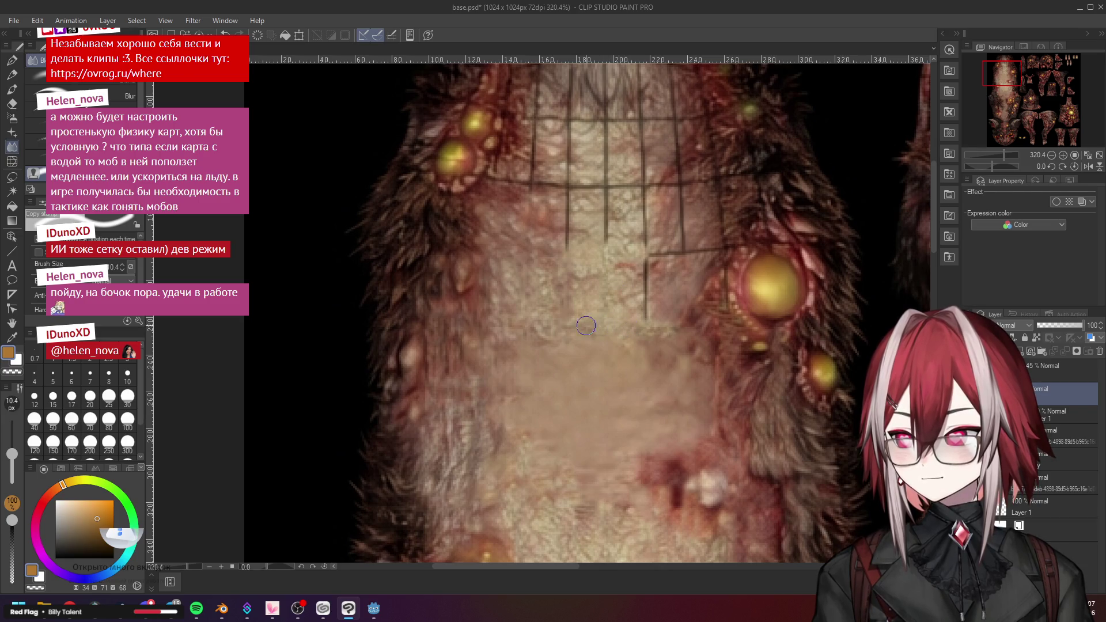
pyautogui.scroll(-3, 567, 329)
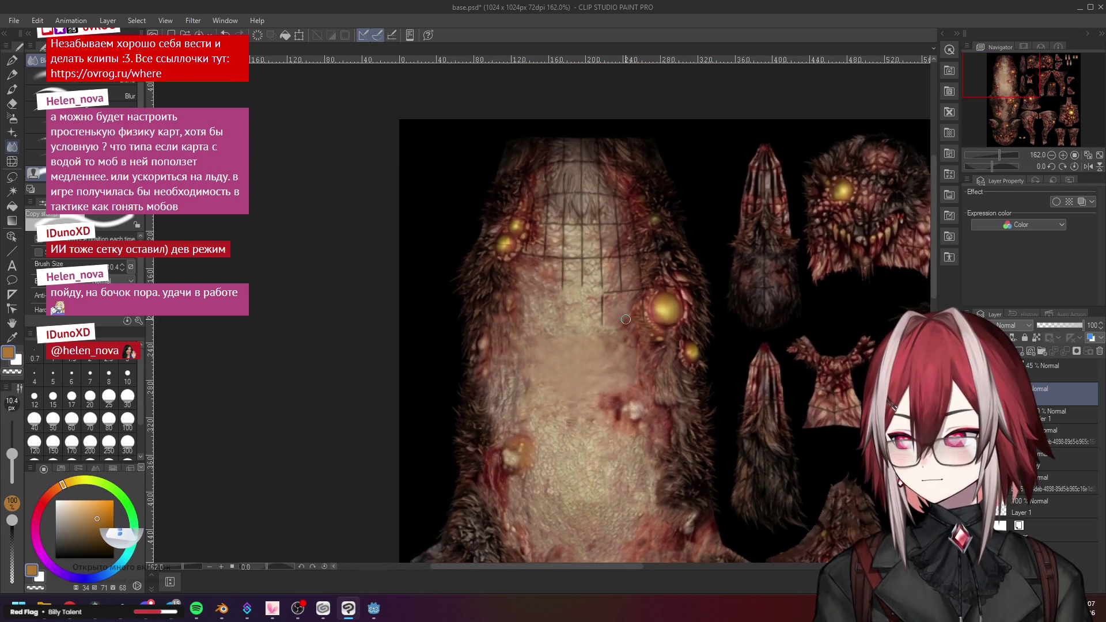
pyautogui.scroll(3, 617, 313)
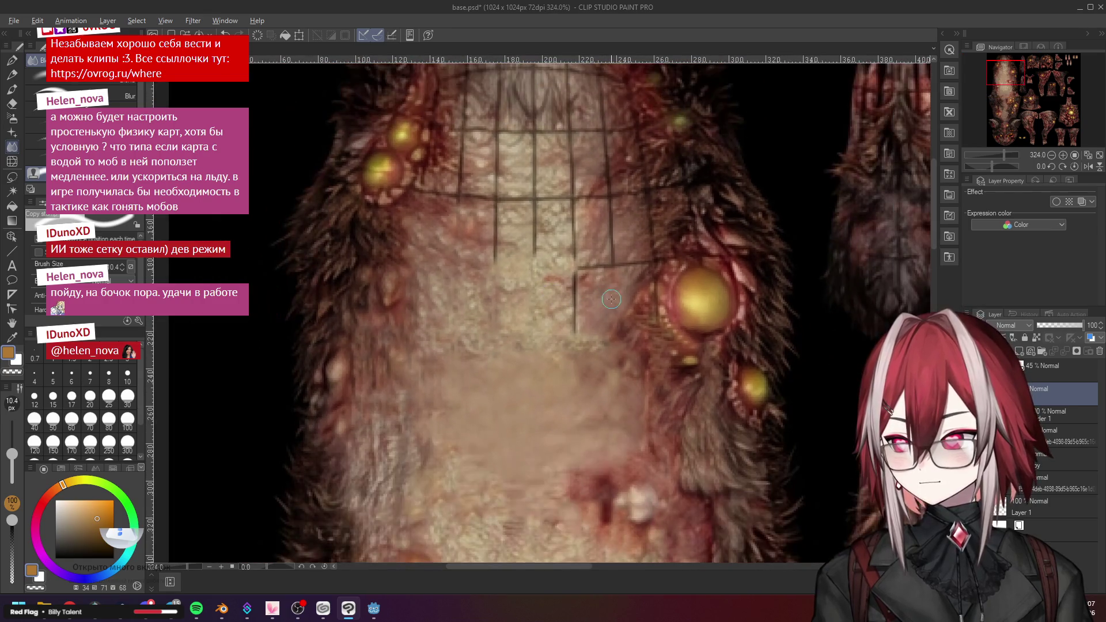
pyautogui.moveTo(575, 288)
pyautogui.mouseDown()
pyautogui.moveTo(573, 320)
pyautogui.moveTo(573, 295)
pyautogui.moveTo(612, 268)
pyautogui.moveTo(651, 263)
pyautogui.moveTo(623, 273)
pyautogui.mouseUp()
pyautogui.scroll(1, 623, 273)
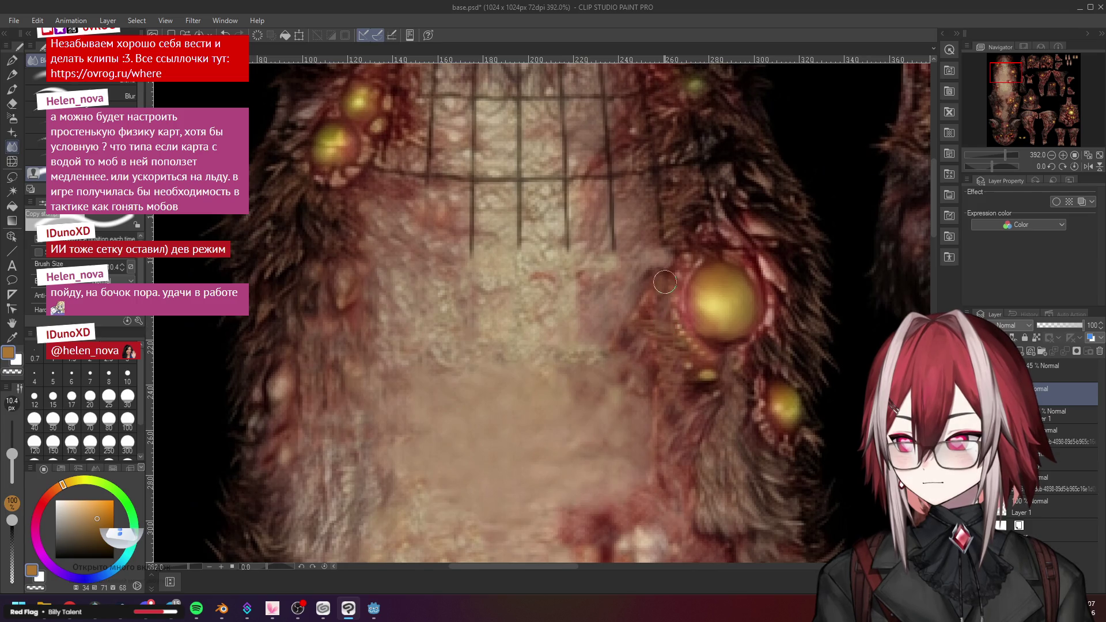
pyautogui.moveTo(665, 277); pyautogui.dragTo(674, 273)
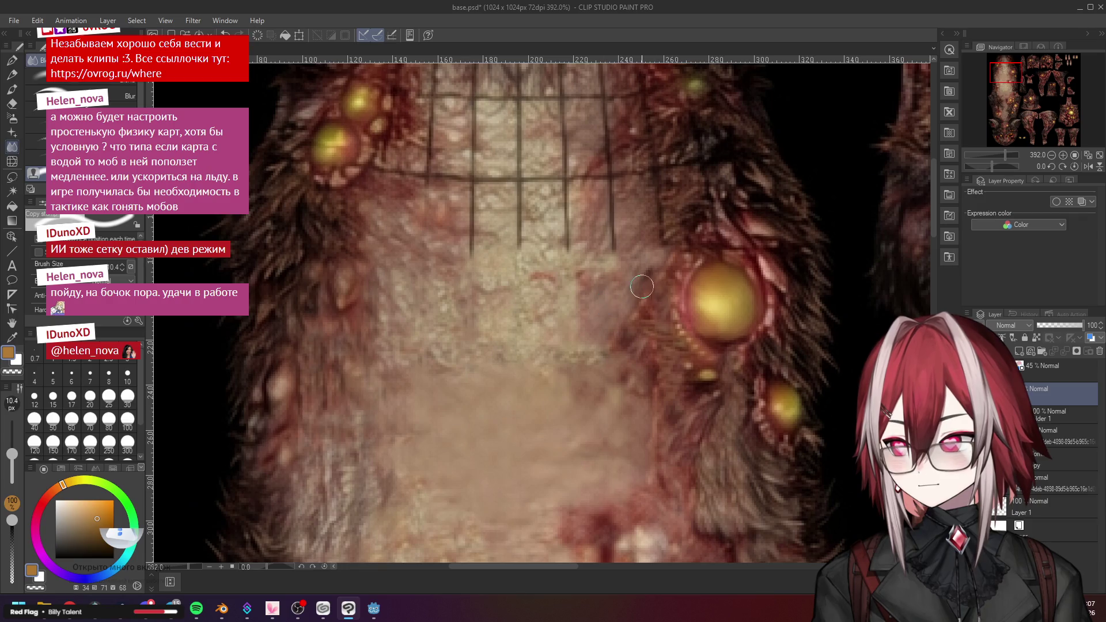
pyautogui.scroll(-2, 605, 301)
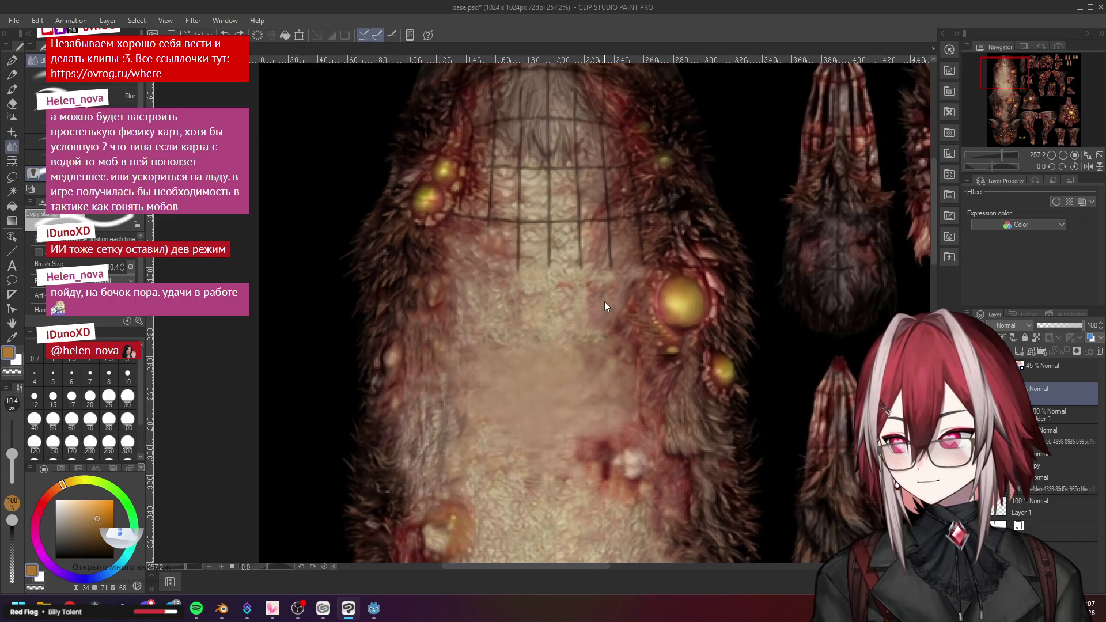
pyautogui.scroll(-5, 606, 306)
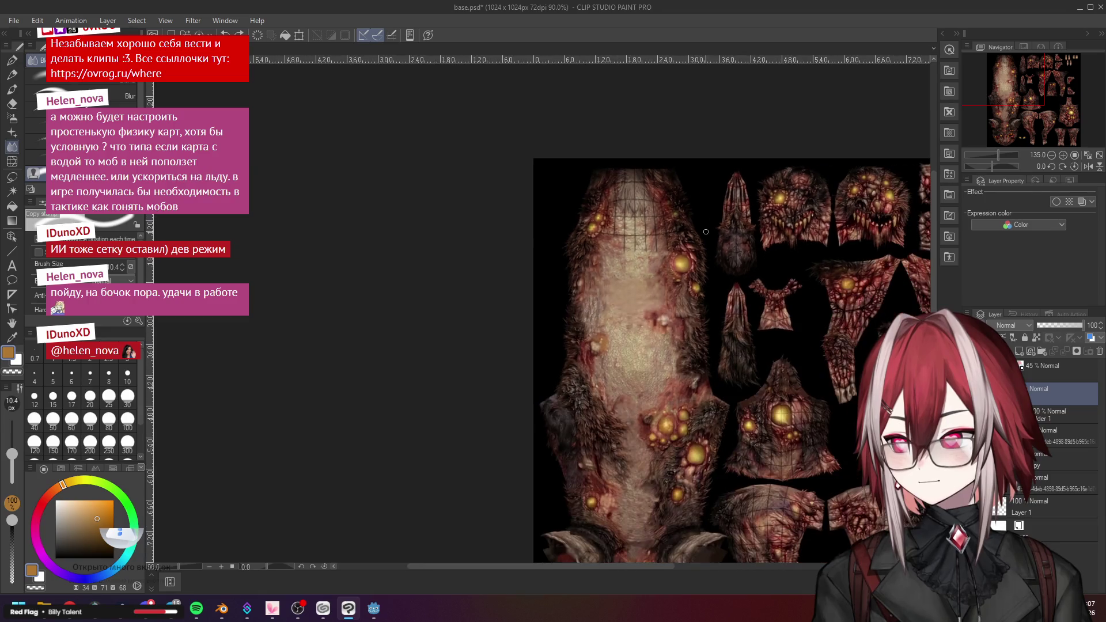
pyautogui.scroll(7, 720, 213)
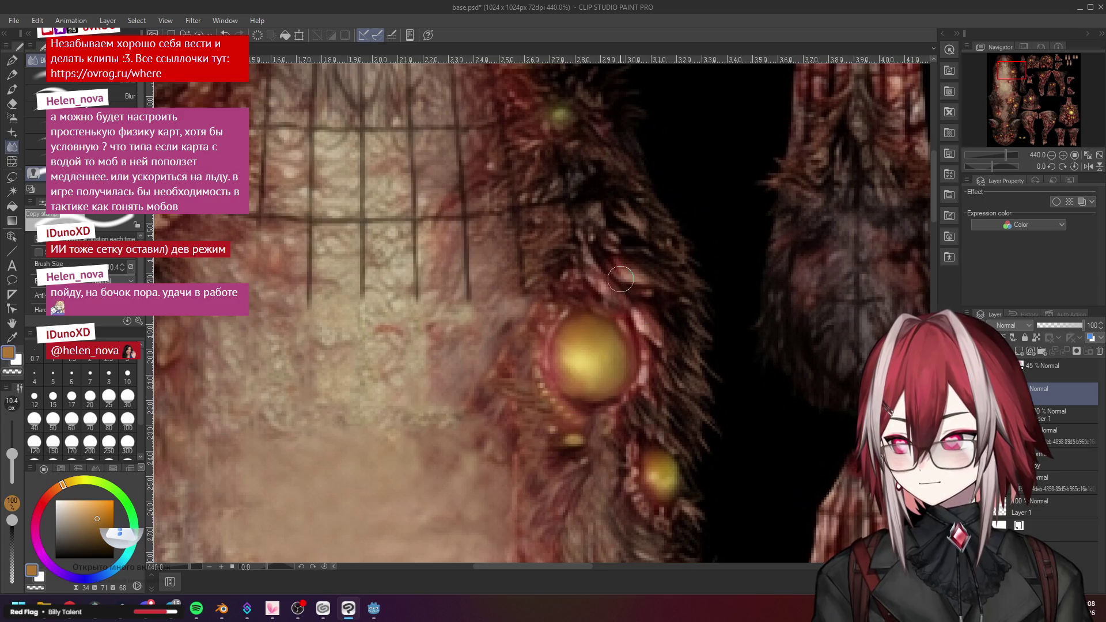
# Erase the lower vertical grid line on the belly and the lines around its intersection
pyautogui.scroll(1, 623, 269)
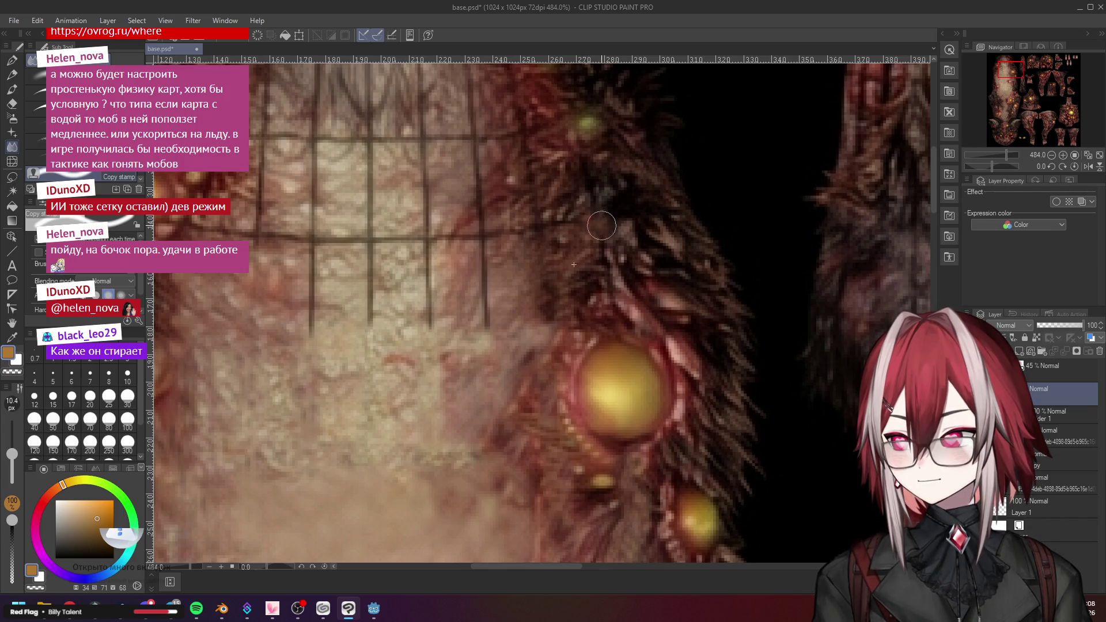
pyautogui.scroll(-3, 637, 228)
pyautogui.scroll(4, 637, 229)
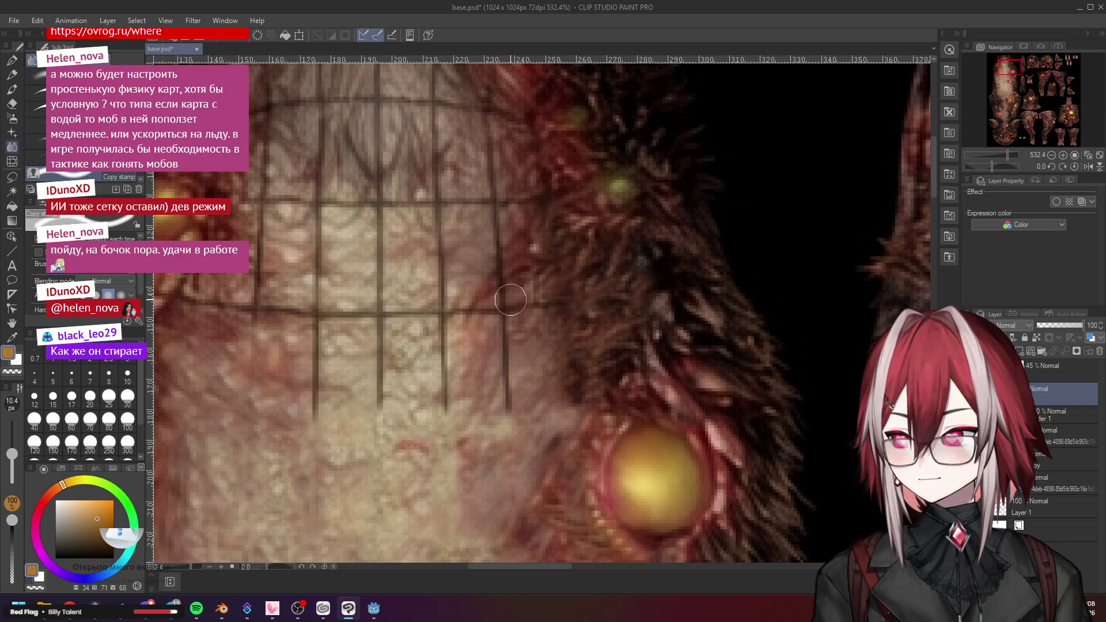
pyautogui.scroll(-3, 501, 274)
pyautogui.scroll(1, 501, 274)
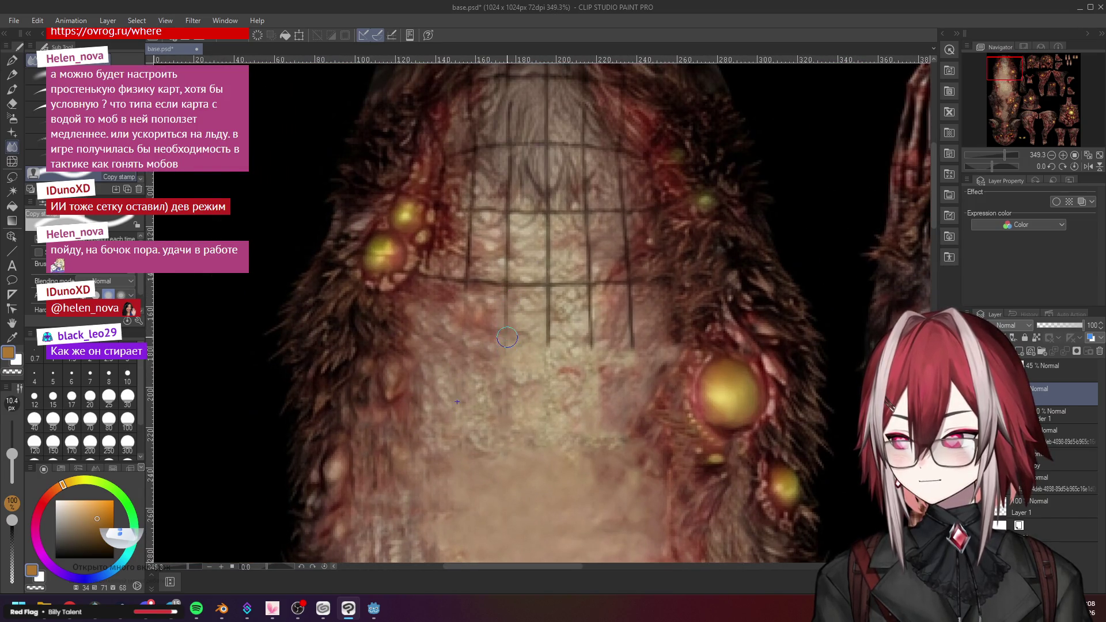
pyautogui.moveTo(566, 311)
pyautogui.mouseDown()
pyautogui.moveTo(550, 306)
pyautogui.moveTo(558, 363)
pyautogui.mouseUp()
pyautogui.moveTo(548, 295); pyautogui.dragTo(548, 286)
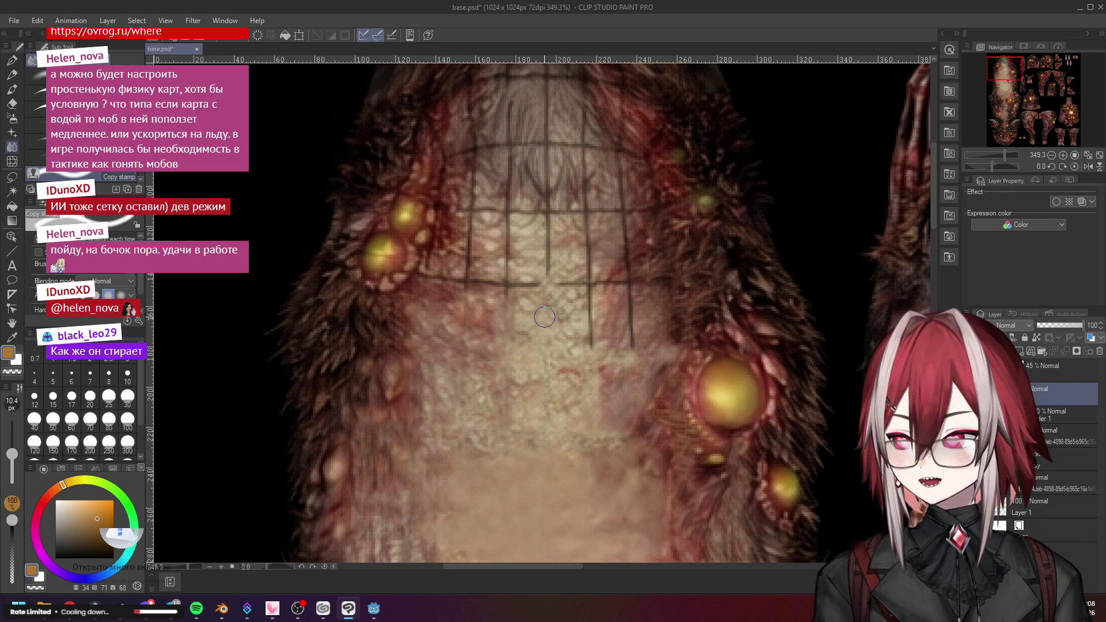
# Erase the vertical line further up and the horizontal grid line, then zoom around to check
pyautogui.scroll(1, 529, 240)
pyautogui.moveTo(553, 222); pyautogui.dragTo(558, 283)
pyautogui.scroll(-1, 580, 297)
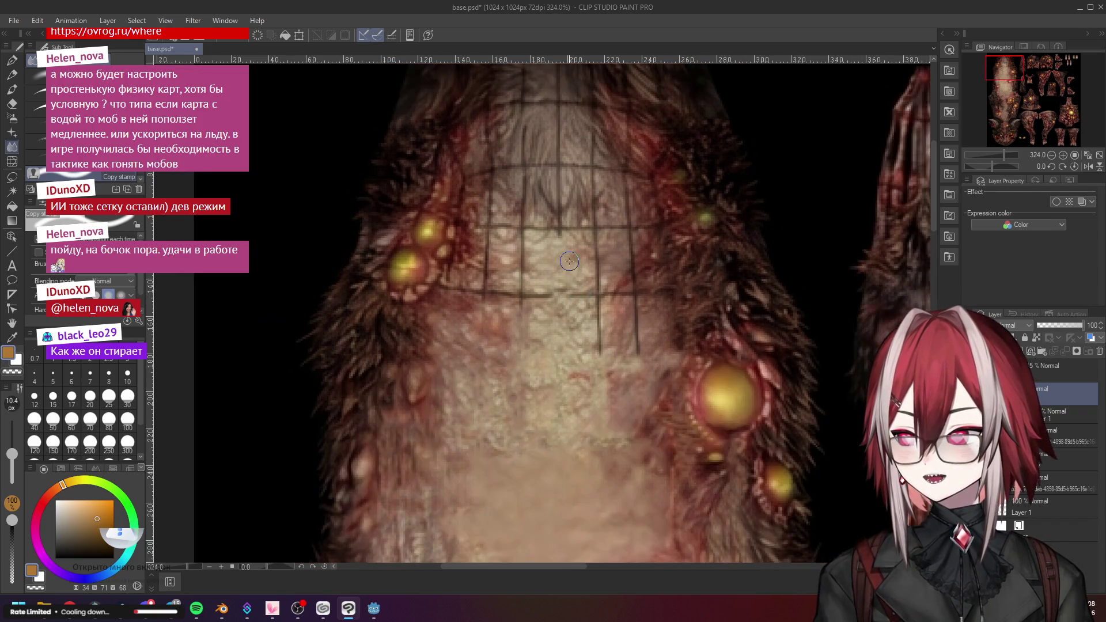
pyautogui.moveTo(557, 290); pyautogui.dragTo(574, 342)
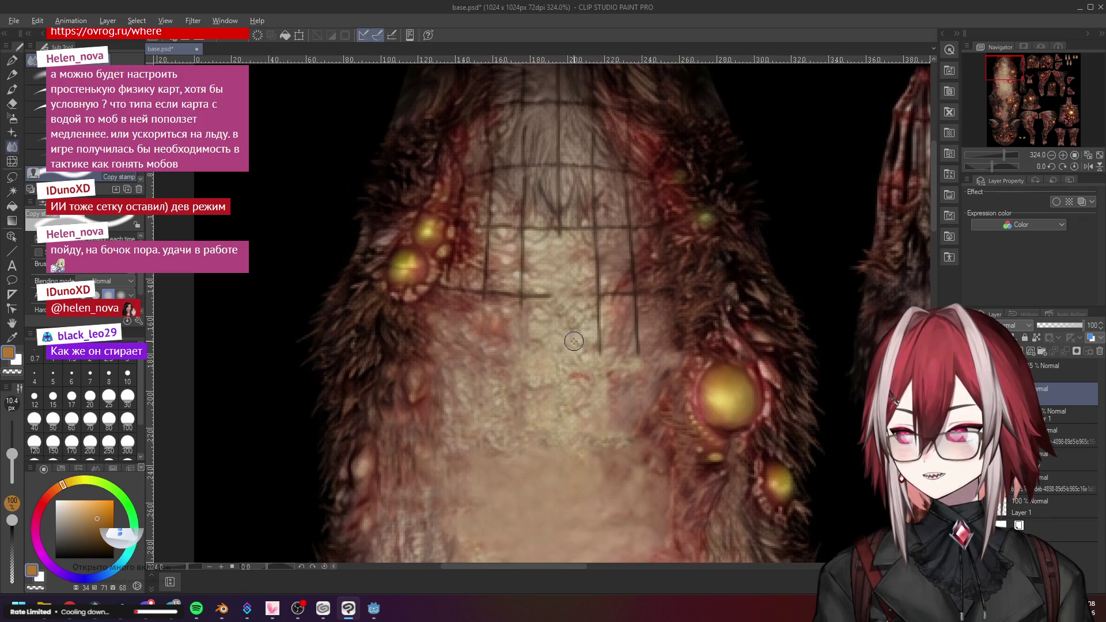
pyautogui.moveTo(536, 295)
pyautogui.mouseDown()
pyautogui.moveTo(517, 300)
pyautogui.moveTo(523, 239)
pyautogui.moveTo(512, 295)
pyautogui.mouseUp()
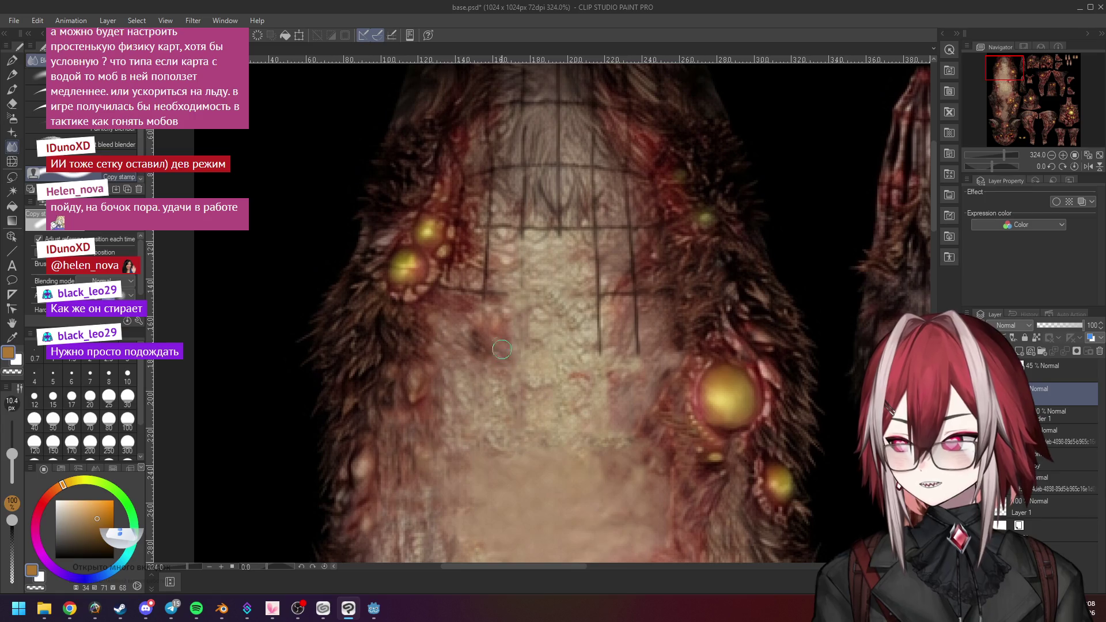
pyautogui.scroll(1, 482, 331)
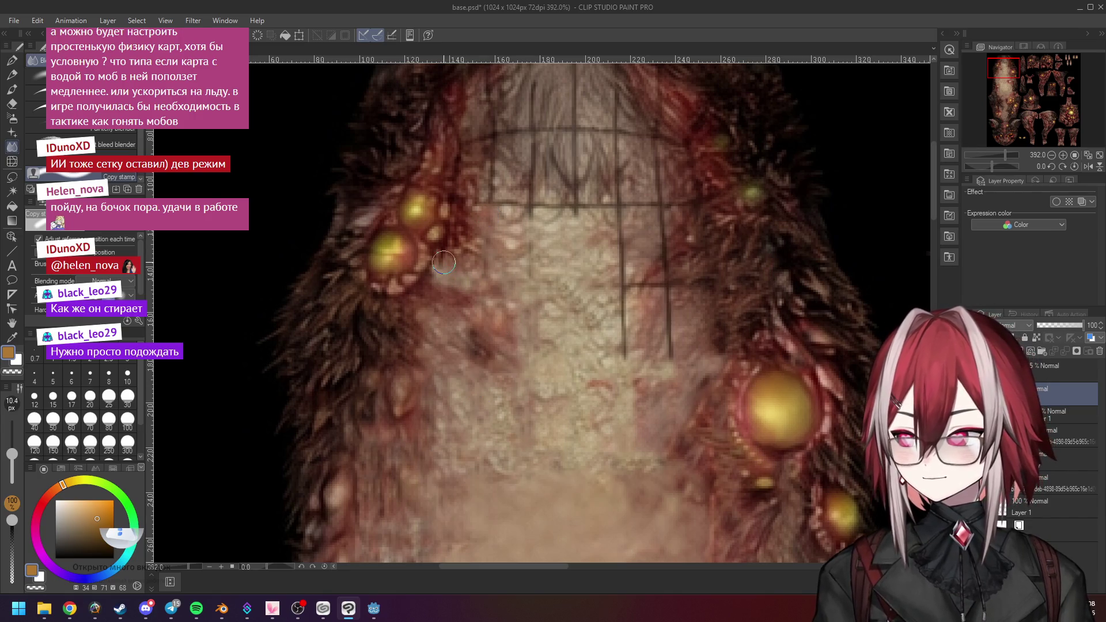
pyautogui.scroll(-3, 444, 263)
pyautogui.scroll(3, 359, 153)
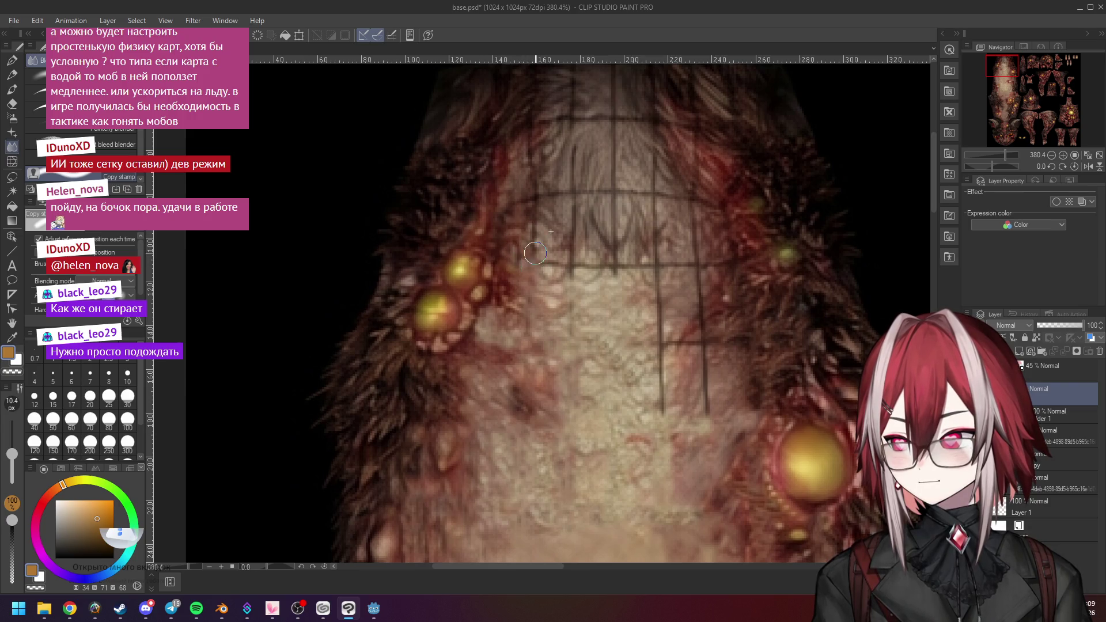
pyautogui.scroll(-5, 519, 253)
pyautogui.scroll(5, 570, 196)
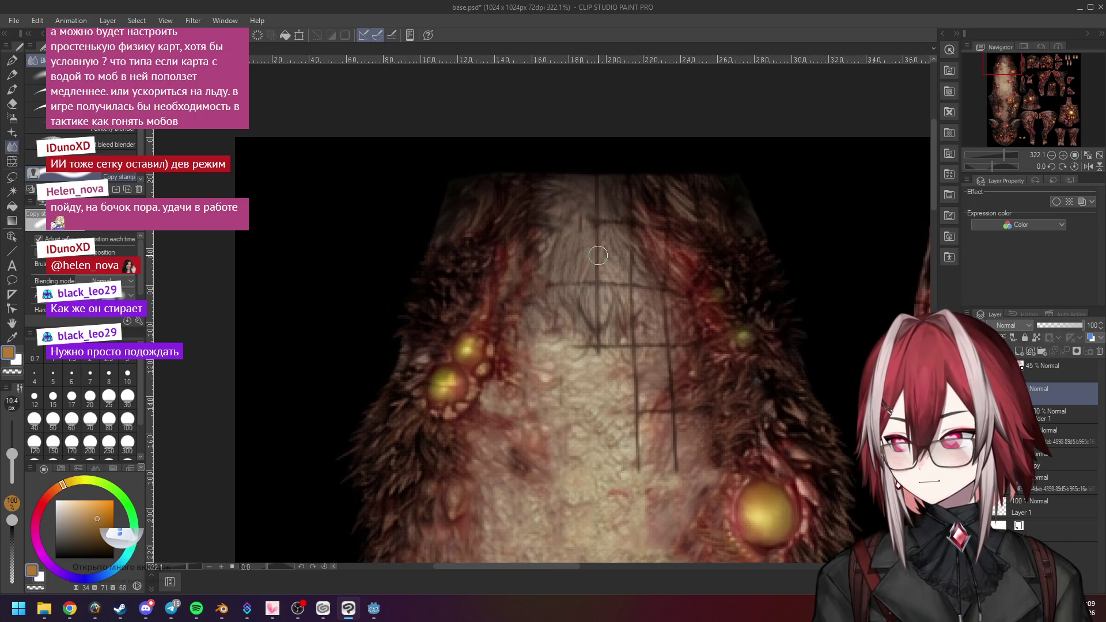
pyautogui.scroll(-5, 616, 256)
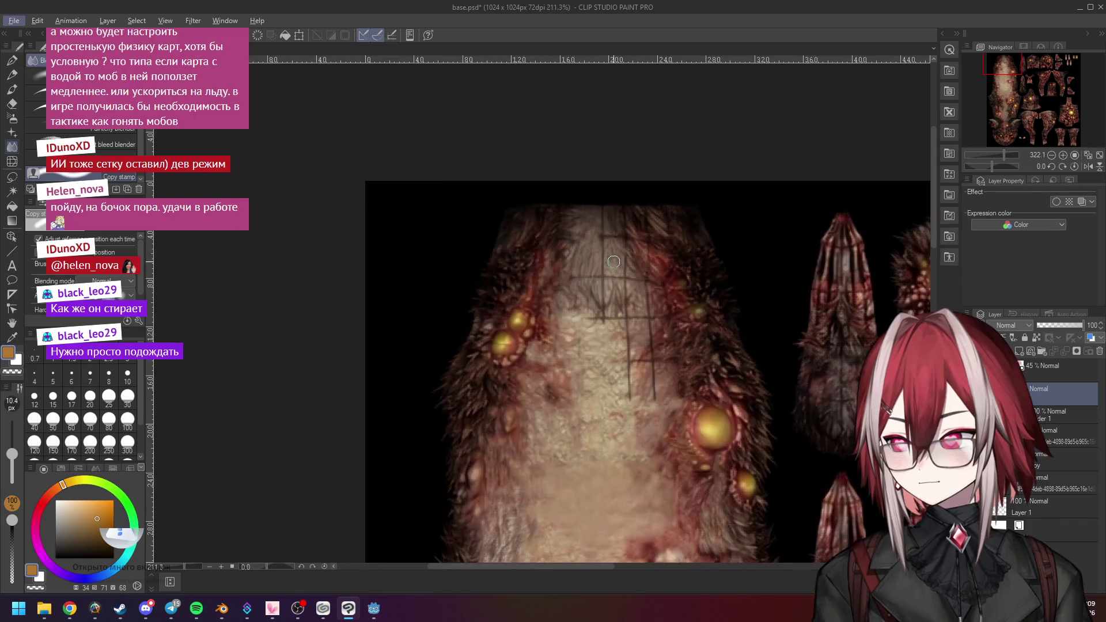
pyautogui.scroll(4, 654, 270)
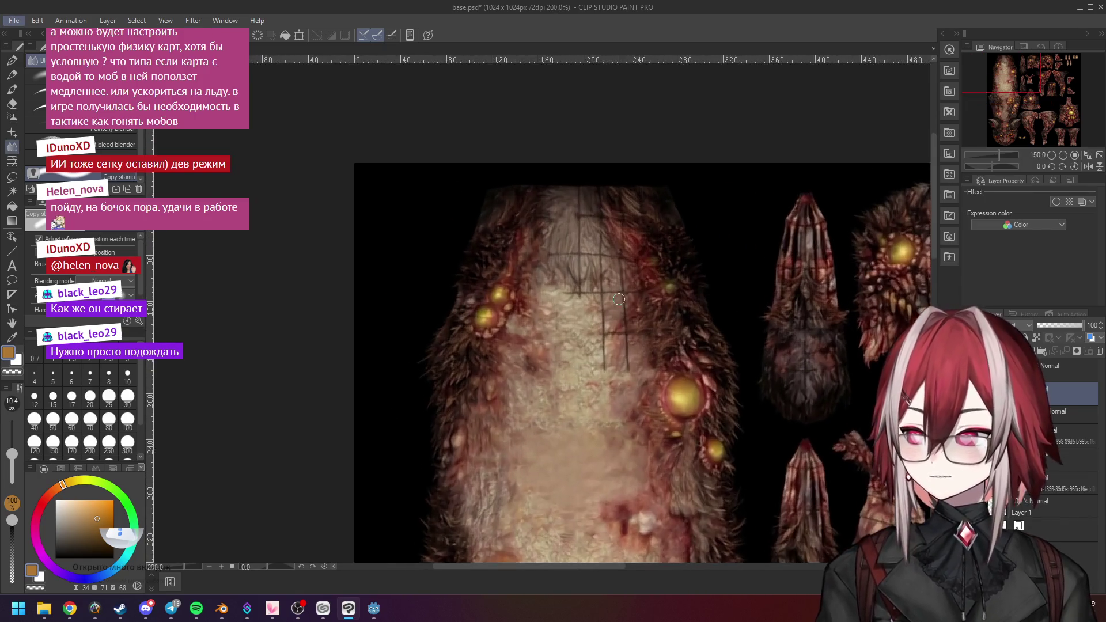
pyautogui.scroll(-2, 648, 289)
pyautogui.scroll(3, 644, 311)
pyautogui.scroll(2, 645, 311)
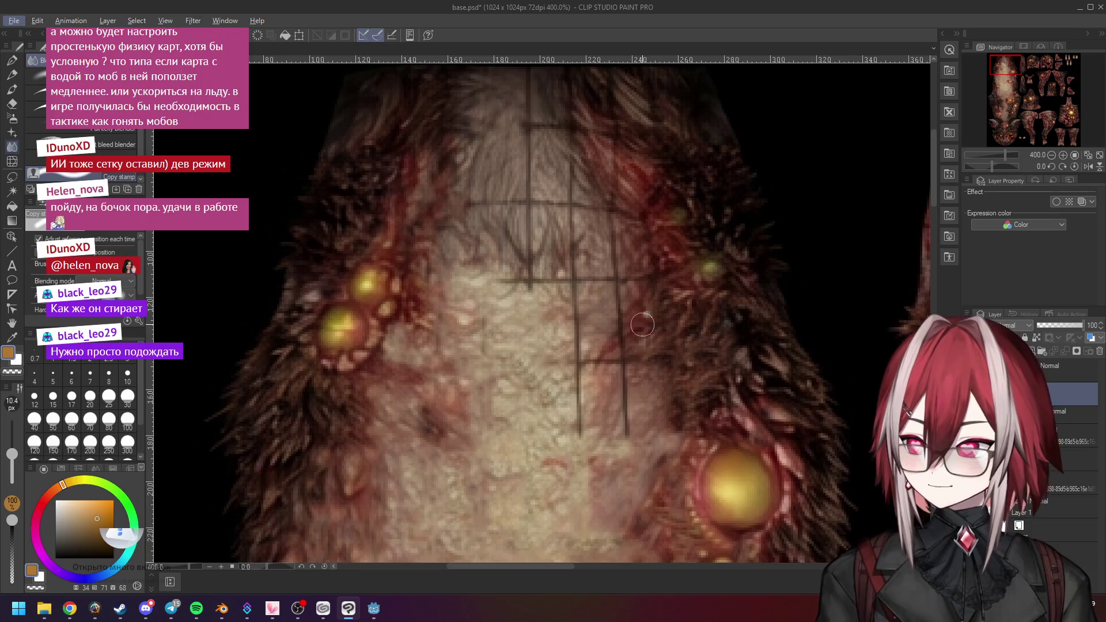
# Erase the dark vertical grid line on the belly, including its lower part
pyautogui.moveTo(633, 378)
pyautogui.mouseDown()
pyautogui.moveTo(645, 415)
pyautogui.moveTo(626, 455)
pyautogui.moveTo(620, 398)
pyautogui.moveTo(616, 422)
pyautogui.mouseUp()
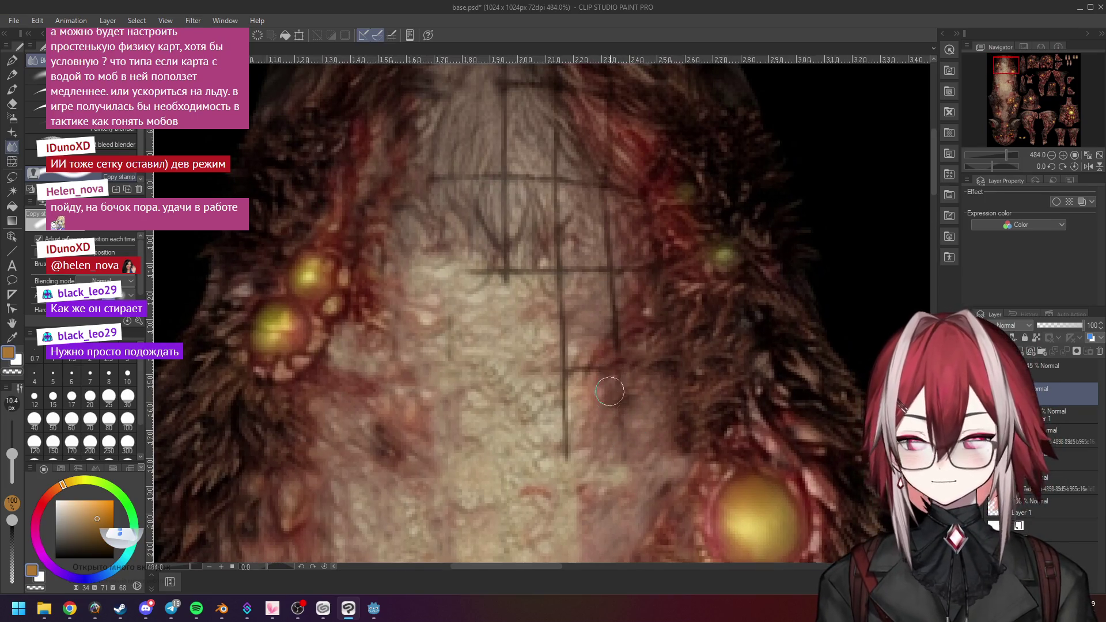
pyautogui.scroll(-1, 616, 463)
pyautogui.scroll(1, 616, 464)
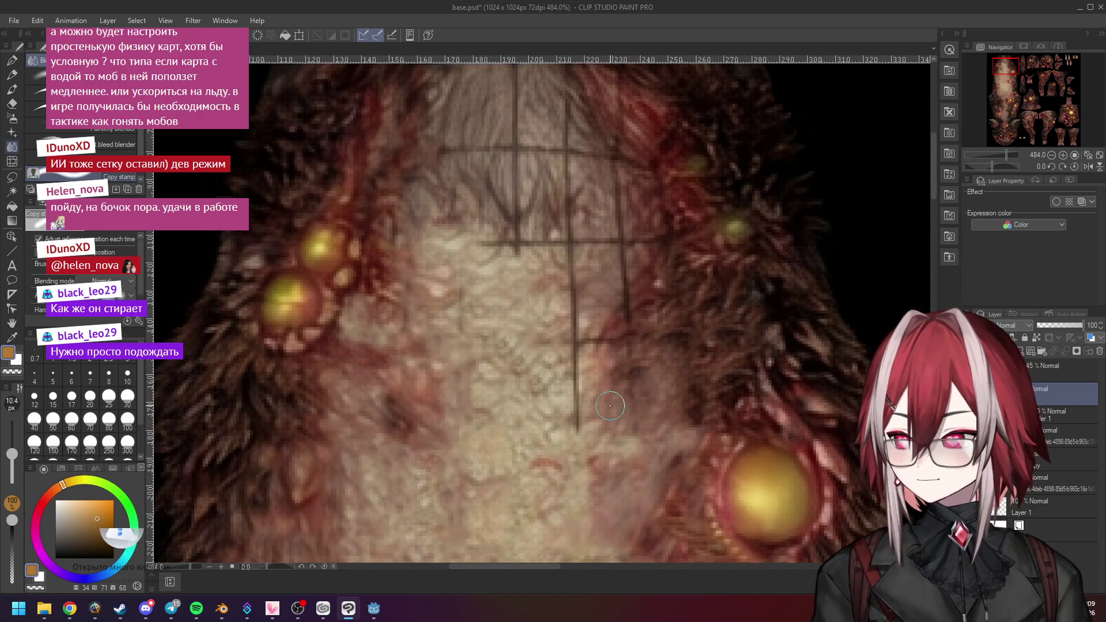
pyautogui.moveTo(579, 372)
pyautogui.mouseDown()
pyautogui.moveTo(575, 433)
pyautogui.moveTo(572, 369)
pyautogui.moveTo(602, 339)
pyautogui.moveTo(578, 308)
pyautogui.moveTo(577, 264)
pyautogui.moveTo(617, 291)
pyautogui.moveTo(625, 259)
pyautogui.moveTo(627, 317)
pyautogui.moveTo(640, 293)
pyautogui.moveTo(620, 314)
pyautogui.moveTo(643, 291)
pyautogui.moveTo(617, 318)
pyautogui.moveTo(634, 303)
pyautogui.moveTo(628, 323)
pyautogui.moveTo(645, 326)
pyautogui.moveTo(629, 341)
pyautogui.mouseUp()
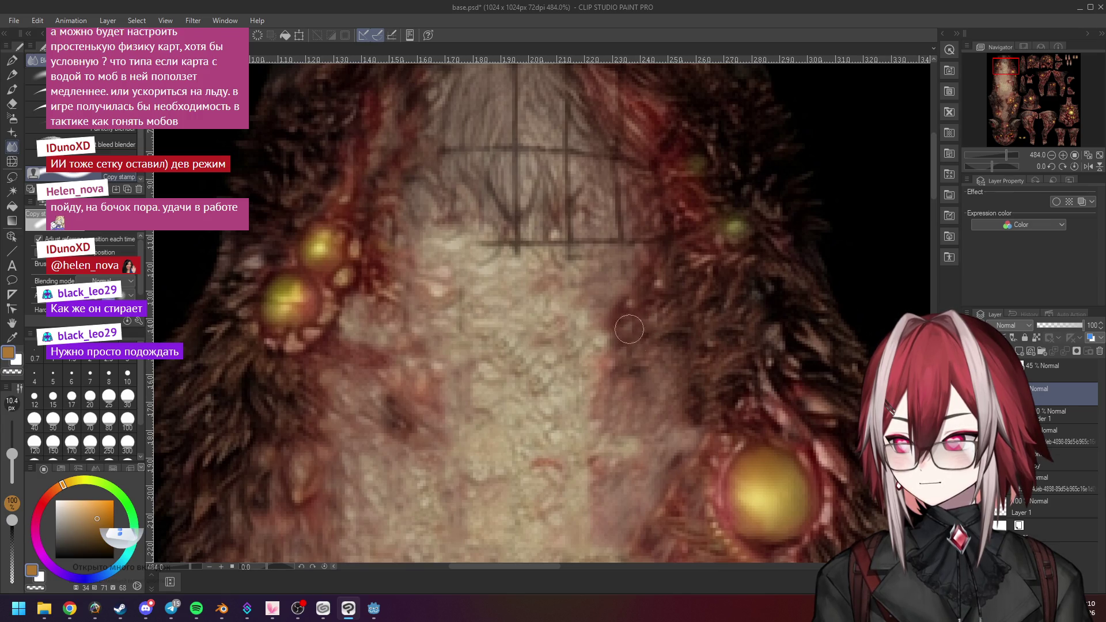
# Blend the upper part of the vertical line and the remaining dark grid marks into the fur
pyautogui.scroll(-2, 700, 248)
pyautogui.scroll(1, 694, 230)
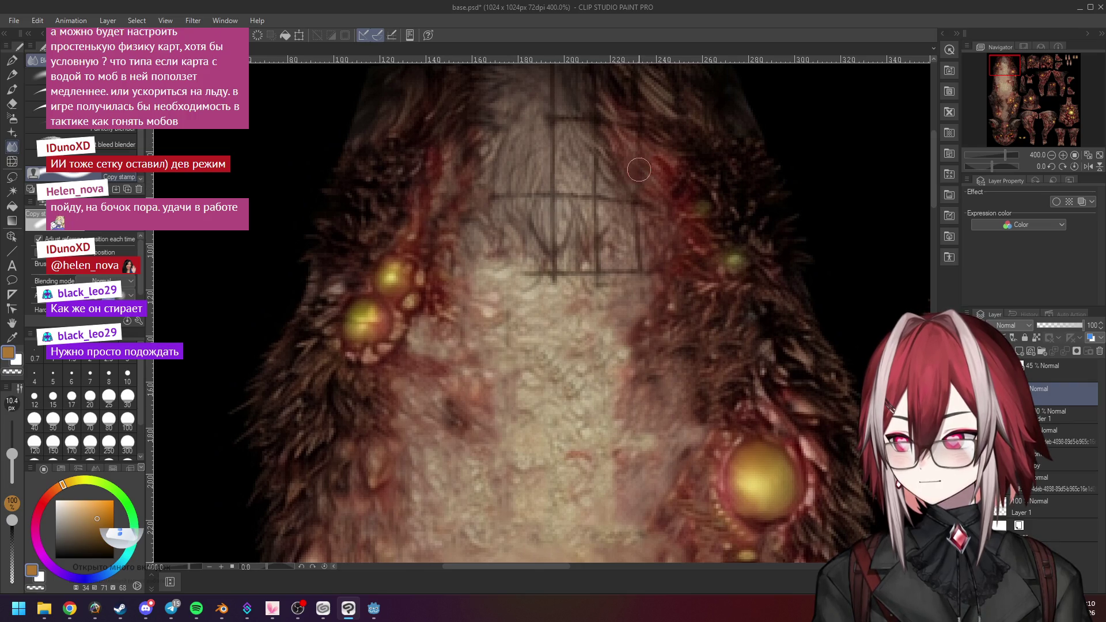
pyautogui.scroll(-2, 639, 170)
pyautogui.scroll(5, 622, 162)
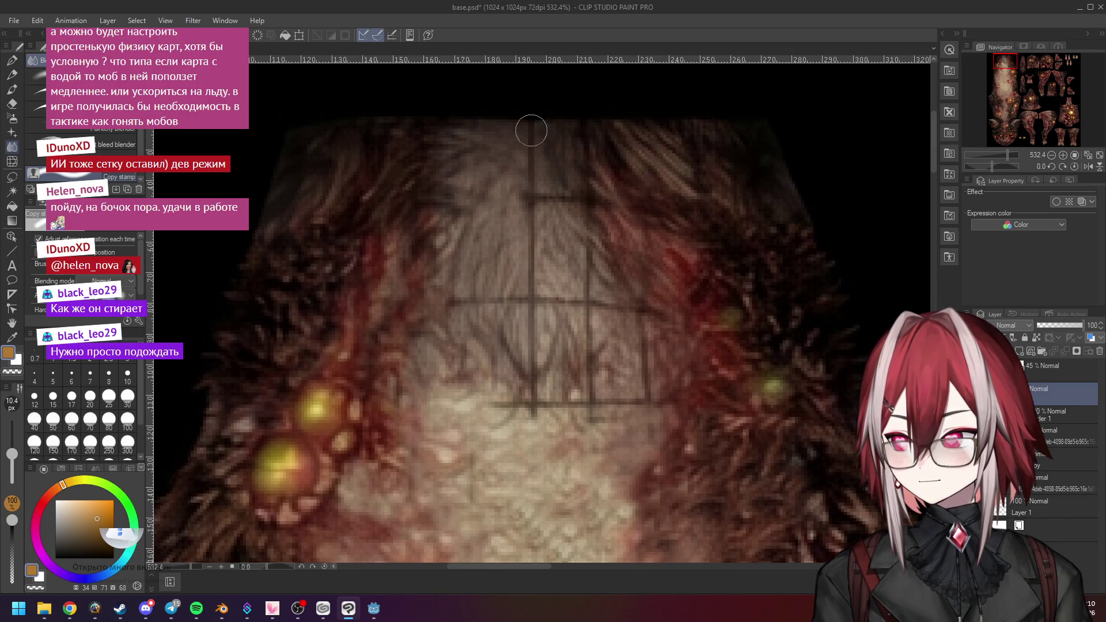
pyautogui.moveTo(534, 244); pyautogui.dragTo(533, 294)
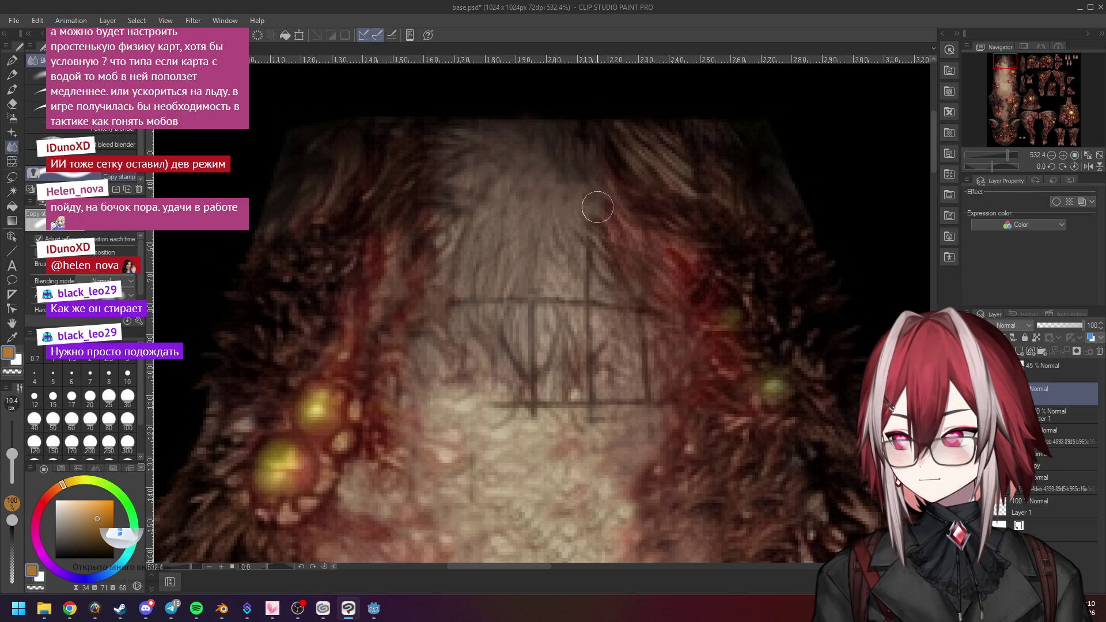
pyautogui.scroll(-3, 582, 242)
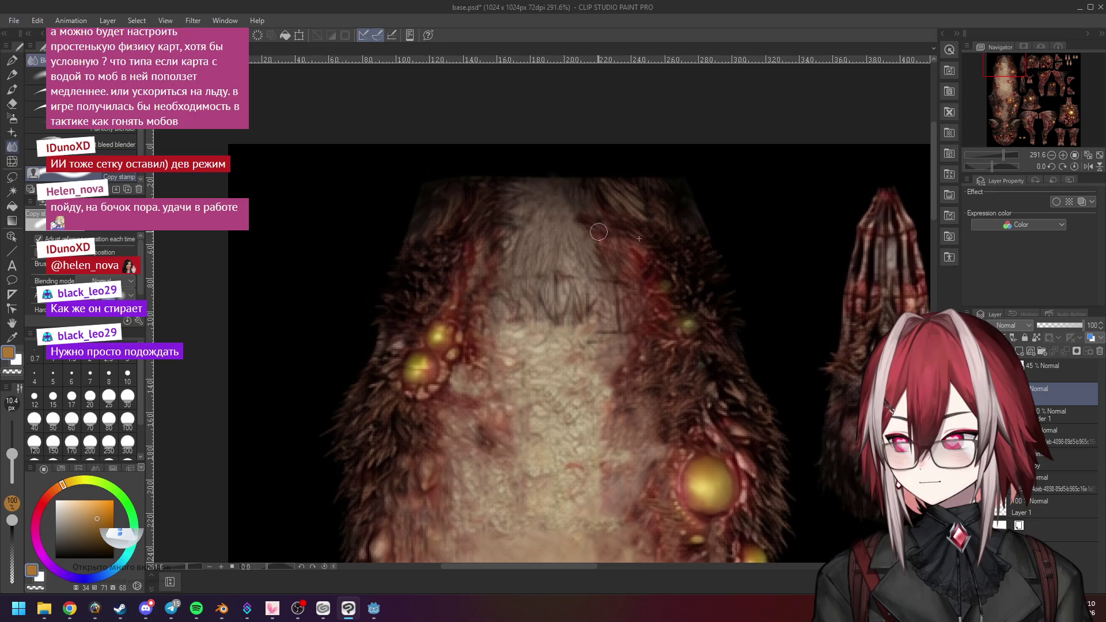
pyautogui.click(530, 220)
pyautogui.click(558, 213)
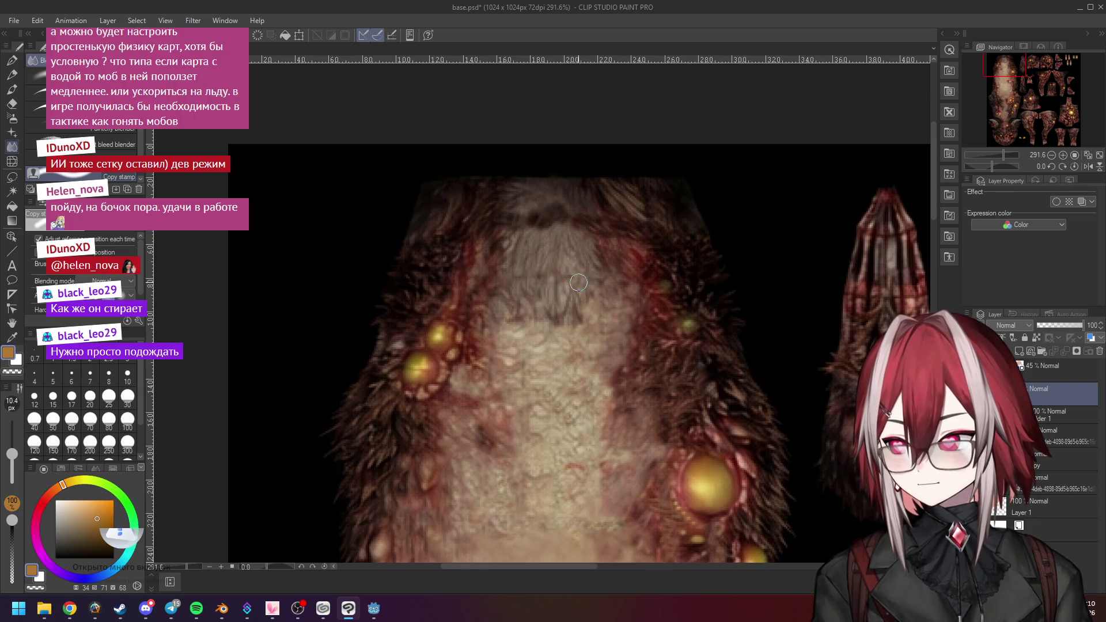
# Pan the canvas to bring the upper pale body strip into view and zoom in
pyautogui.scroll(-5, 638, 489)
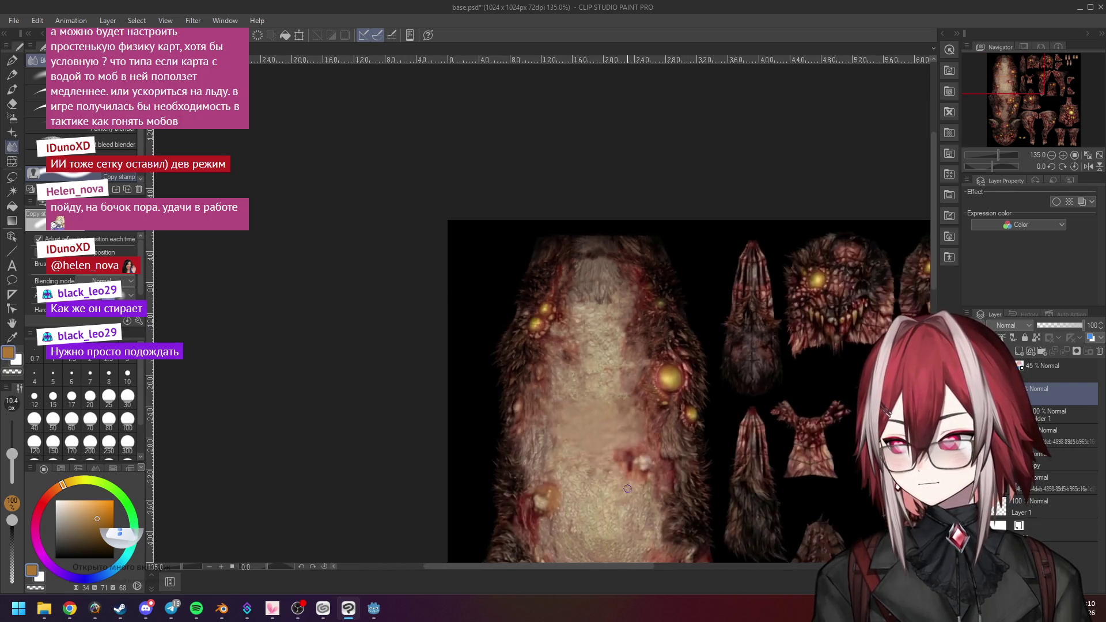
pyautogui.scroll(2, 638, 489)
pyautogui.moveTo(932, 248); pyautogui.dragTo(932, 363)
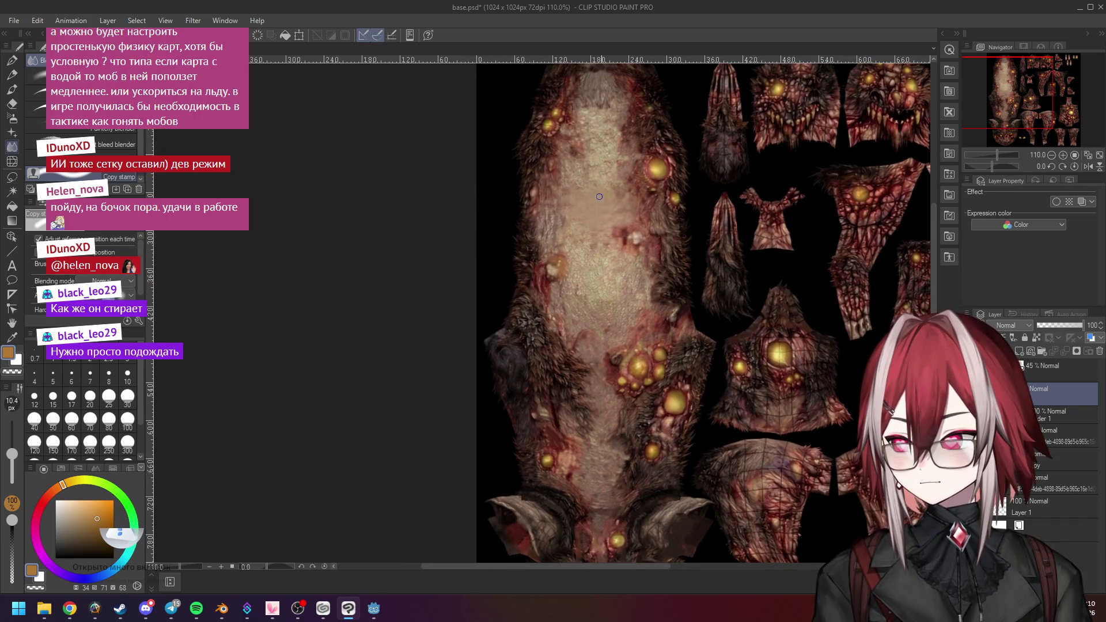
pyautogui.scroll(2, 595, 191)
pyautogui.scroll(-2, 595, 191)
pyautogui.scroll(3, 586, 180)
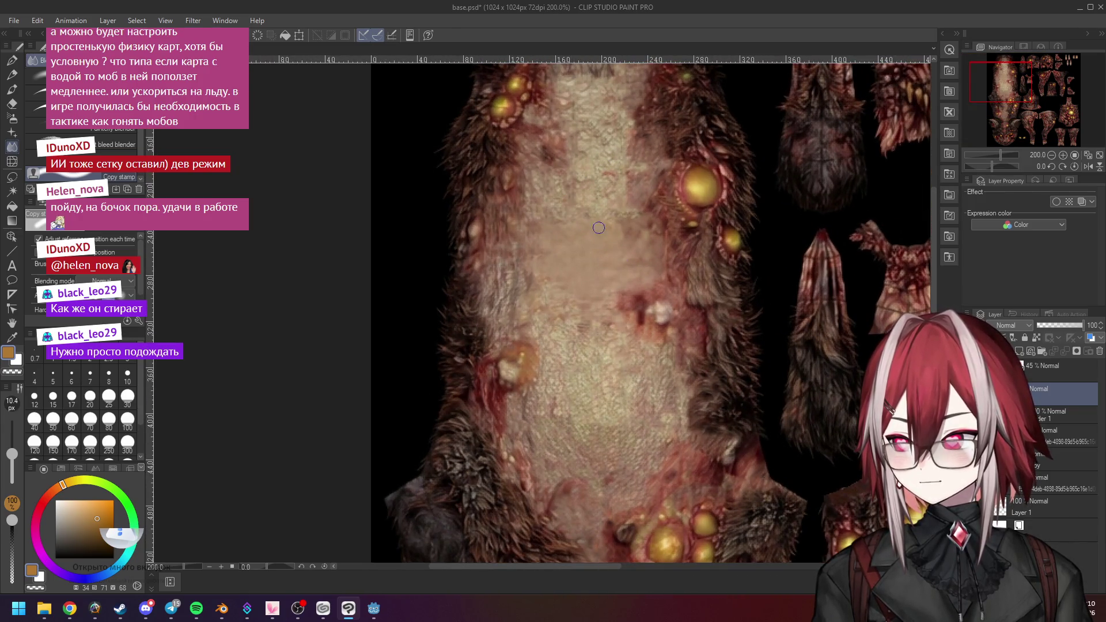
pyautogui.scroll(-4, 580, 255)
pyautogui.scroll(1, 588, 329)
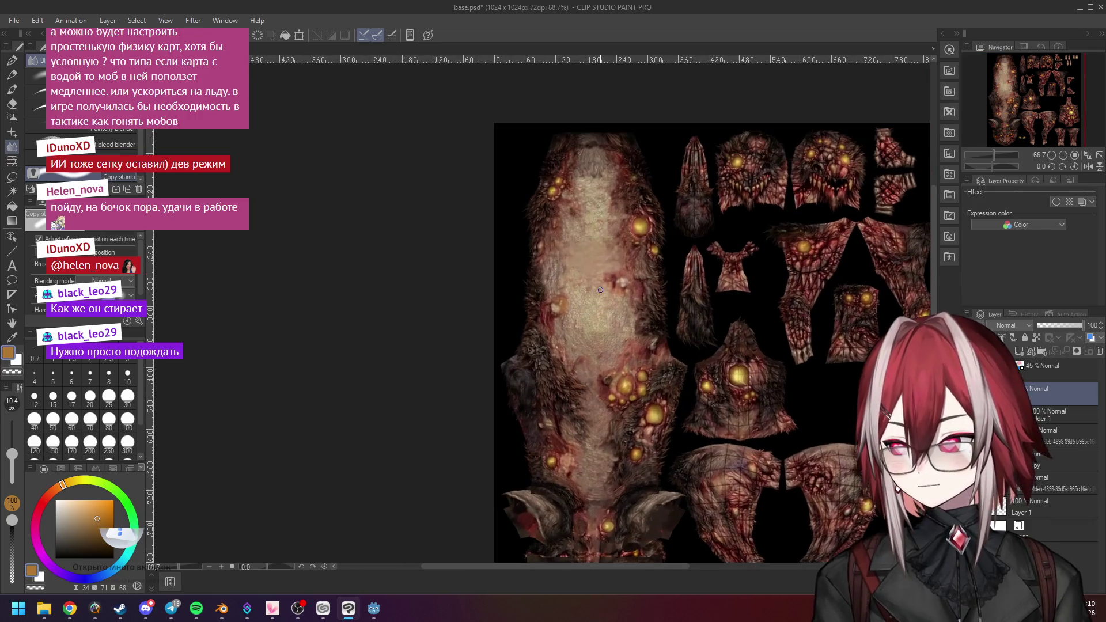
pyautogui.scroll(2, 587, 330)
# Smooth the fur texture beside the pale strip with the Blender brush
pyautogui.scroll(-3, 594, 352)
pyautogui.scroll(4, 600, 375)
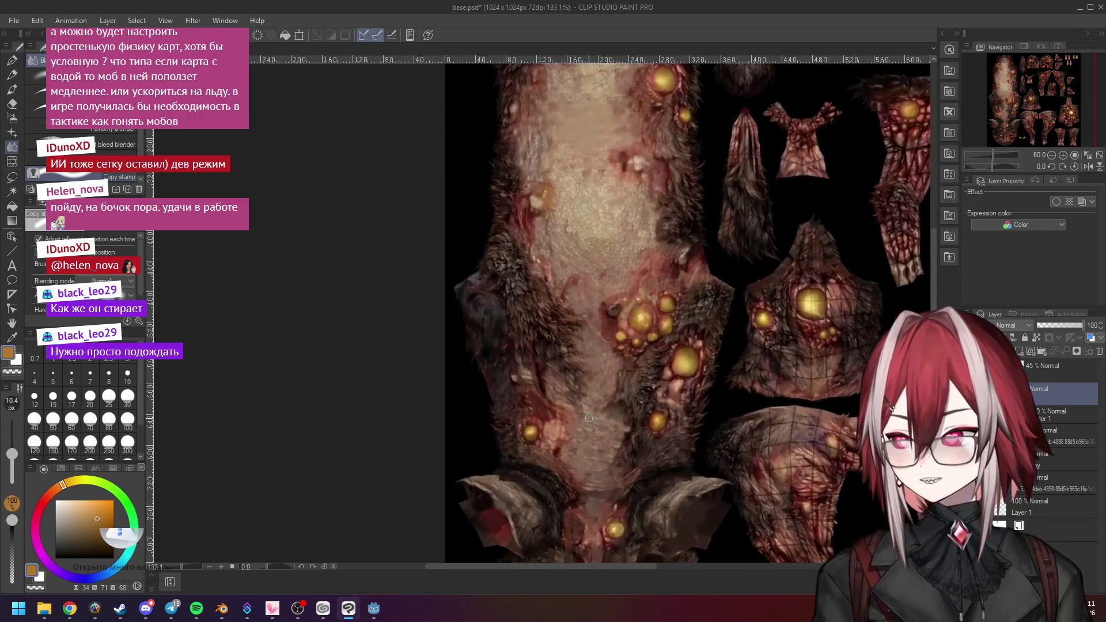
pyautogui.scroll(-3, 599, 376)
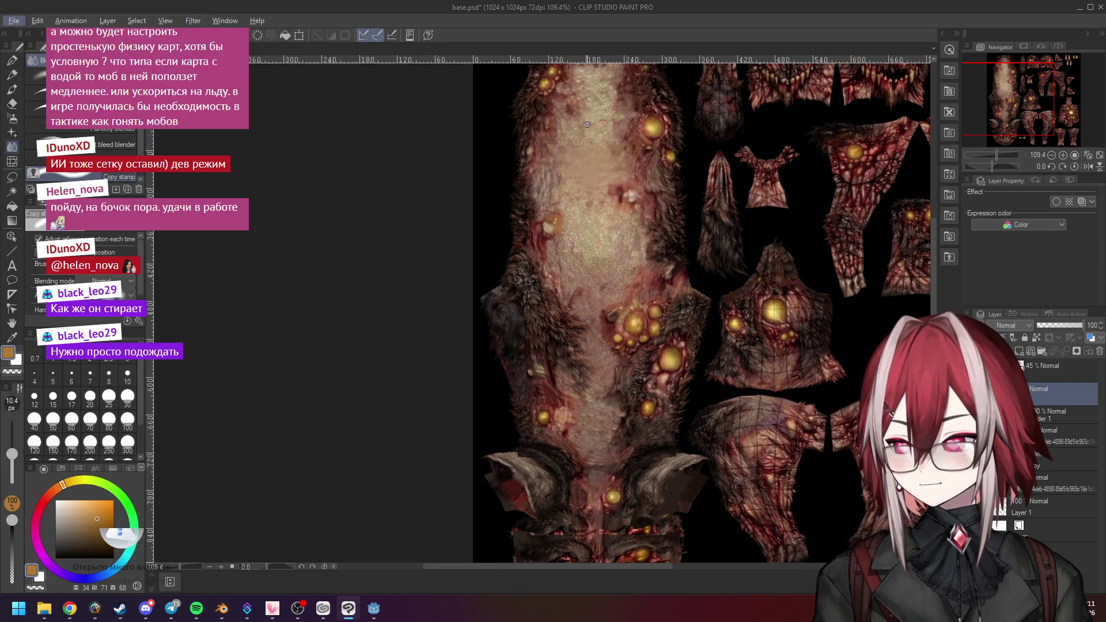
pyautogui.scroll(2, 602, 196)
pyautogui.scroll(-2, 602, 195)
pyautogui.scroll(3, 616, 264)
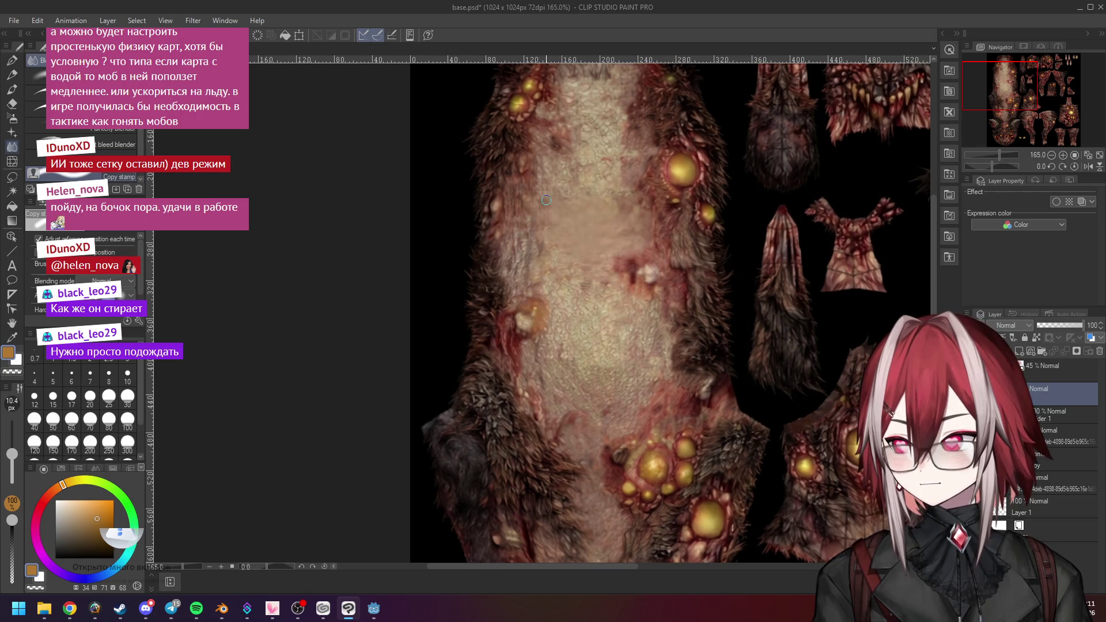
pyautogui.moveTo(558, 242)
pyautogui.mouseDown()
pyautogui.moveTo(577, 227)
pyautogui.moveTo(585, 242)
pyautogui.moveTo(603, 231)
pyautogui.moveTo(589, 261)
pyautogui.moveTo(634, 224)
pyautogui.moveTo(646, 241)
pyautogui.moveTo(605, 252)
pyautogui.moveTo(578, 277)
pyautogui.moveTo(614, 264)
pyautogui.mouseUp()
pyautogui.scroll(-1, 605, 254)
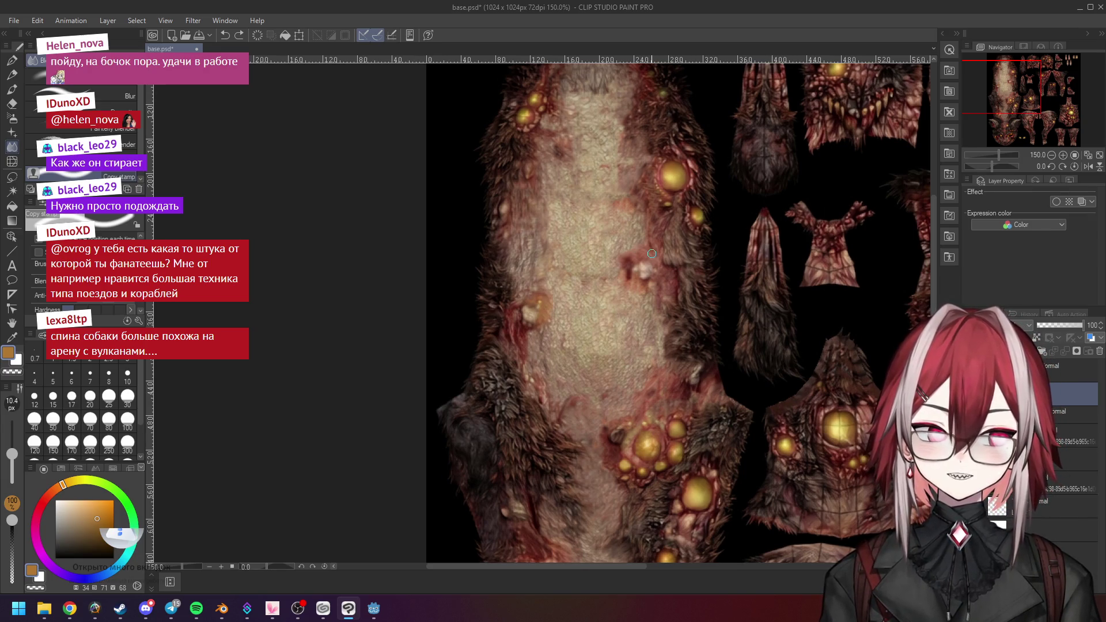
pyautogui.scroll(3, 652, 253)
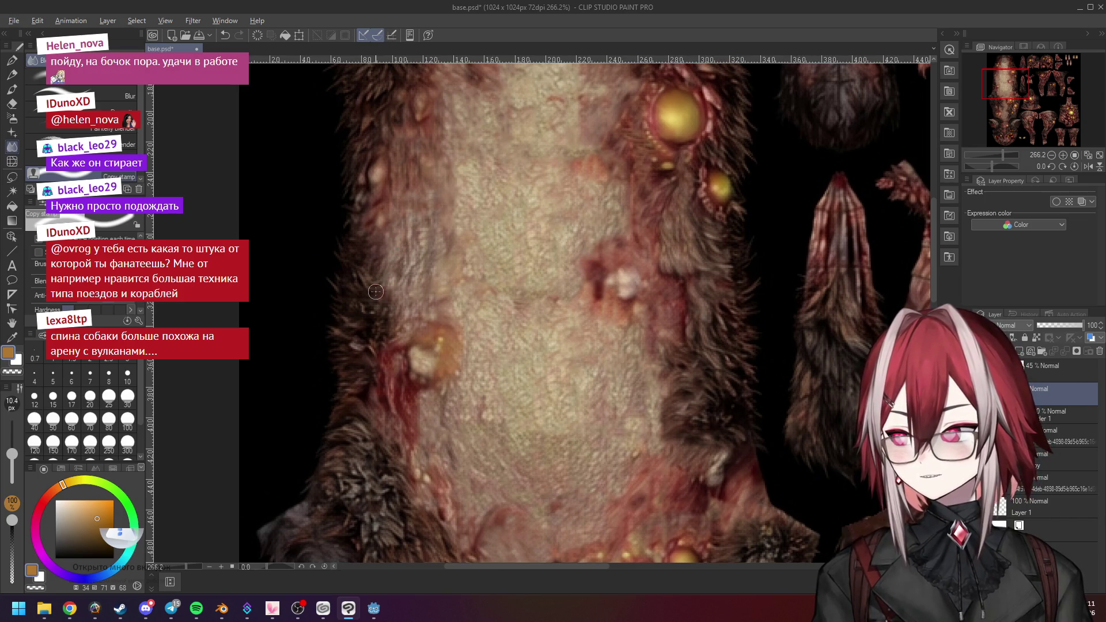
pyautogui.scroll(-3, 589, 194)
pyautogui.scroll(4, 589, 194)
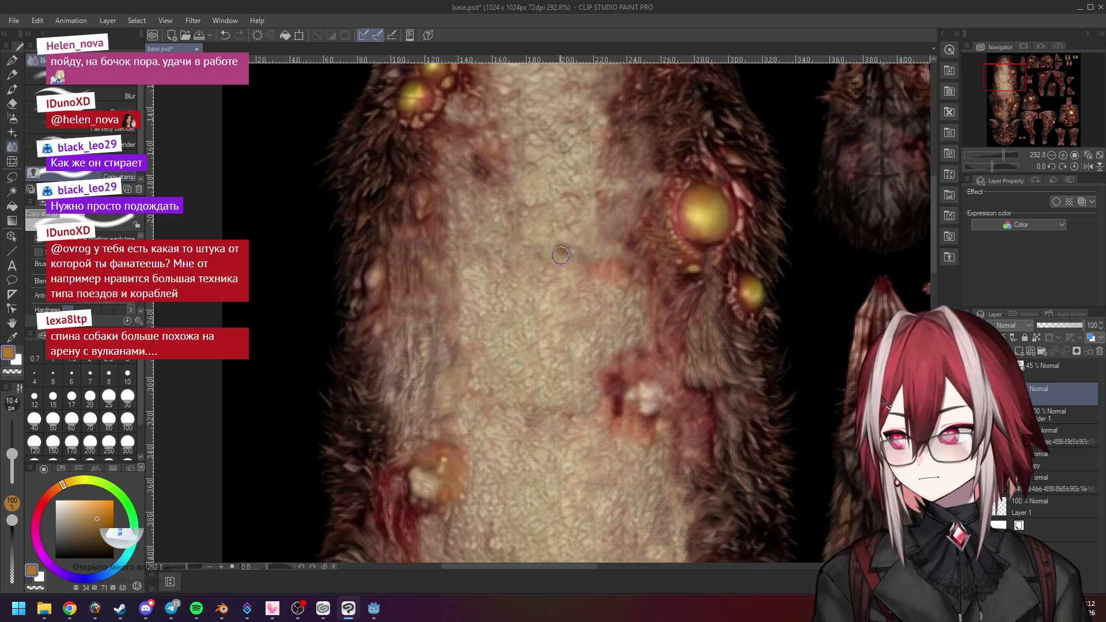
pyautogui.scroll(-1, 573, 242)
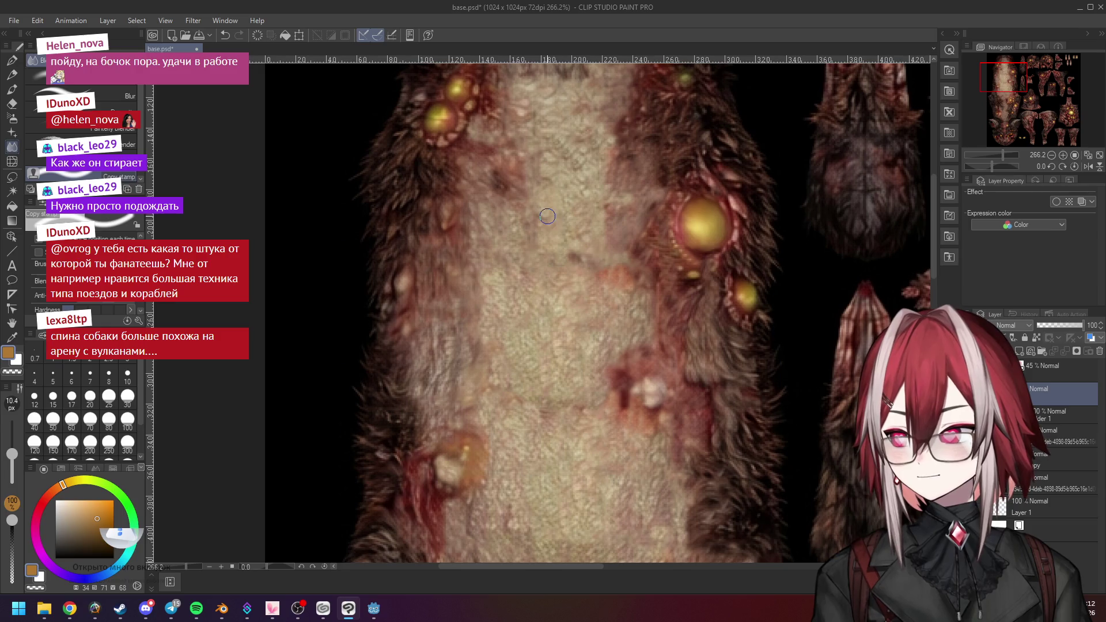
pyautogui.hscroll(-1, 557, 235)
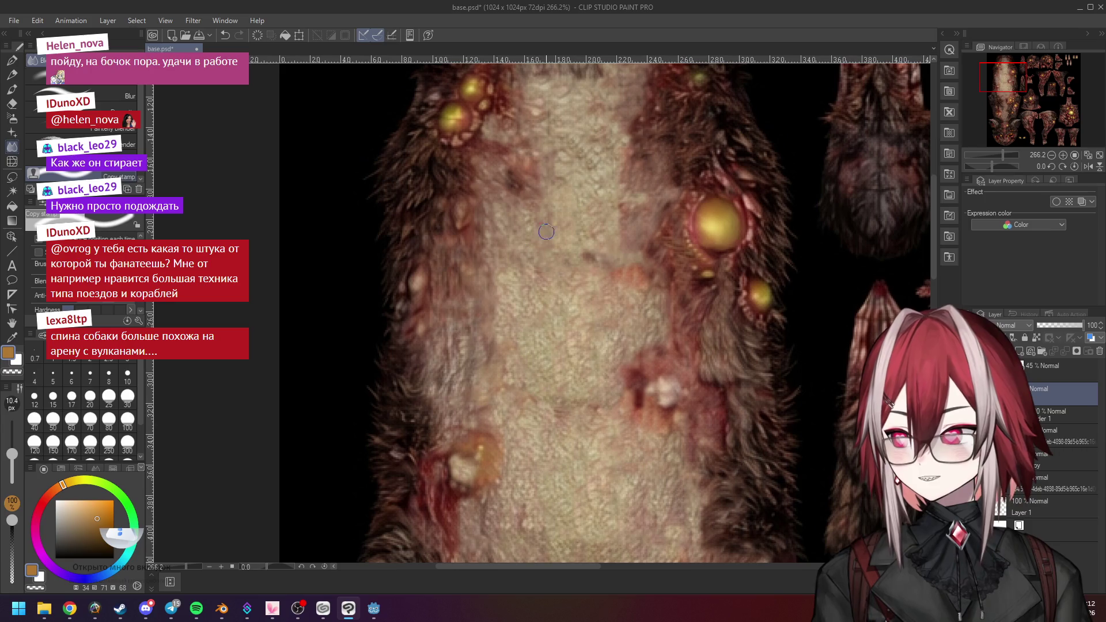
pyautogui.scroll(-5, 555, 265)
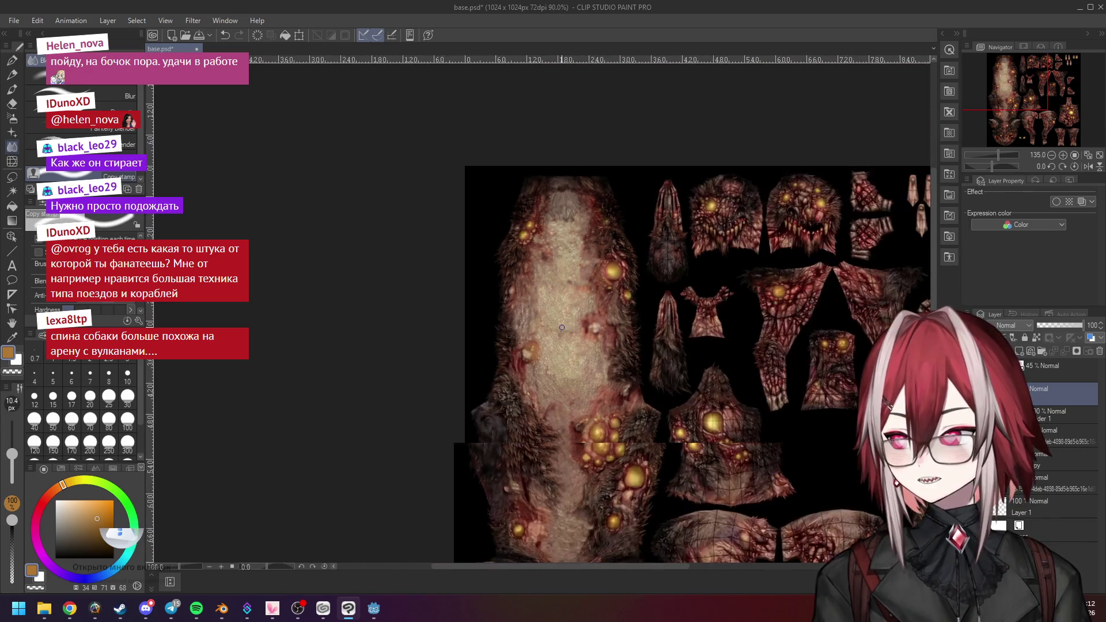
pyautogui.scroll(3, 565, 392)
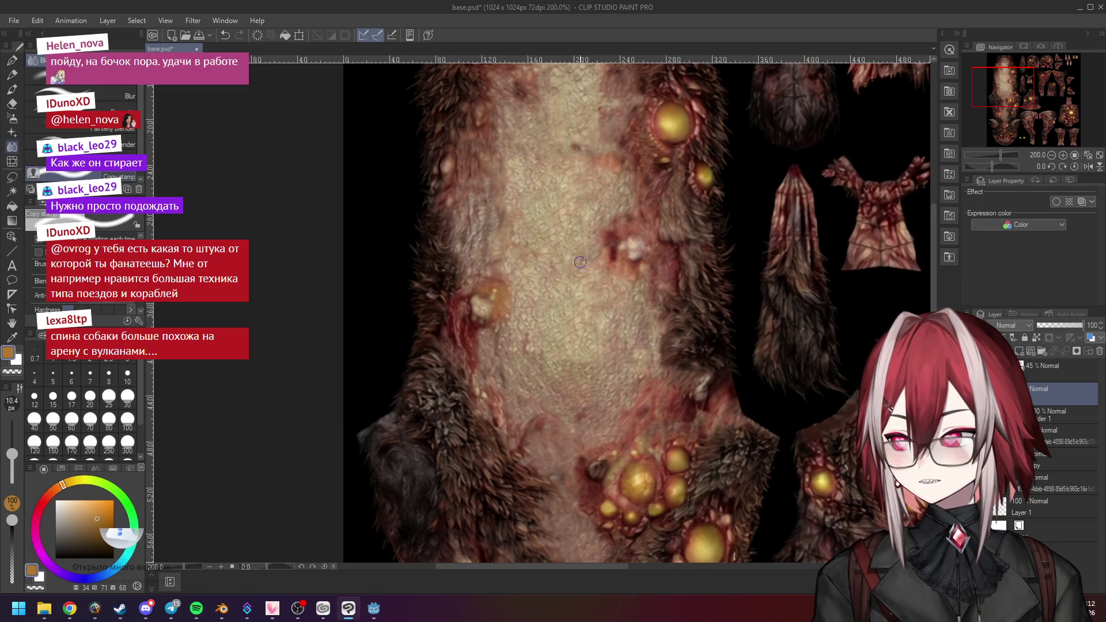
pyautogui.scroll(-2, 554, 264)
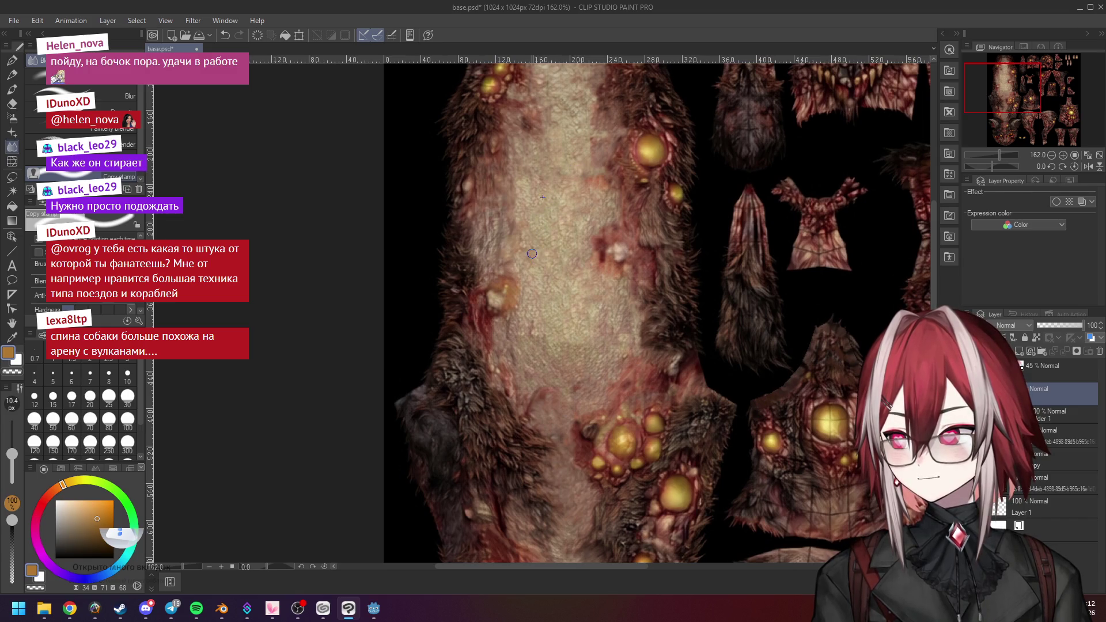
pyautogui.scroll(-2, 577, 249)
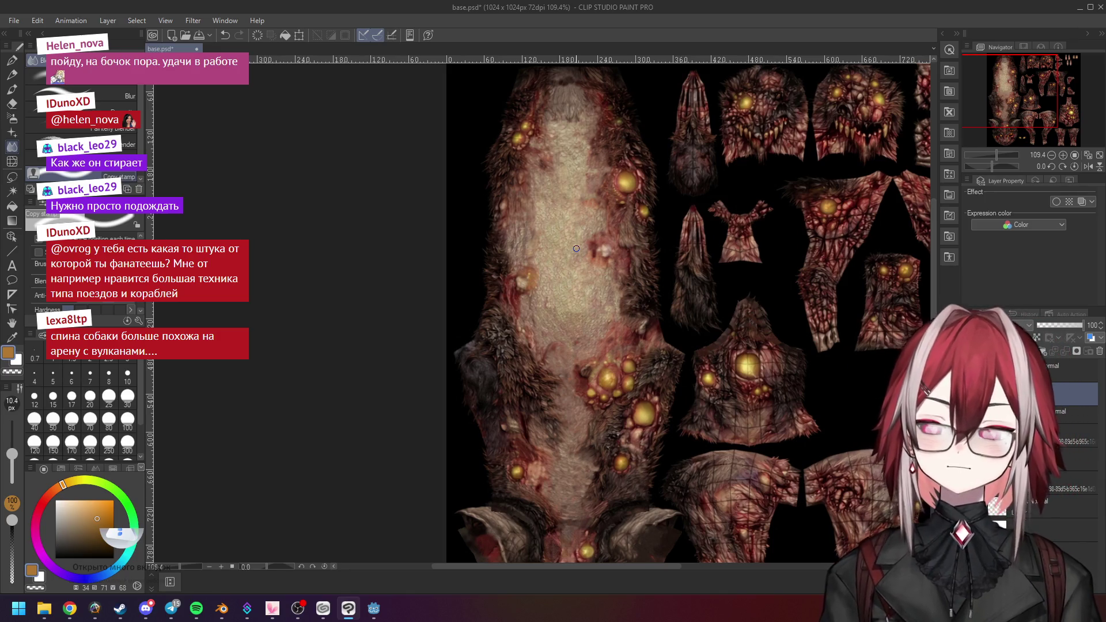
pyautogui.scroll(1, 576, 249)
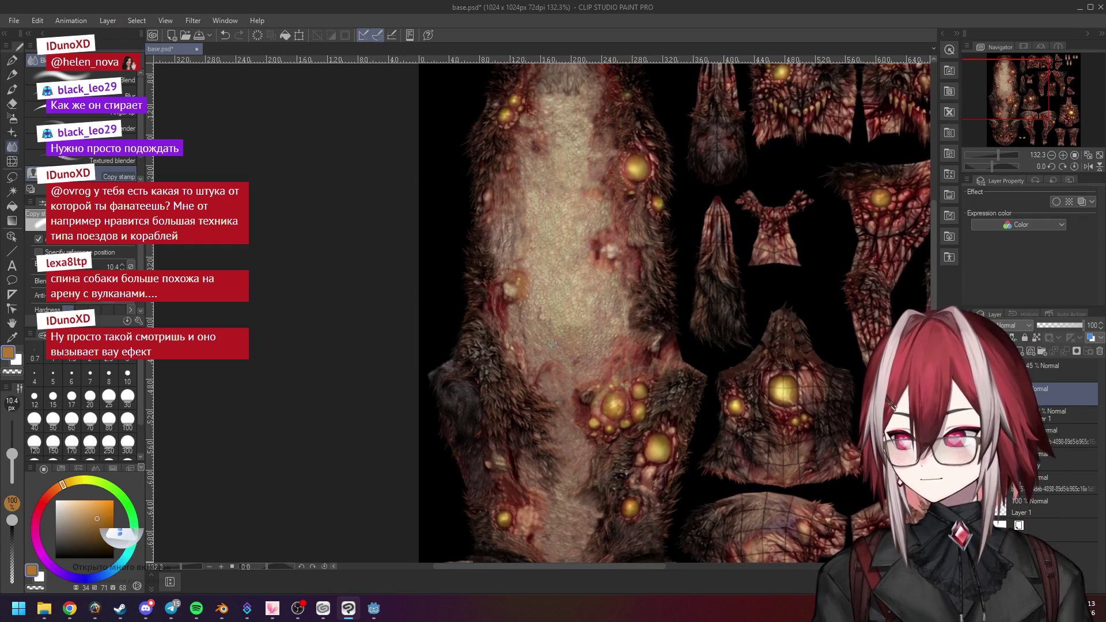
# Zoom out to view the whole sheet and save base.psd with Ctrl+S
pyautogui.scroll(-1, 619, 342)
pyautogui.scroll(1, 618, 340)
pyautogui.scroll(-2, 618, 335)
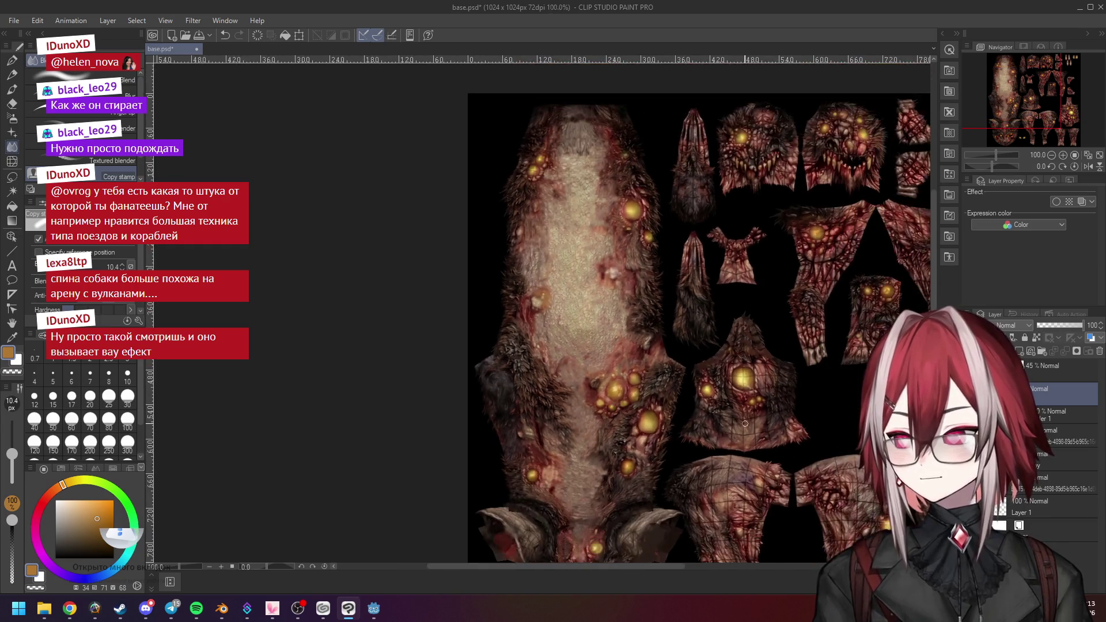
pyautogui.scroll(3, 617, 324)
pyautogui.scroll(2, 721, 317)
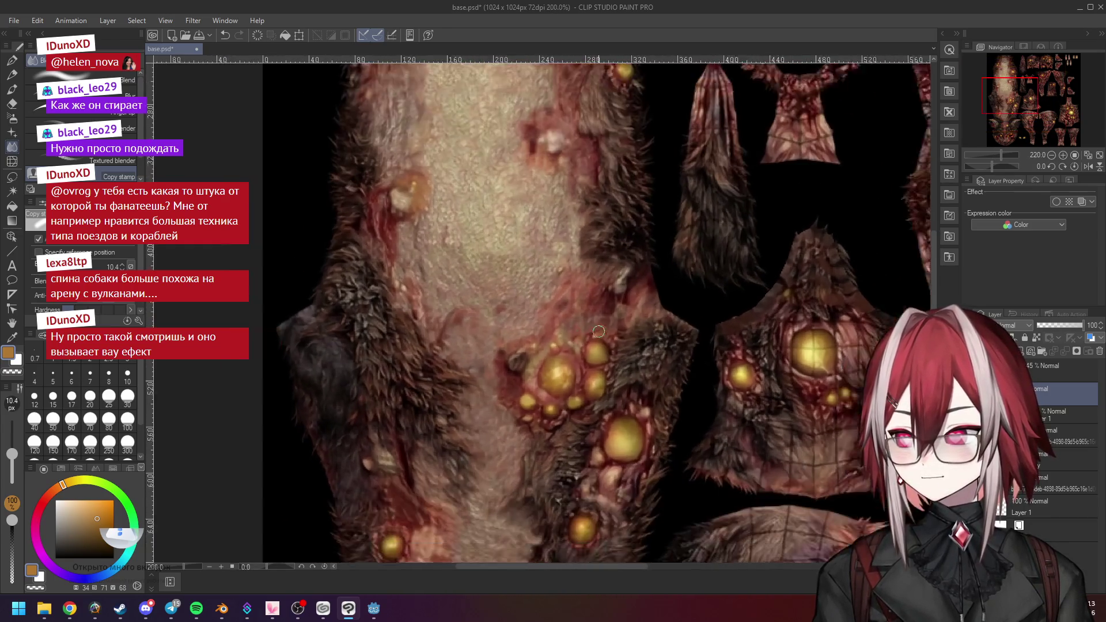
pyautogui.scroll(-3, 629, 311)
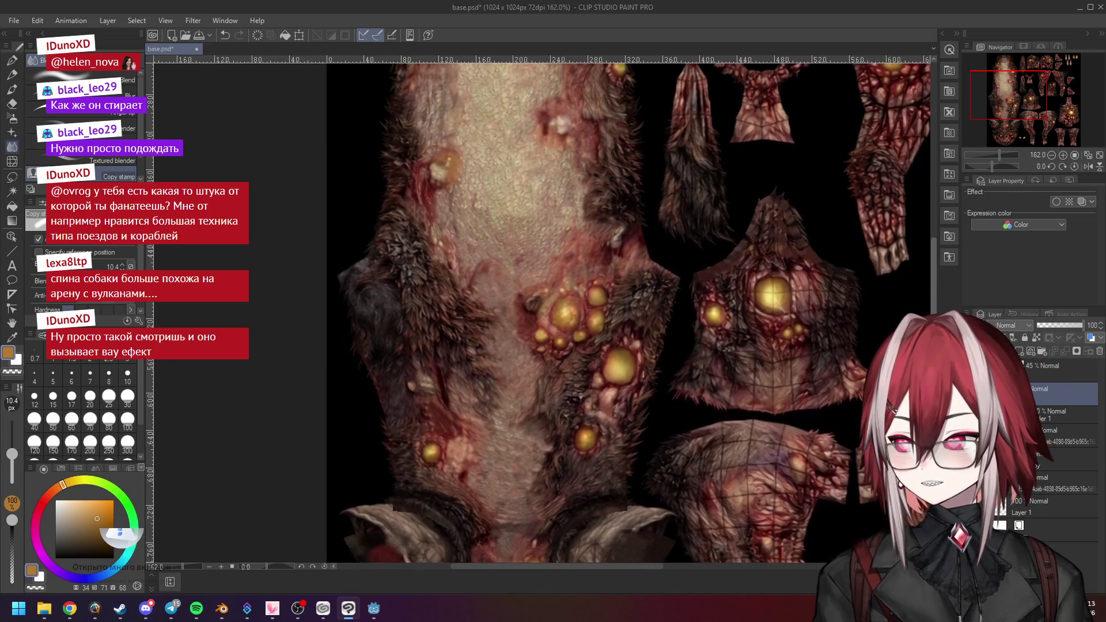
pyautogui.scroll(-3, 609, 259)
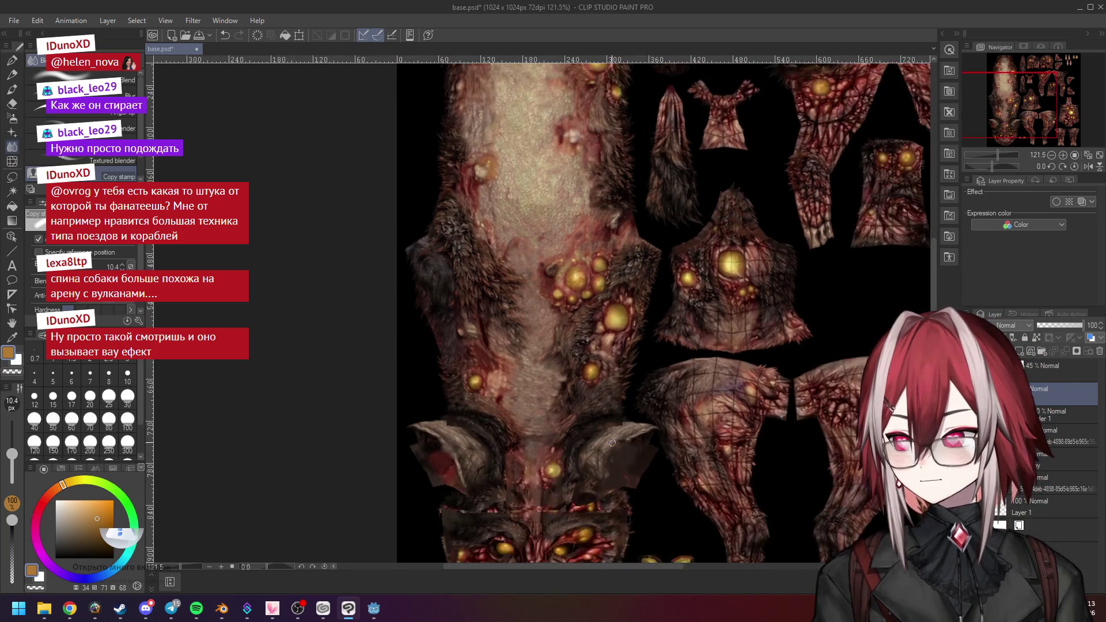
pyautogui.scroll(-2, 585, 339)
pyautogui.hotkey('ctrl', 's')
# Return to the Blender dog project and frame the whole dog in the 3D view
pyautogui.click(222, 608)
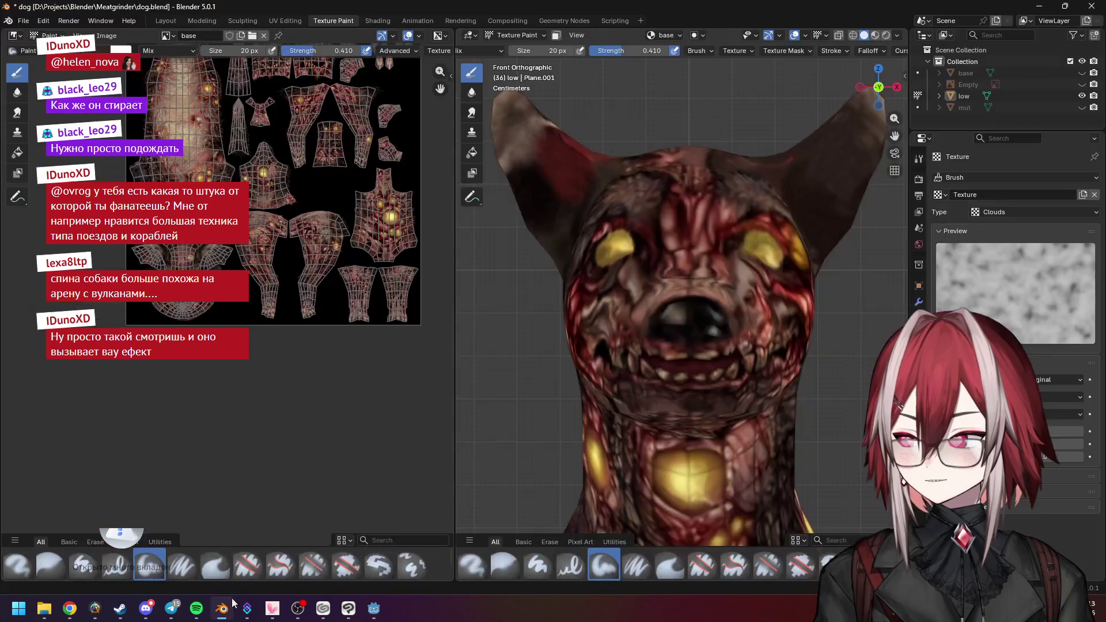
pyautogui.scroll(-5, 691, 305)
pyautogui.moveTo(663, 299); pyautogui.dragTo(709, 307, button='middle')
pyautogui.scroll(-4, 708, 307)
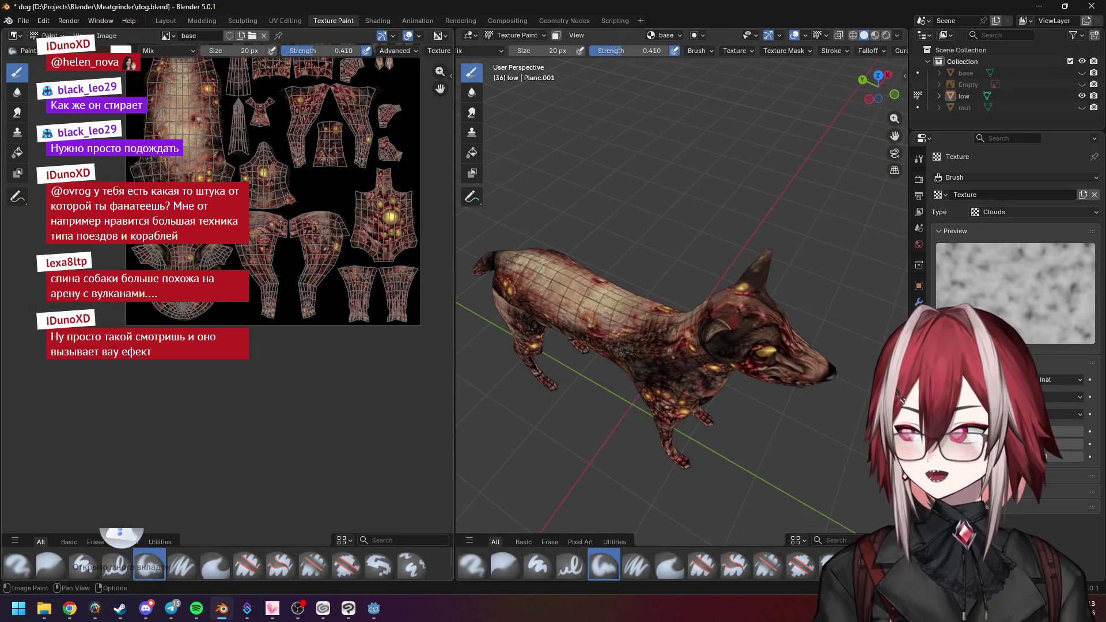
pyautogui.press('Home')
# Replace the texture image with base.psd and orbit around the dog
pyautogui.click(97, 35)
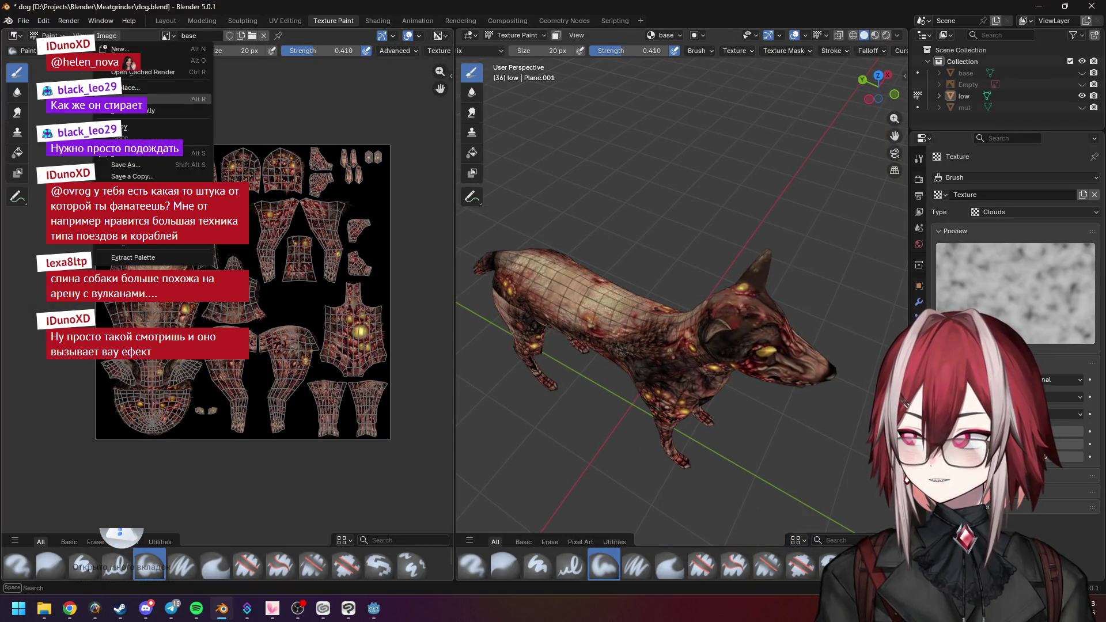
pyautogui.click(118, 88)
pyautogui.click(297, 137)
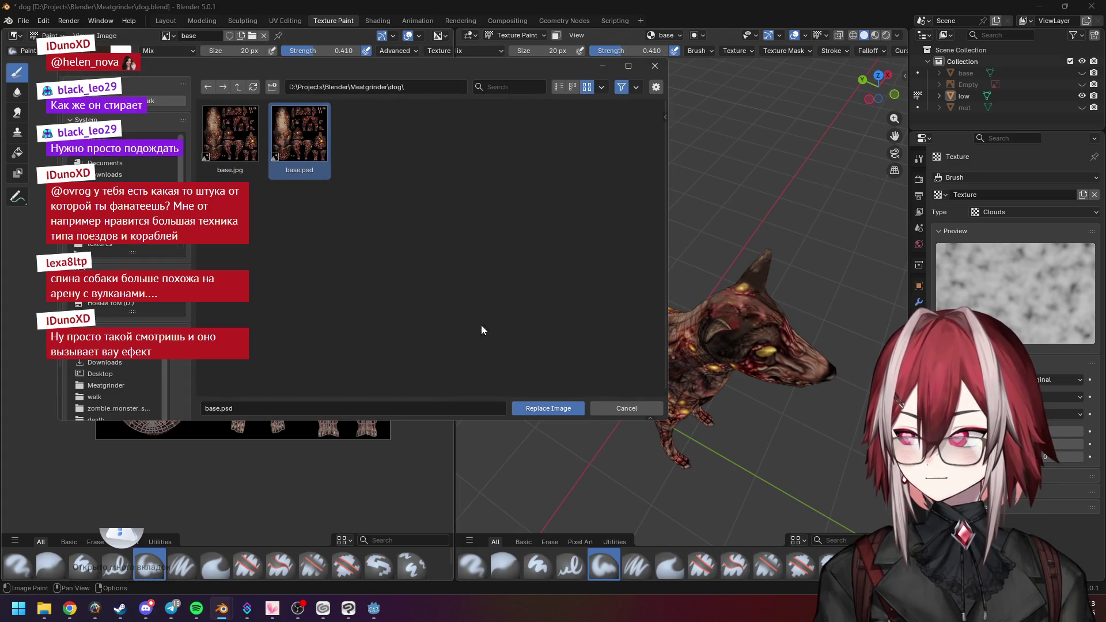
pyautogui.click(531, 406)
pyautogui.moveTo(630, 273)
pyautogui.mouseDown(button='middle')
pyautogui.moveTo(753, 286)
pyautogui.moveTo(741, 300)
pyautogui.mouseUp(button='middle')
# View the textured dog from the top, then orbit to the side to look for seams
pyautogui.press('KP_7')
pyautogui.scroll(-5, 729, 311)
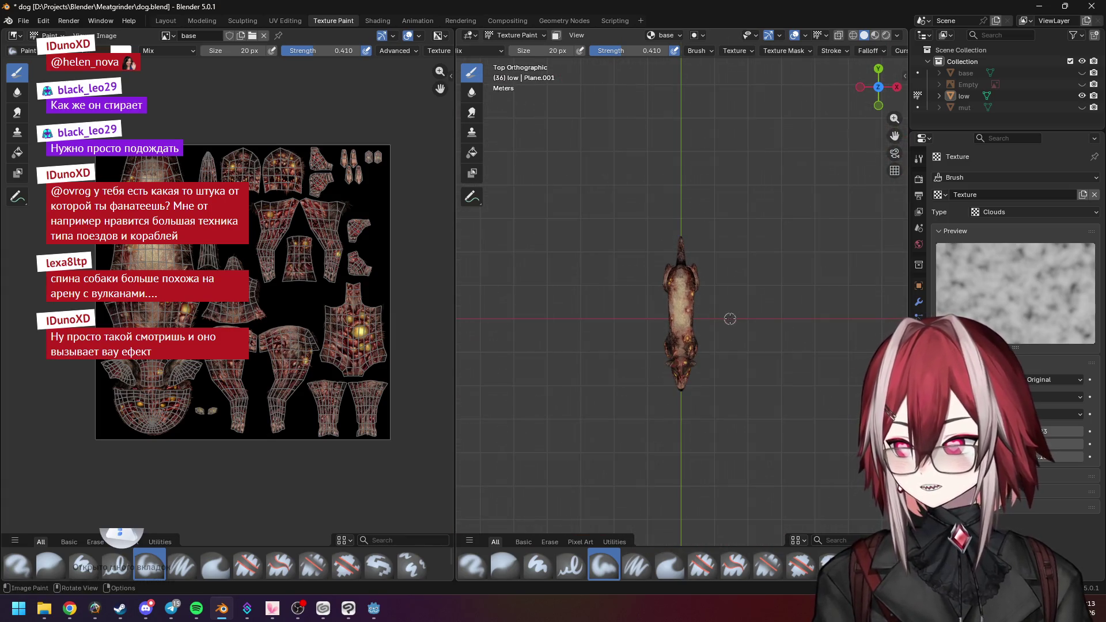
pyautogui.scroll(2, 730, 318)
pyautogui.scroll(5, 729, 321)
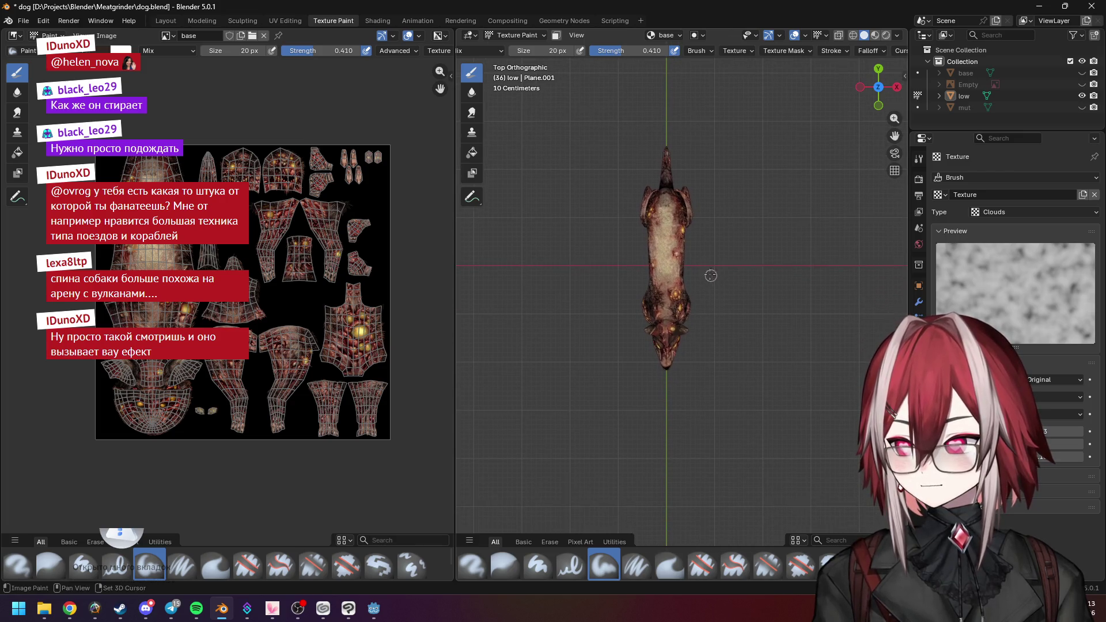
pyautogui.moveTo(706, 259); pyautogui.dragTo(657, 227, button='middle')
pyautogui.scroll(4, 657, 227)
pyautogui.moveTo(632, 167); pyautogui.dragTo(725, 182, button='middle')
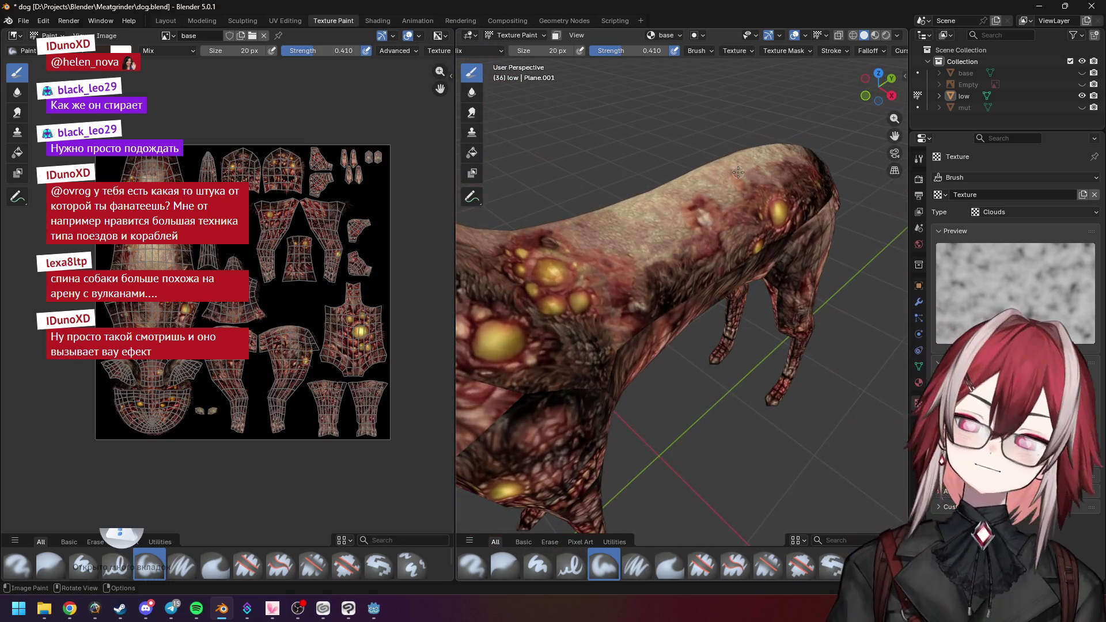
pyautogui.scroll(-2, 737, 172)
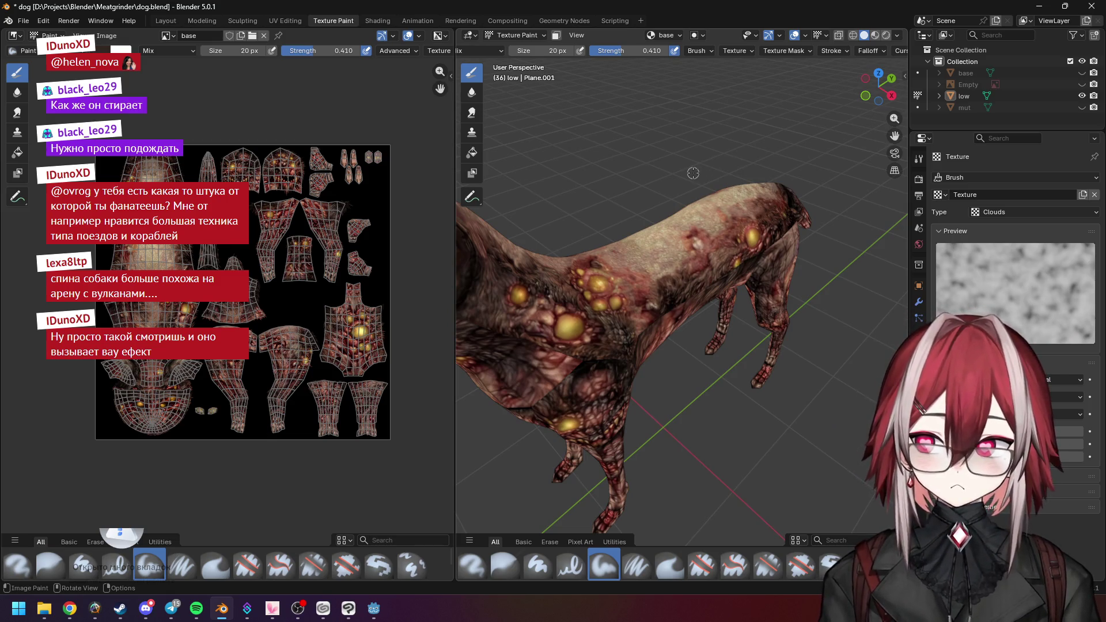
# Orbit close around the dog's head and front, then switch to the Twitch stream manager in Chrome
pyautogui.moveTo(693, 173)
pyautogui.mouseDown(button='middle')
pyautogui.moveTo(710, 178)
pyautogui.moveTo(657, 164)
pyautogui.mouseUp(button='middle')
pyautogui.moveTo(619, 210)
pyautogui.mouseDown(button='middle')
pyautogui.moveTo(670, 138)
pyautogui.moveTo(657, 173)
pyautogui.mouseUp(button='middle')
pyautogui.scroll(3, 720, 231)
pyautogui.scroll(-5, 784, 238)
pyautogui.moveTo(784, 238)
pyautogui.mouseDown(button='middle')
pyautogui.moveTo(601, 292)
pyautogui.moveTo(671, 296)
pyautogui.moveTo(704, 272)
pyautogui.mouseUp(button='middle')
pyautogui.scroll(-4, 673, 296)
pyautogui.scroll(-3, 703, 273)
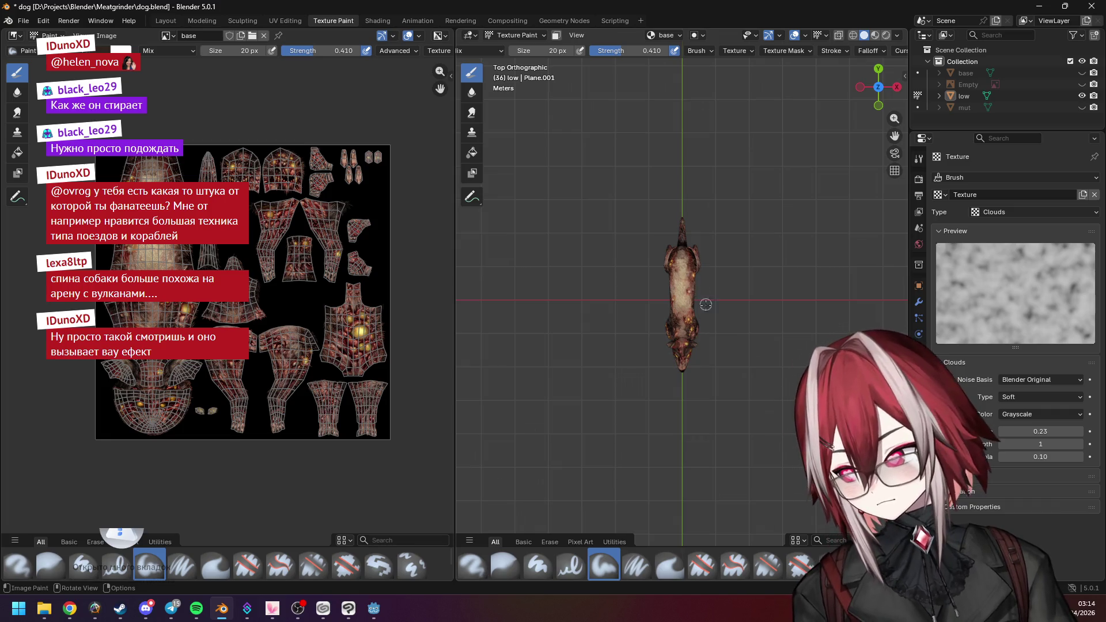
pyautogui.scroll(6, 708, 311)
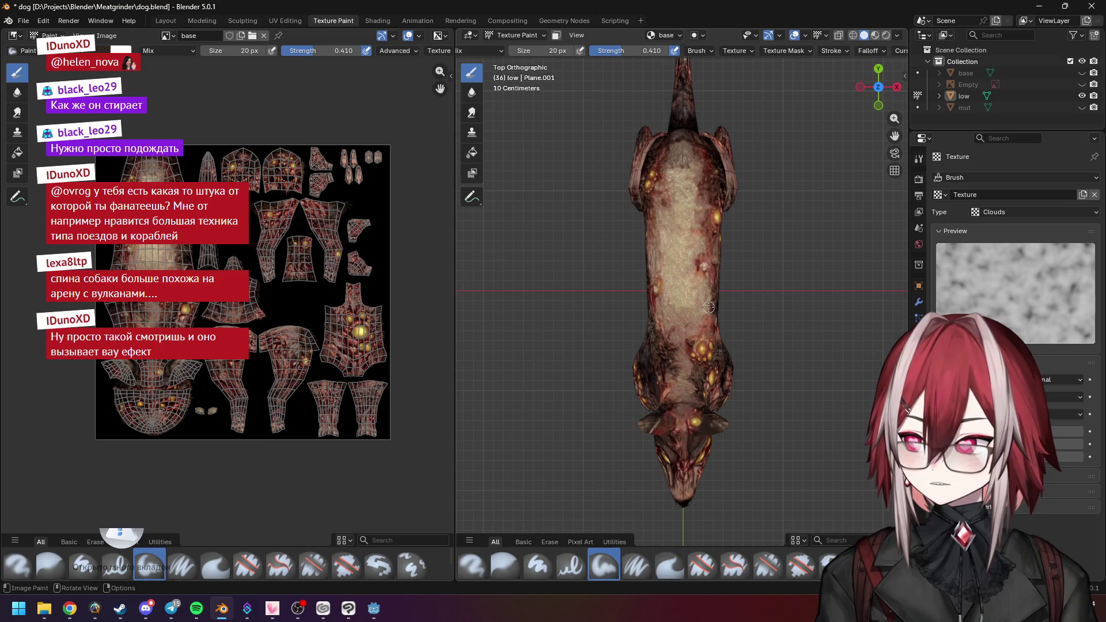
pyautogui.moveTo(70, 608)
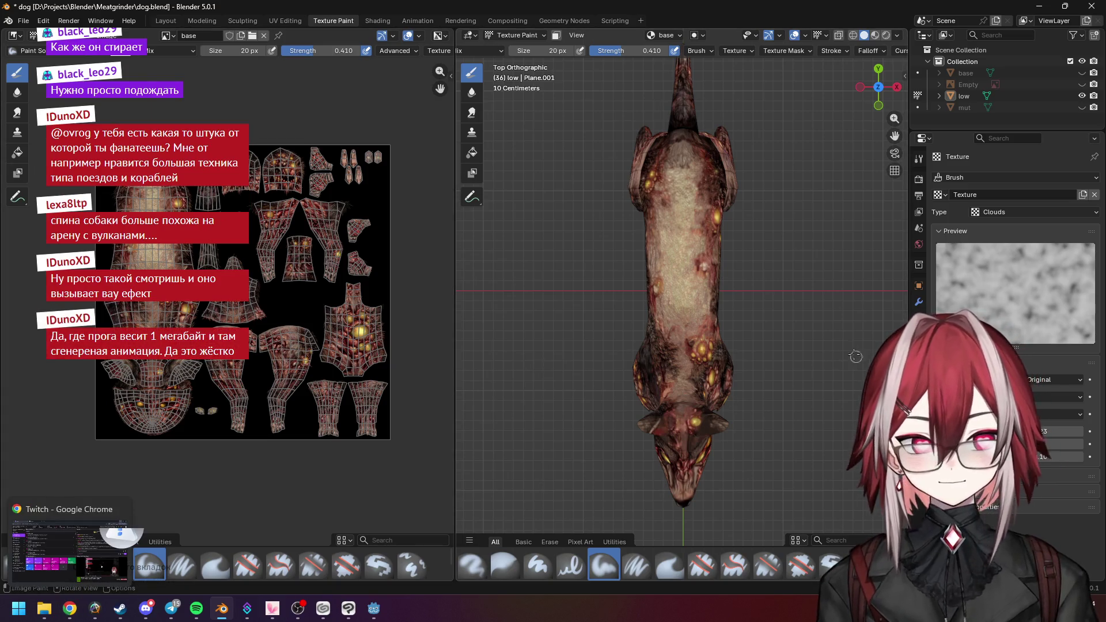
pyautogui.moveTo(812, 329)
pyautogui.mouseDown(button='middle')
pyautogui.moveTo(744, 306)
pyautogui.moveTo(817, 414)
pyautogui.moveTo(657, 265)
pyautogui.mouseUp(button='middle')
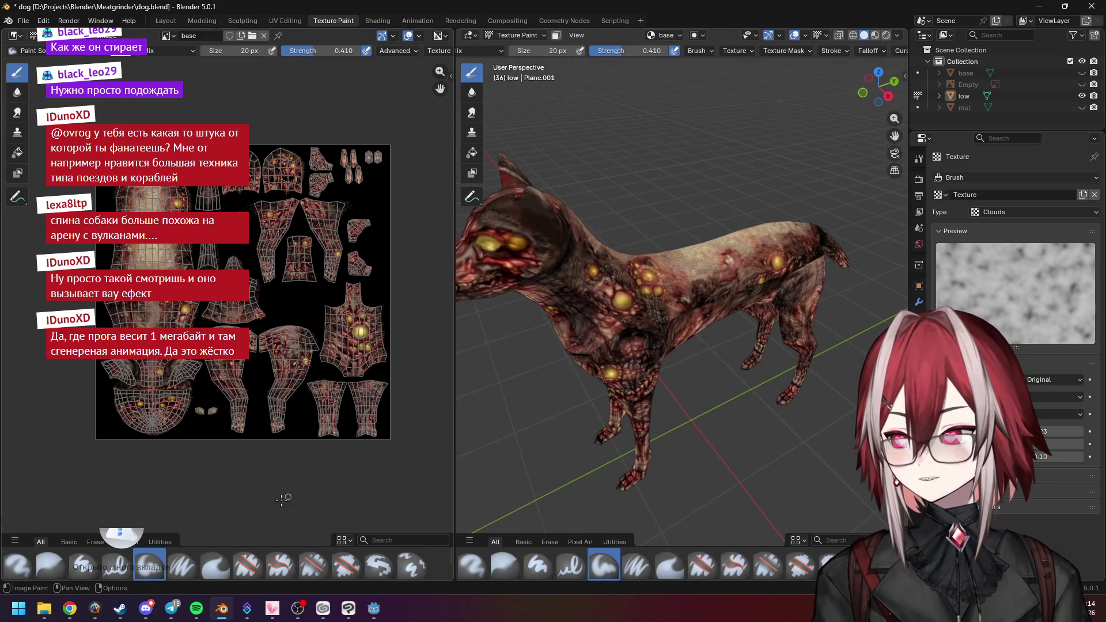
pyautogui.click(69, 608)
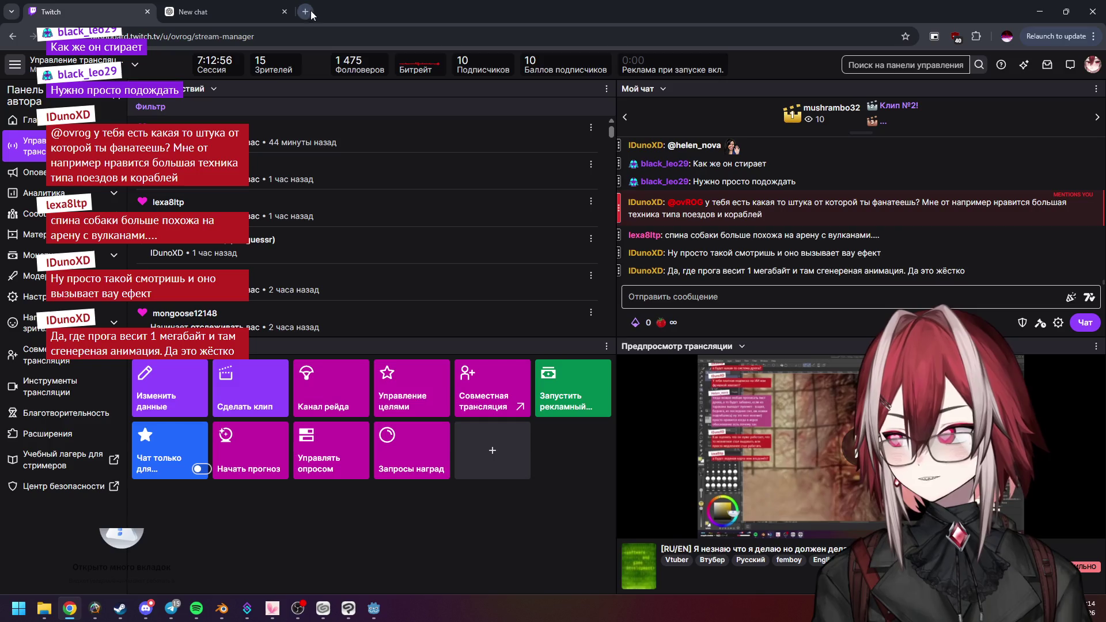
# Open YouTube in a new tab and expand the full Subscriptions list
pyautogui.click(306, 12)
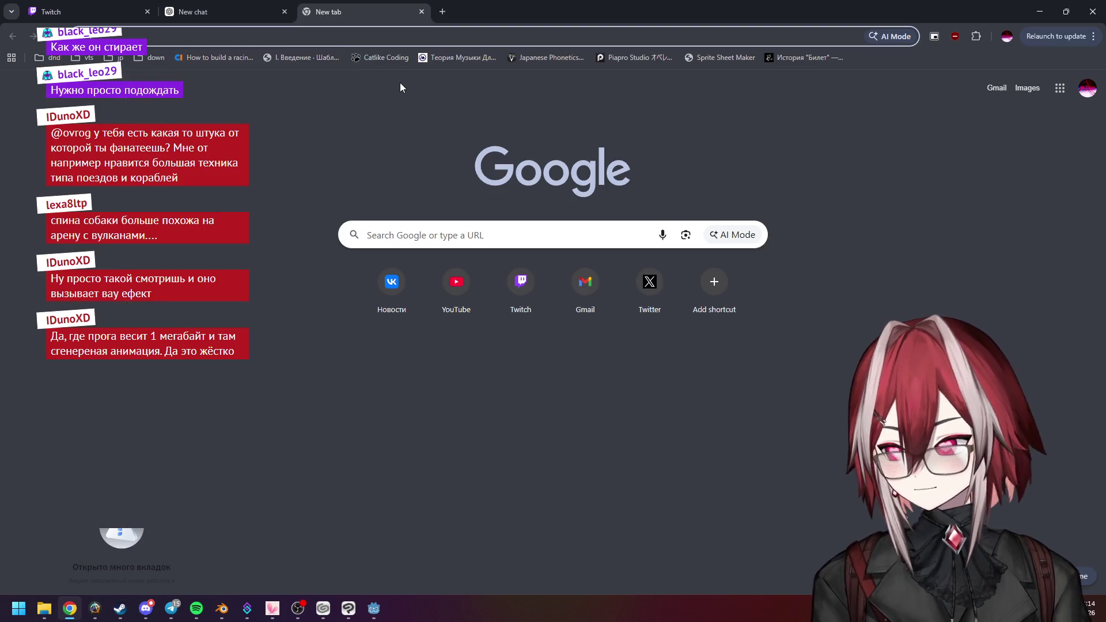
pyautogui.click(465, 295)
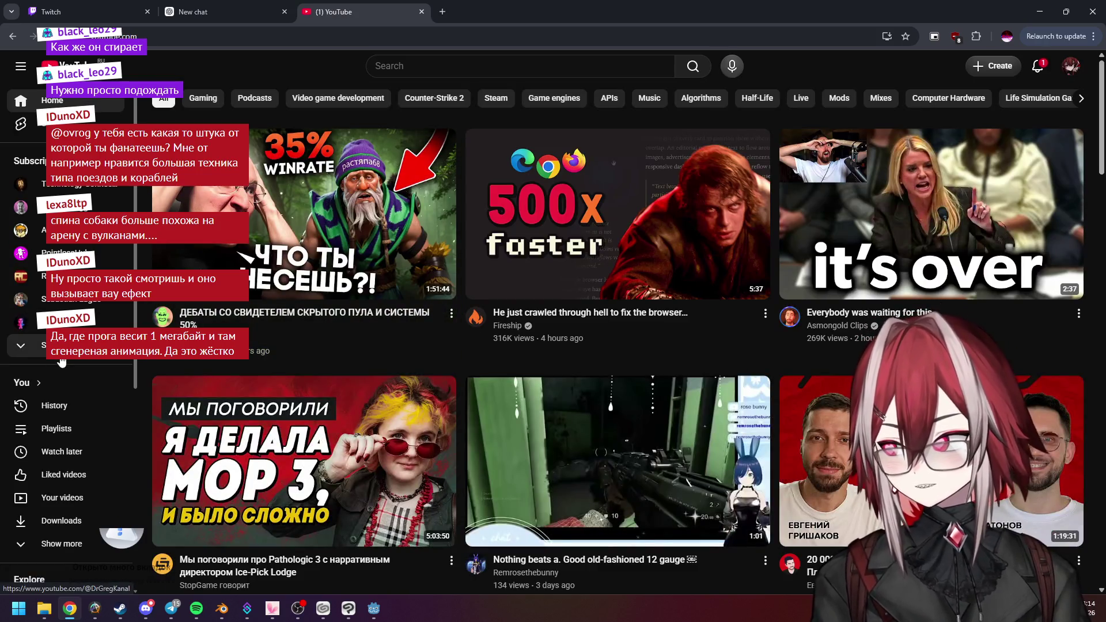
pyautogui.click(58, 349)
# Scroll the subscribed channels and open the Revision Demoparty channel
pyautogui.scroll(-2, 57, 254)
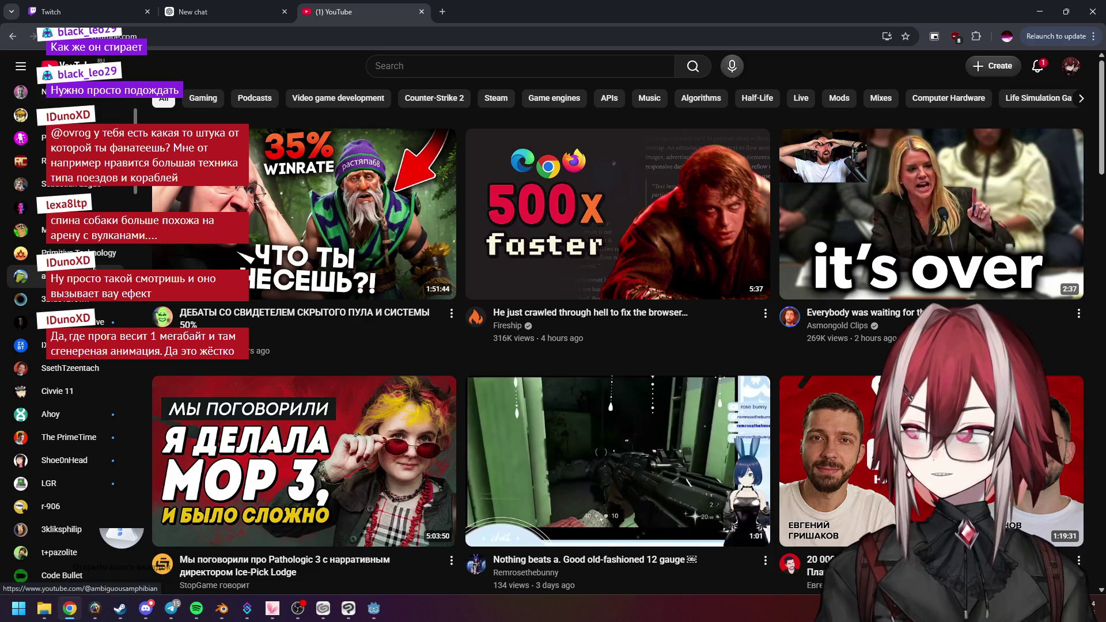
pyautogui.scroll(-2, 58, 323)
pyautogui.scroll(-4, 58, 323)
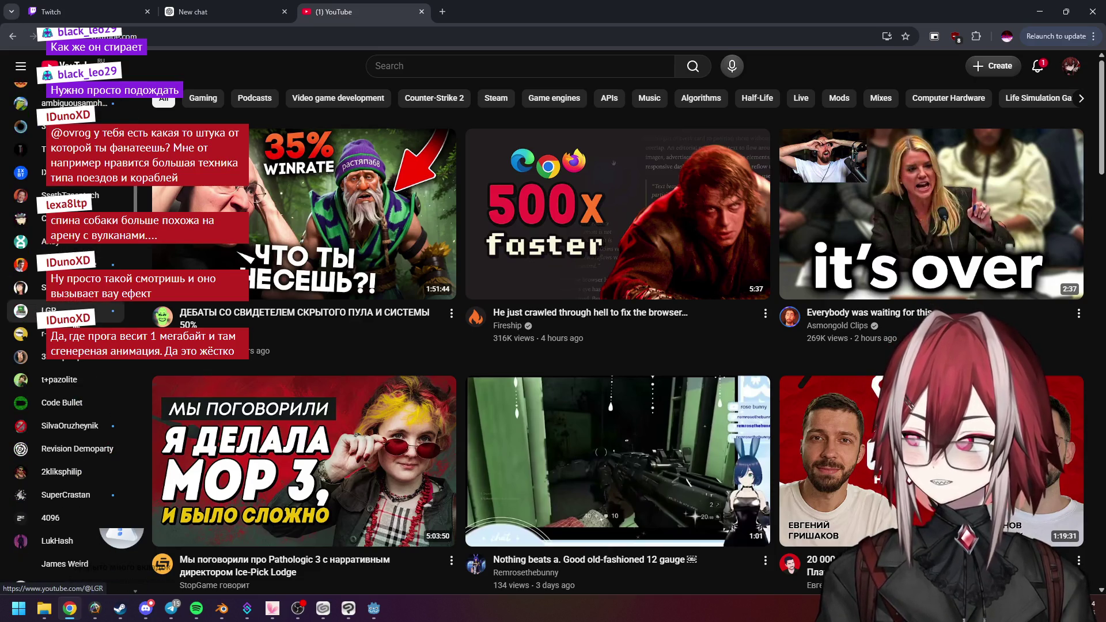
pyautogui.scroll(-2, 58, 321)
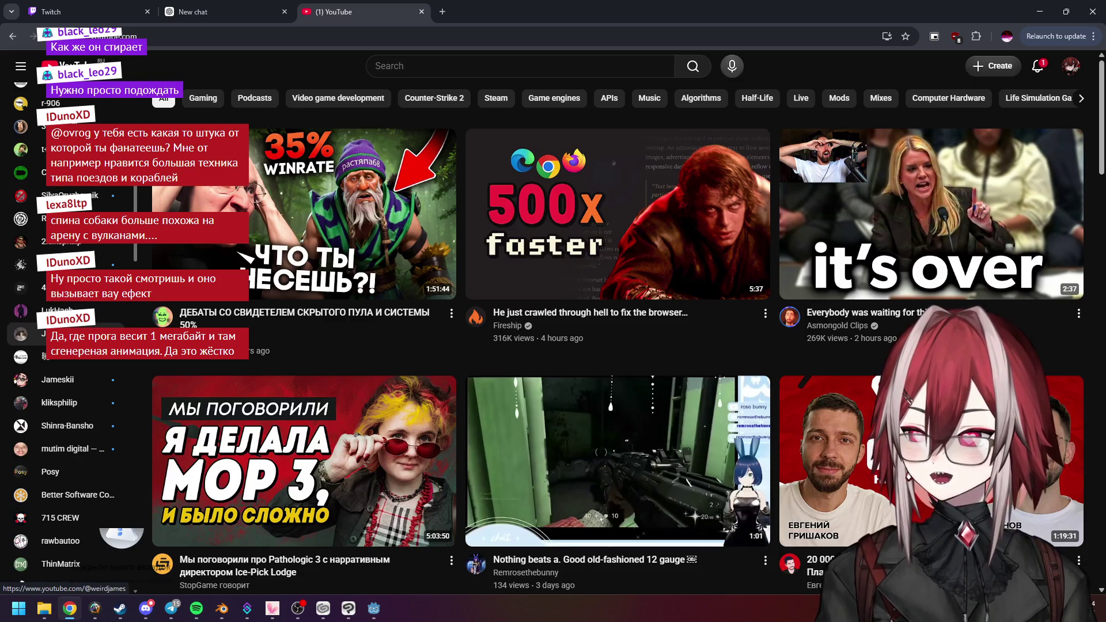
pyautogui.scroll(-2, 58, 334)
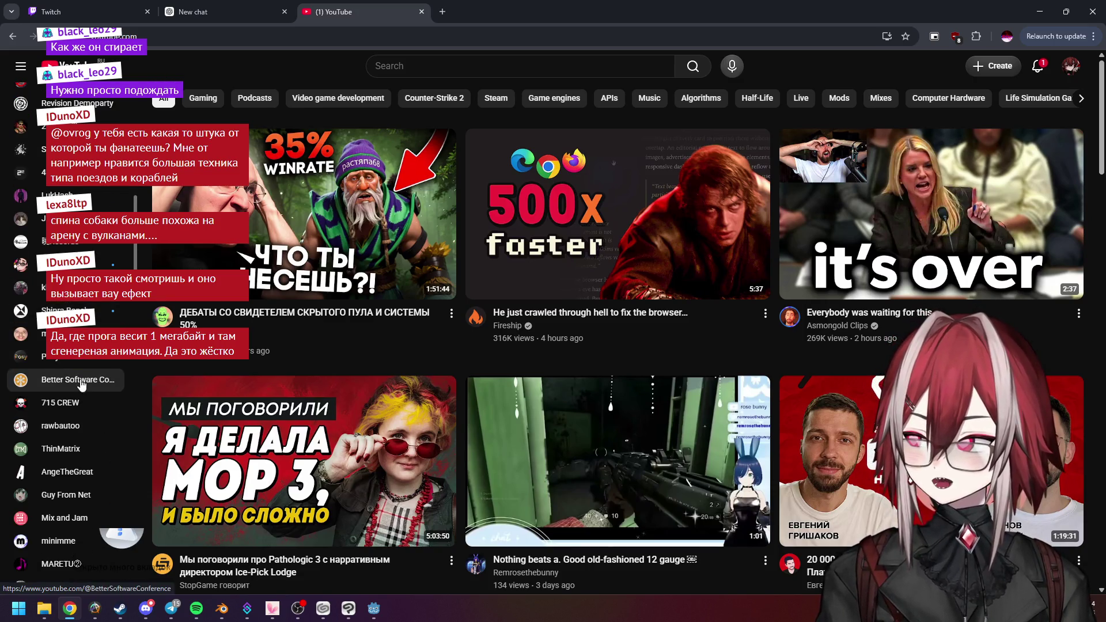
pyautogui.scroll(-5, 90, 363)
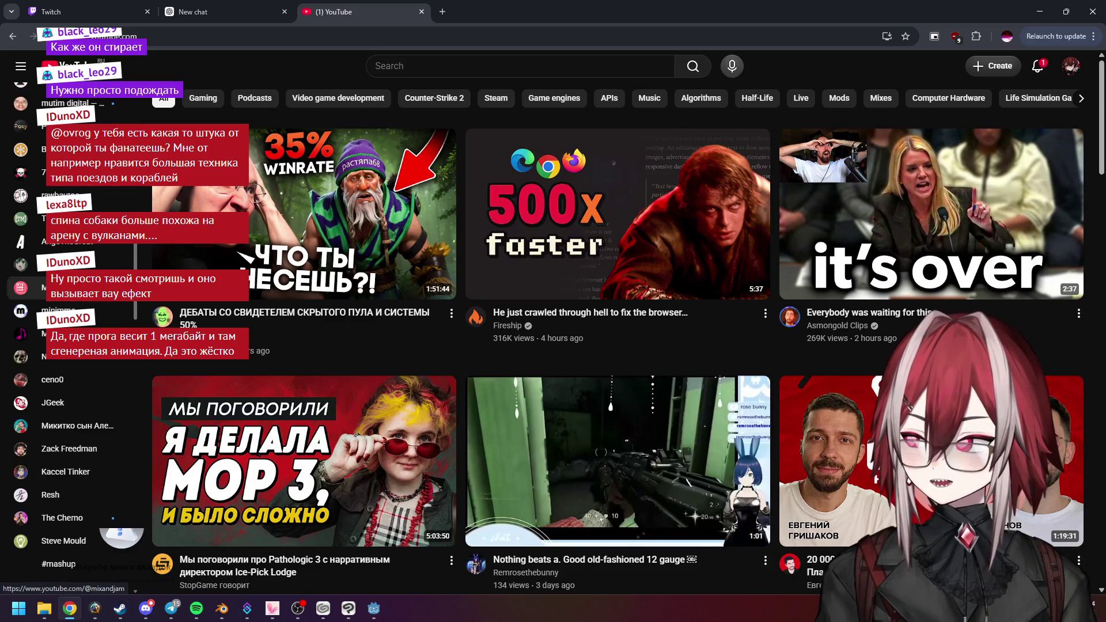
pyautogui.scroll(-6, 90, 364)
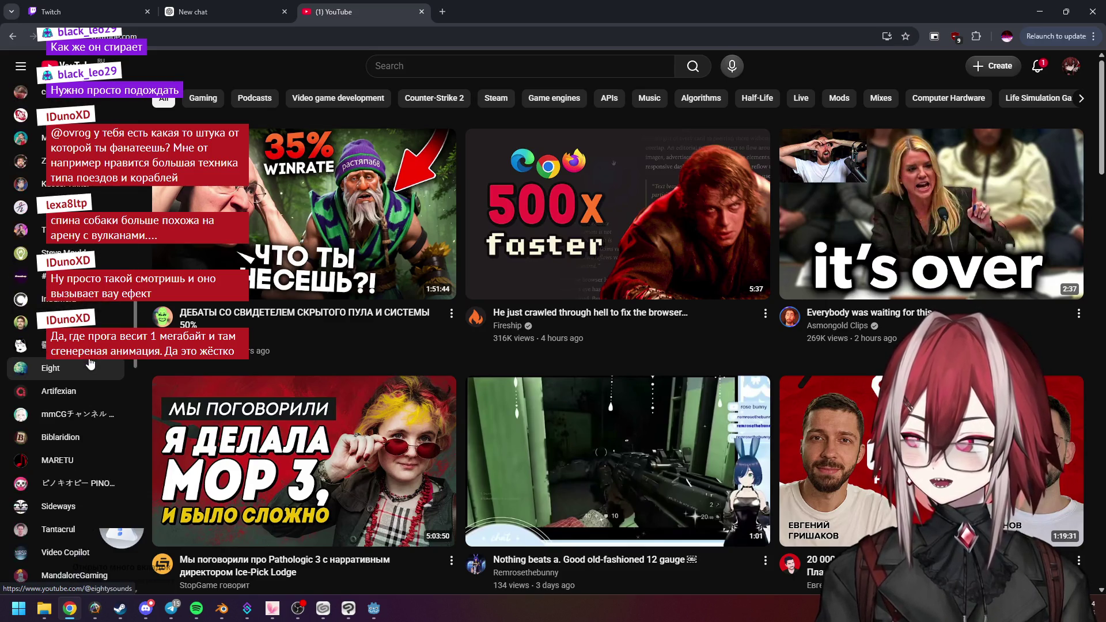
pyautogui.scroll(10, 90, 362)
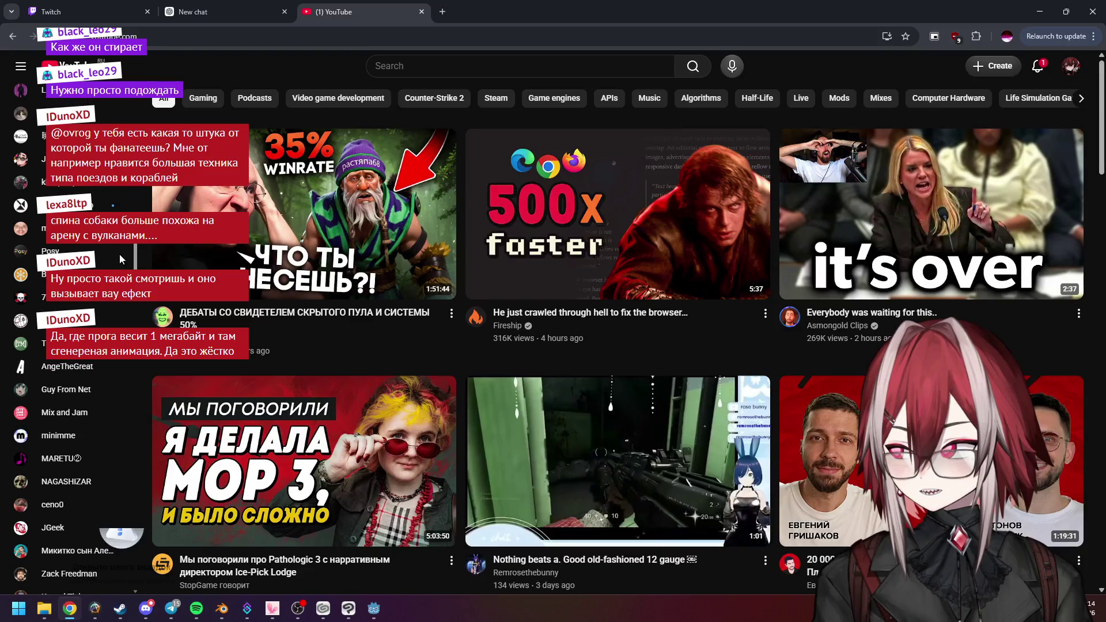
pyautogui.scroll(3, 122, 248)
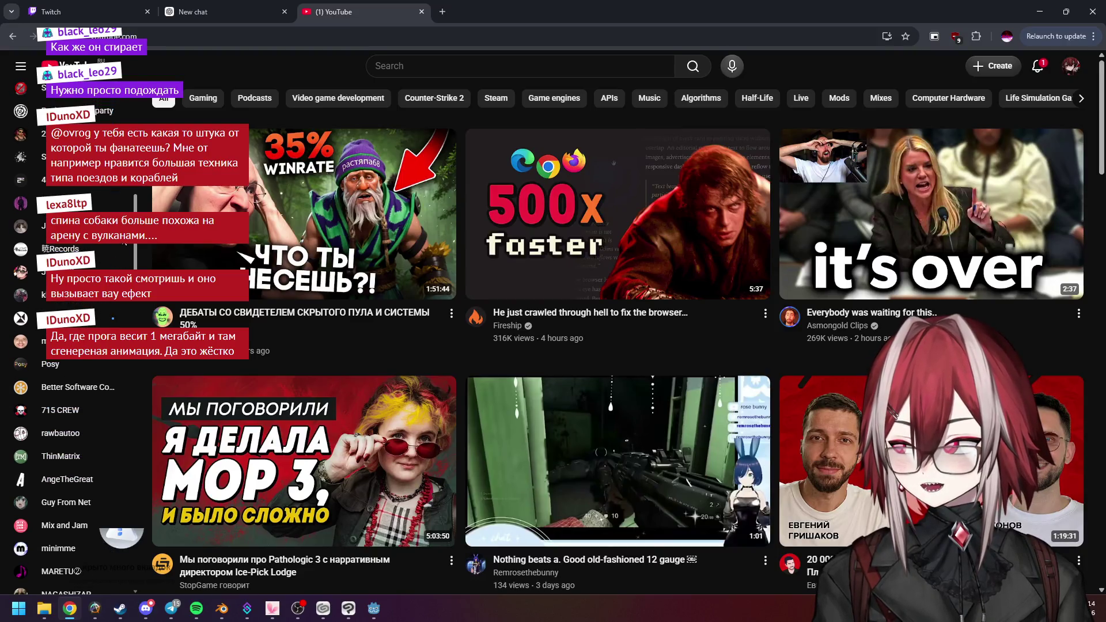
pyautogui.click(63, 203)
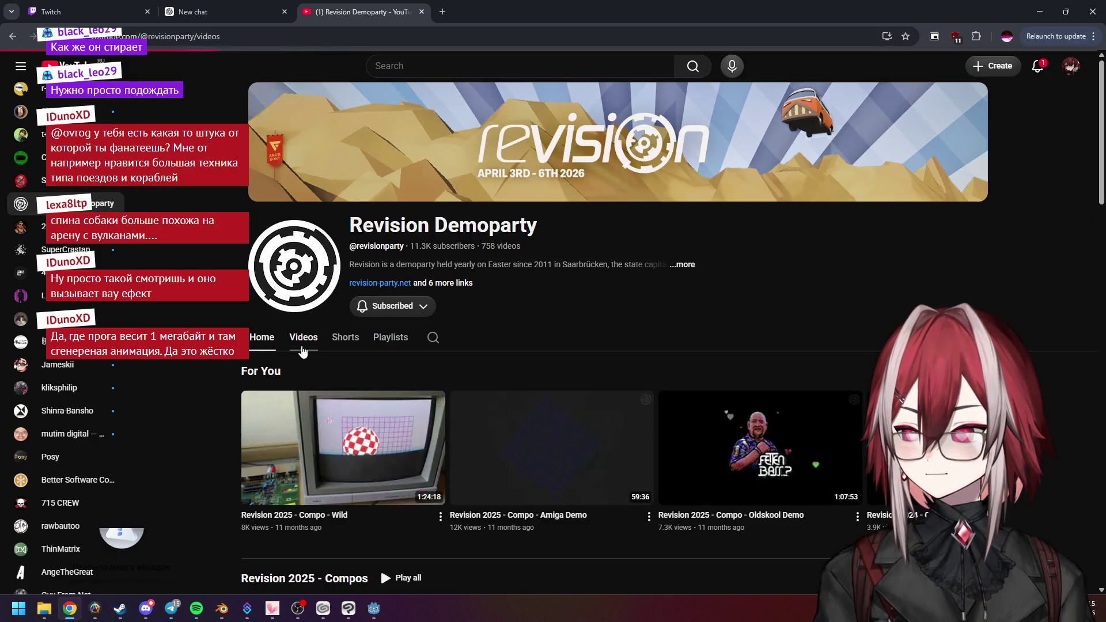
# Scroll the Revision Demoparty Videos tab down and open 'Shader Showdown 2023 Final'
pyautogui.click(303, 341)
pyautogui.scroll(-5, 250, 290)
pyautogui.scroll(-6, 251, 290)
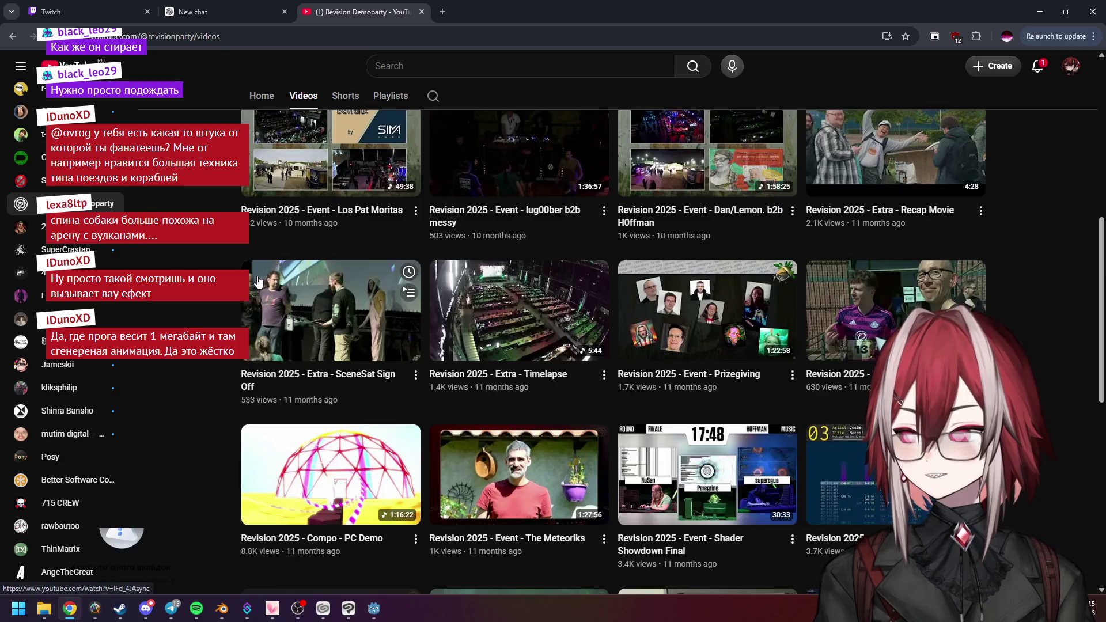
pyautogui.scroll(10, 251, 290)
pyautogui.scroll(3, 426, 192)
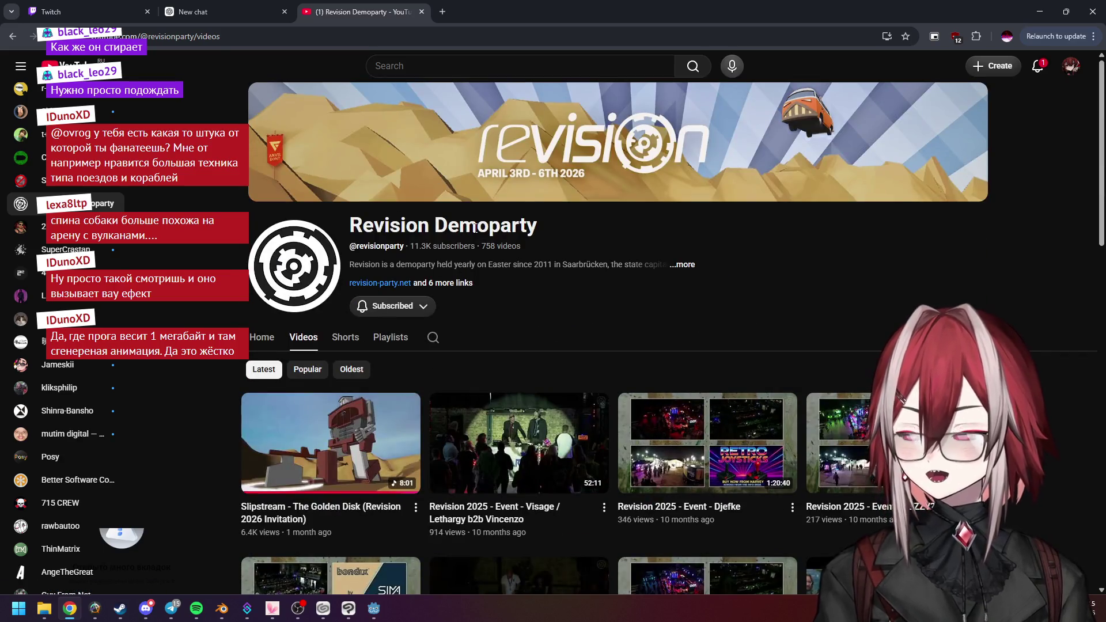
pyautogui.scroll(-10, 476, 227)
pyautogui.scroll(3, 477, 248)
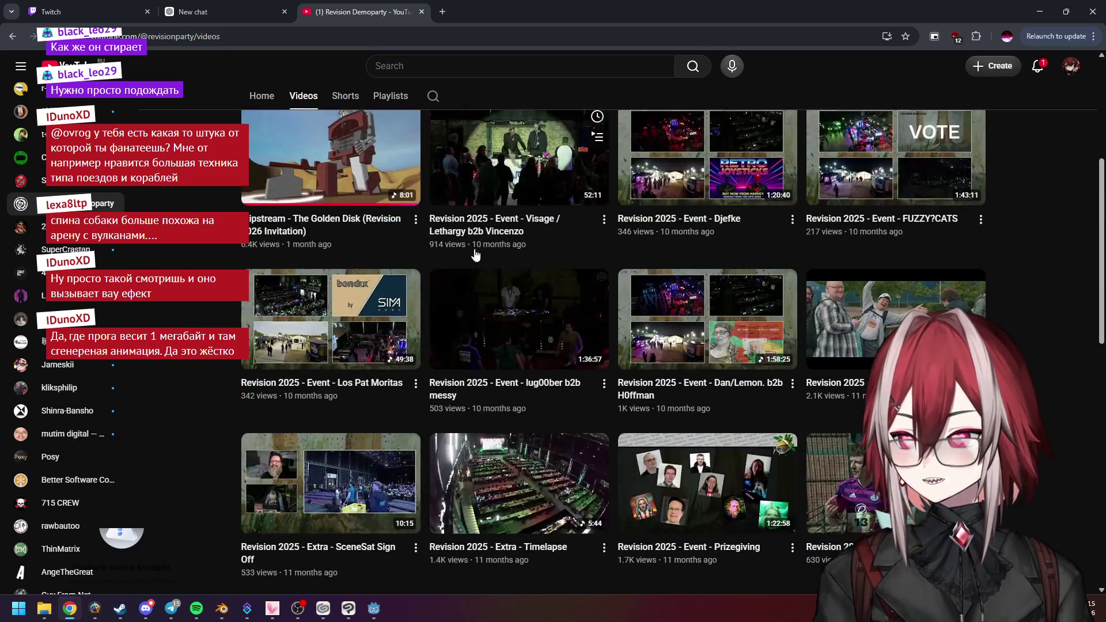
pyautogui.scroll(-4, 477, 262)
pyautogui.scroll(-9, 476, 263)
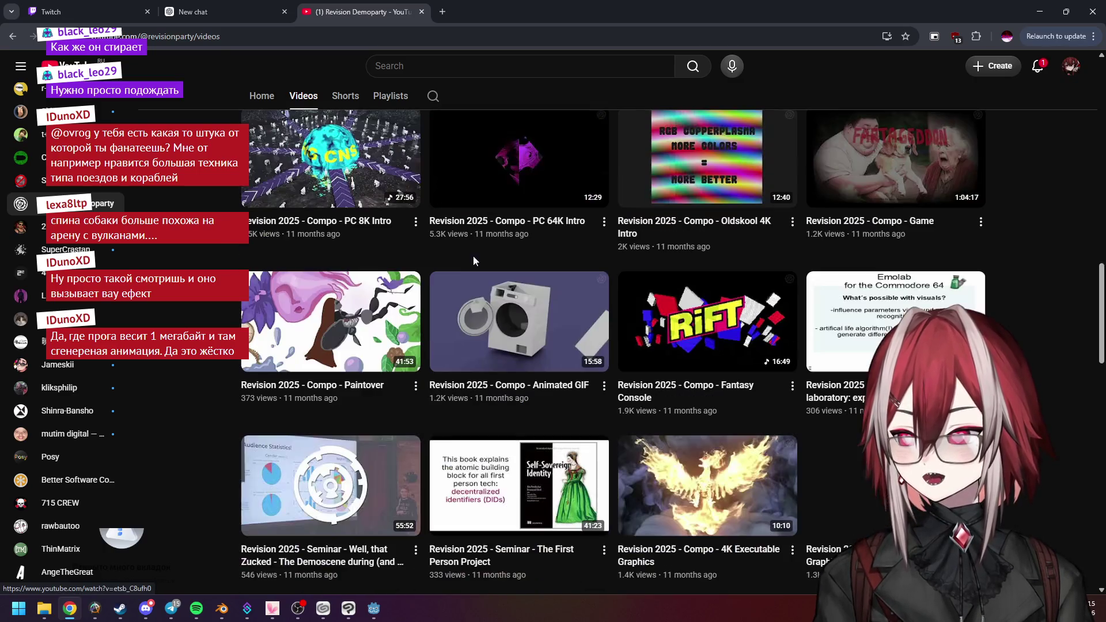
pyautogui.scroll(-12, 476, 262)
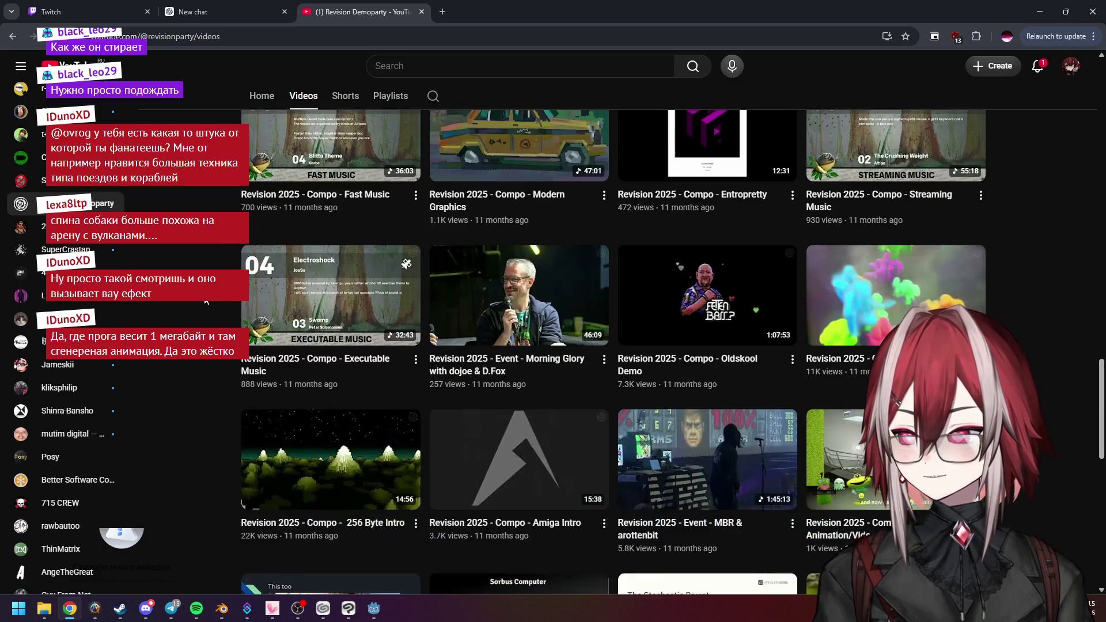
pyautogui.scroll(-9, 206, 300)
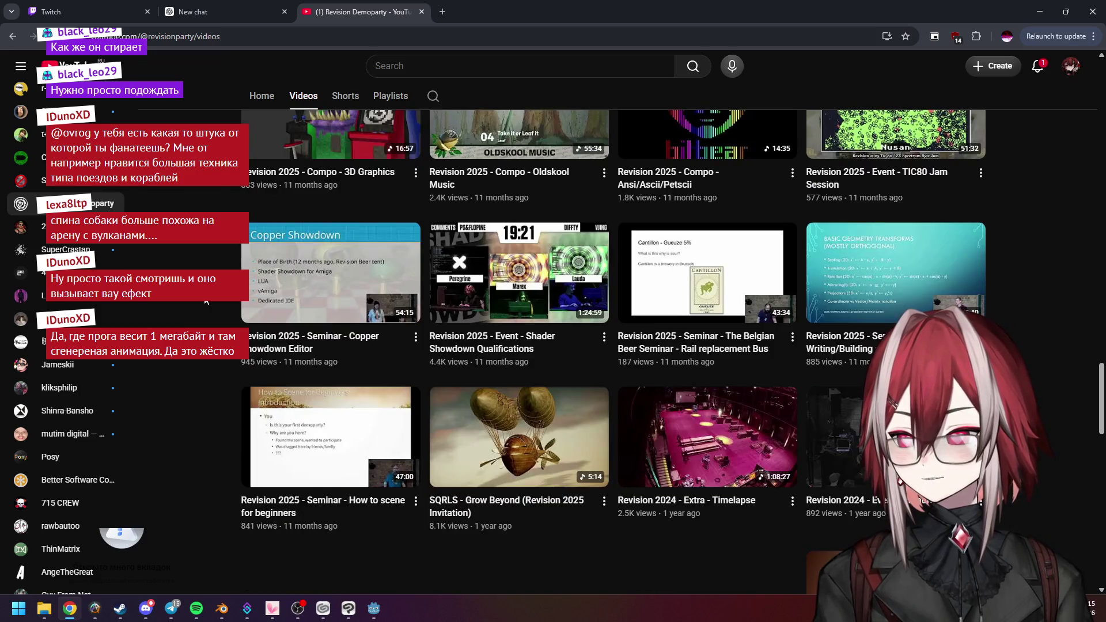
pyautogui.scroll(-14, 206, 300)
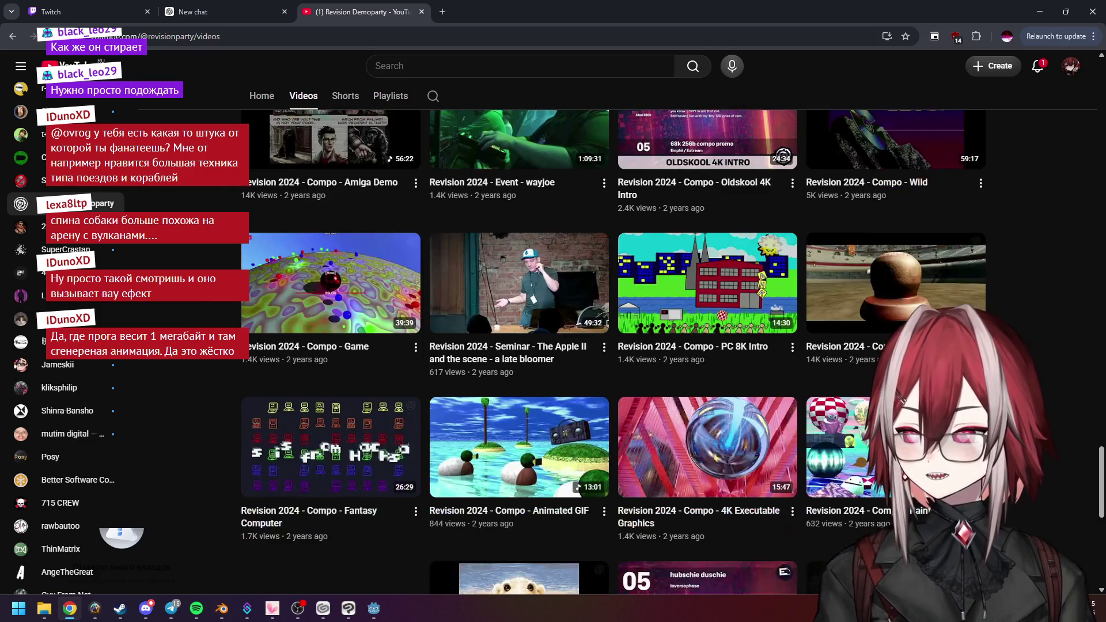
pyautogui.scroll(-5, 611, 351)
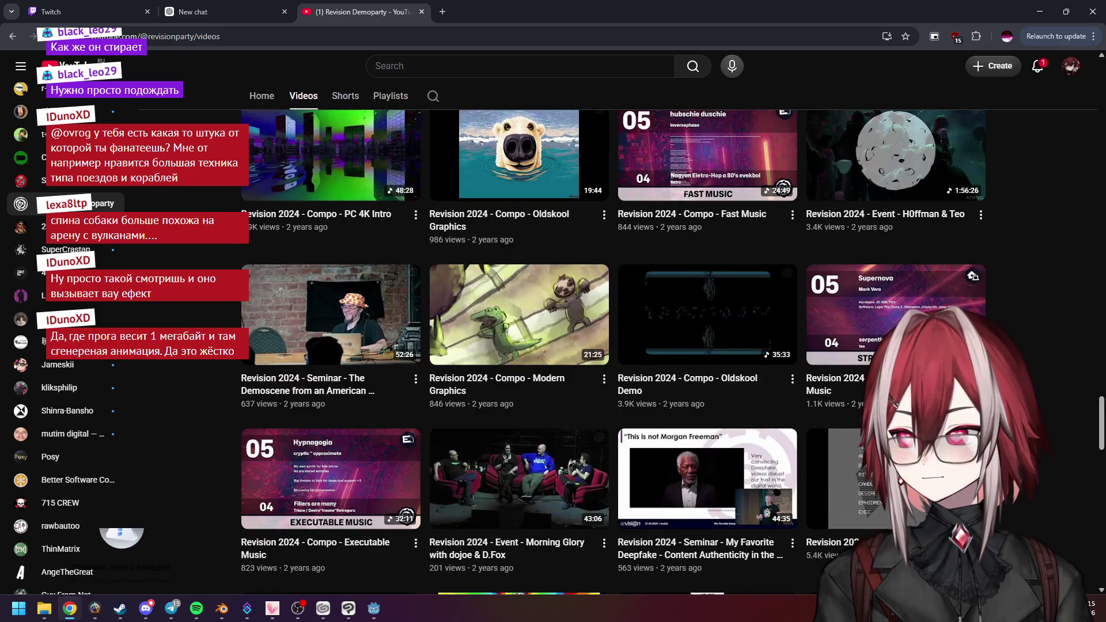
pyautogui.scroll(-10, 610, 352)
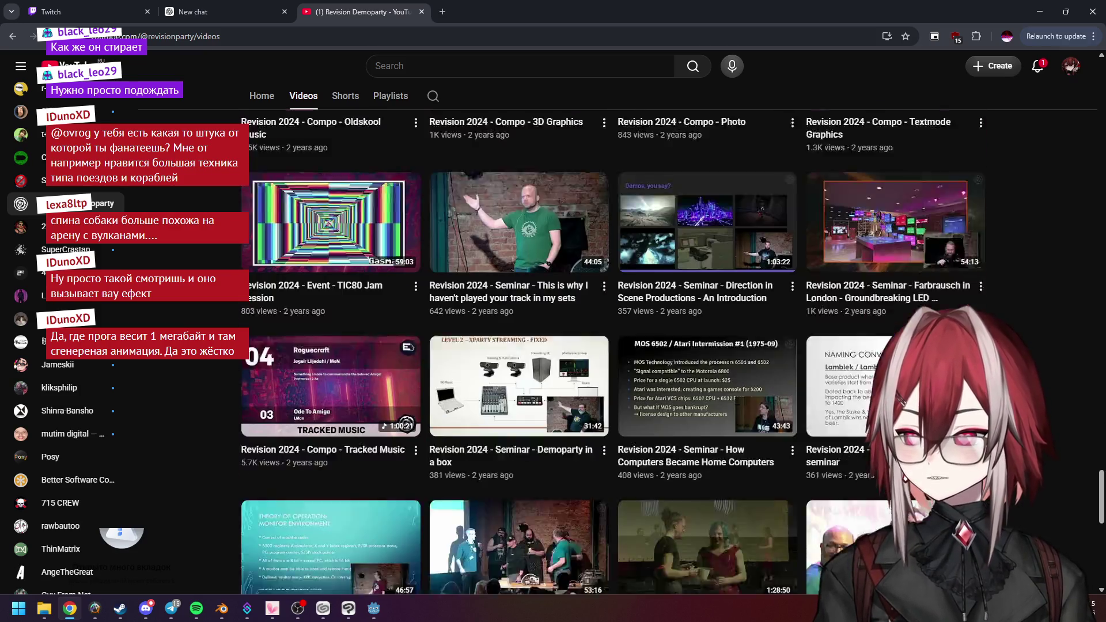
pyautogui.scroll(-4, 610, 351)
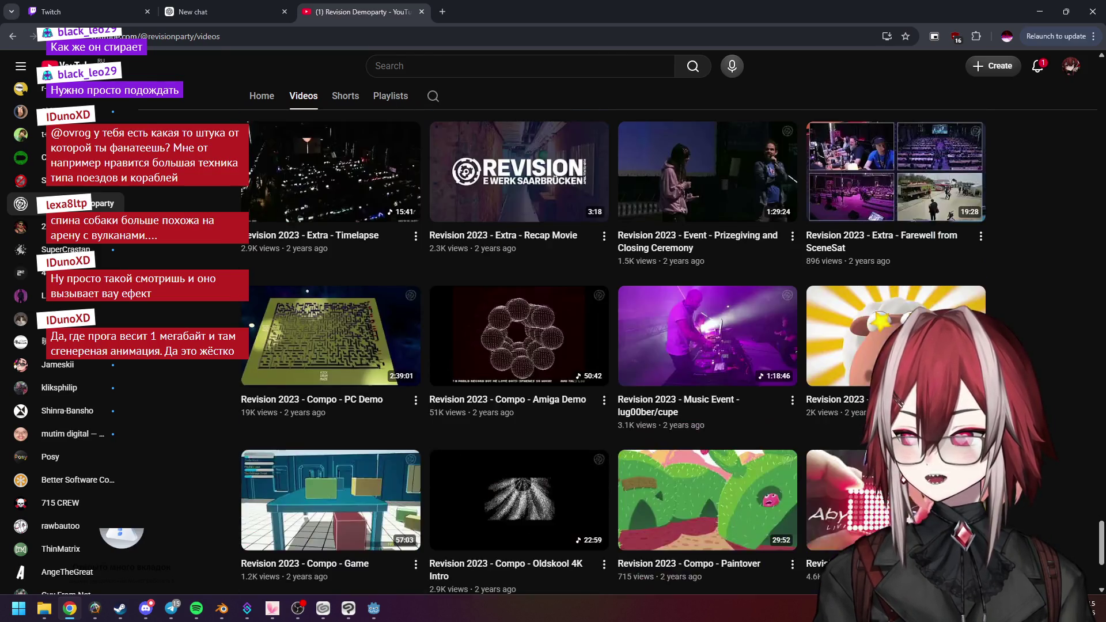
pyautogui.scroll(-5, 611, 352)
pyautogui.scroll(-5, 610, 352)
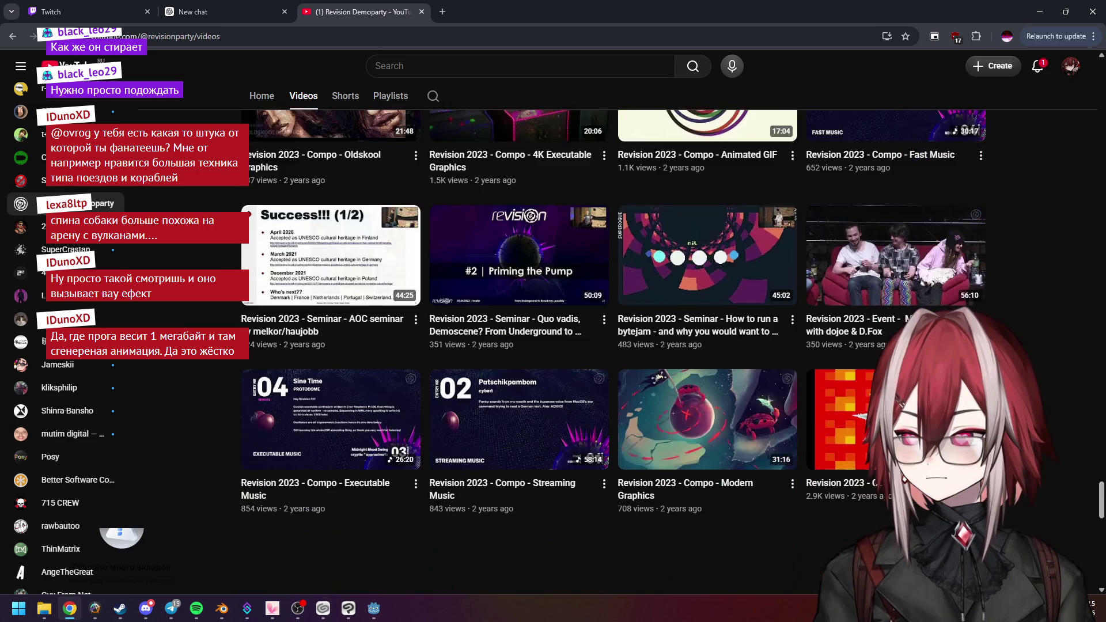
pyautogui.scroll(-6, 611, 352)
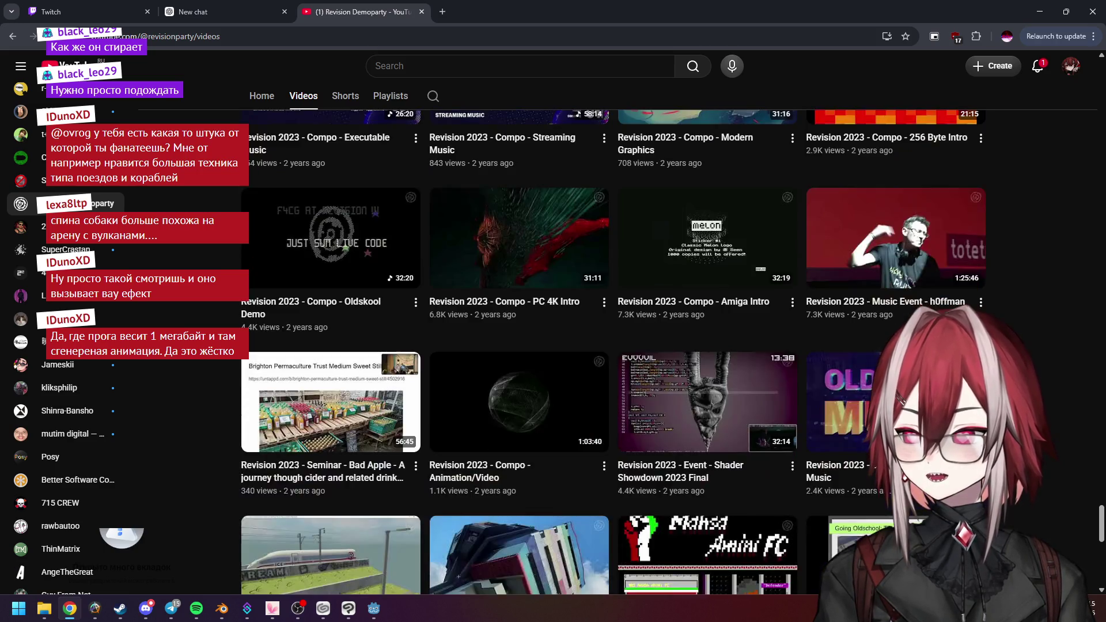
pyautogui.moveTo(710, 235)
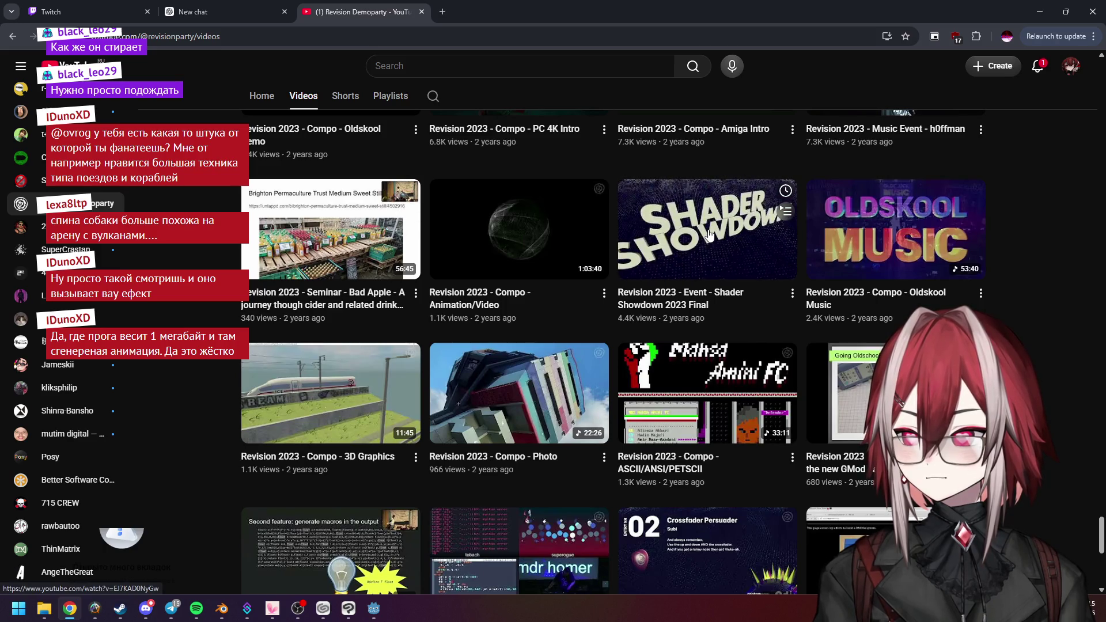
pyautogui.click(691, 238)
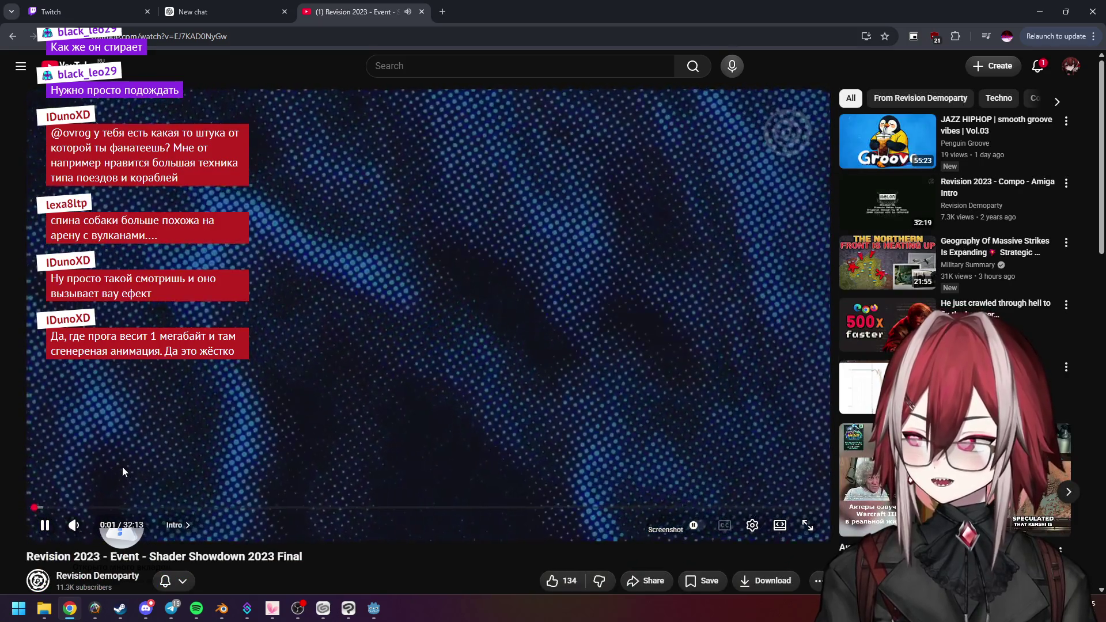
# Jump to the Evvvil vs Totetmatt vs Flopine round and widen the video to full screen width
pyautogui.scroll(-1, 122, 471)
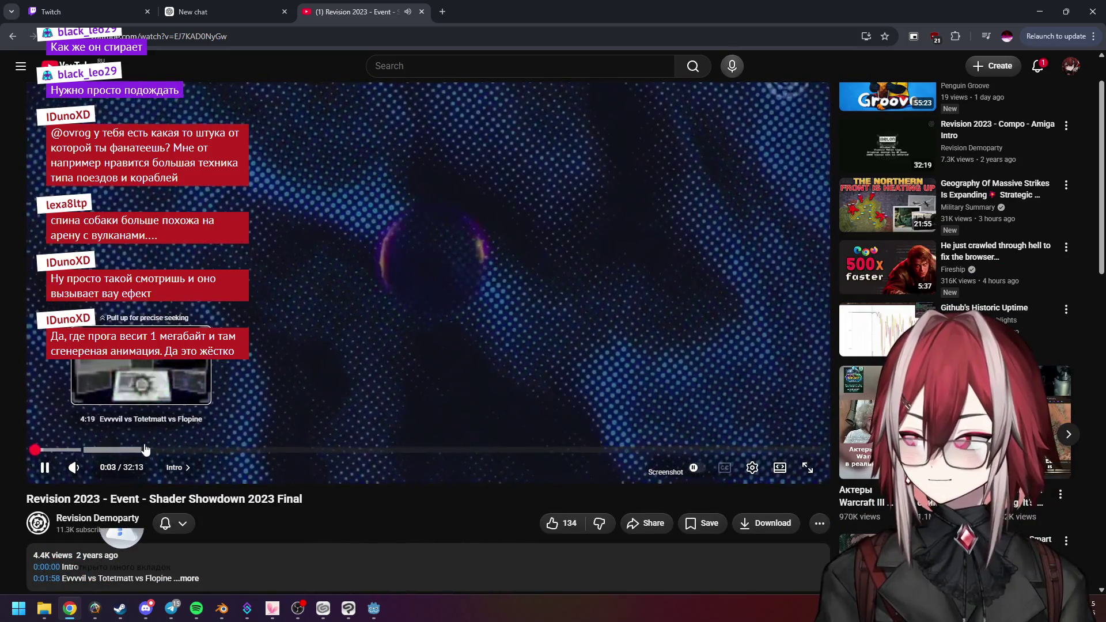
pyautogui.click(148, 450)
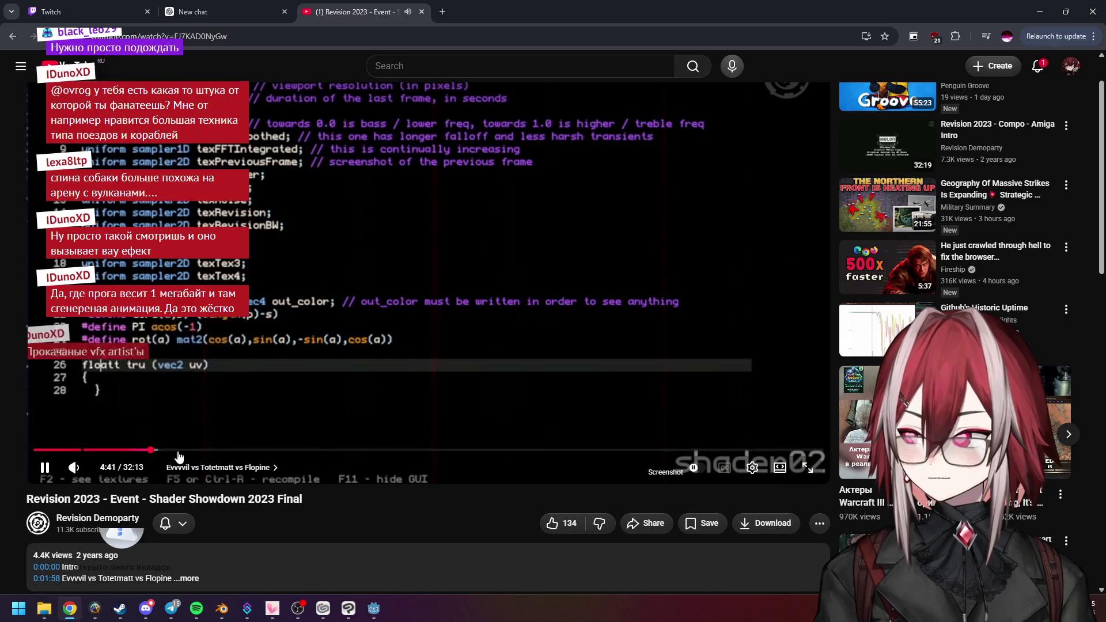
pyautogui.click(176, 451)
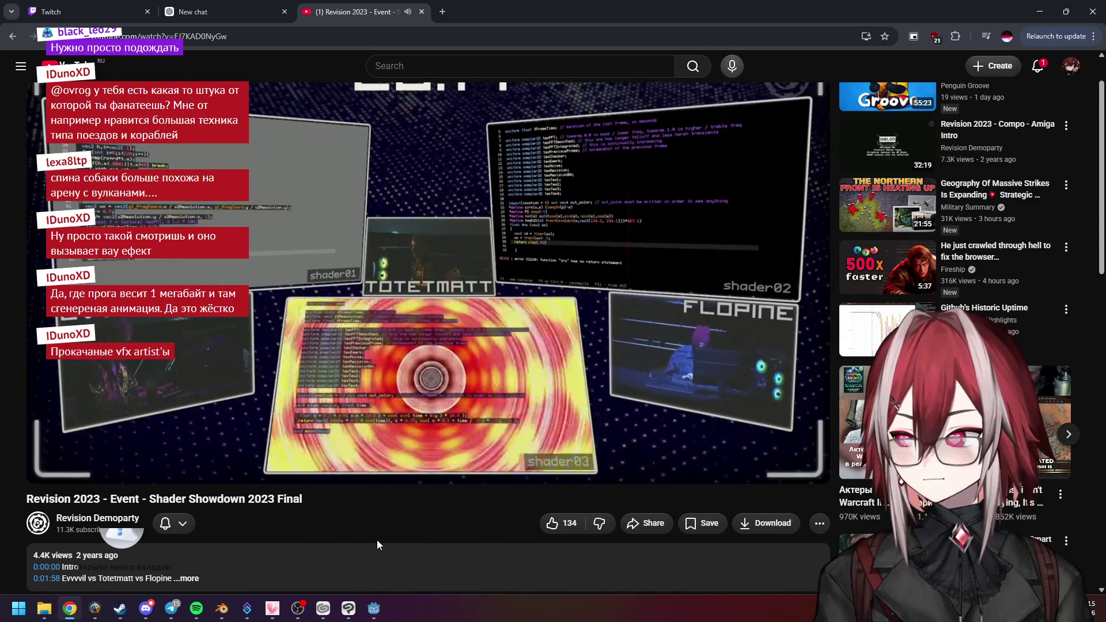
pyautogui.doubleClick(551, 17)
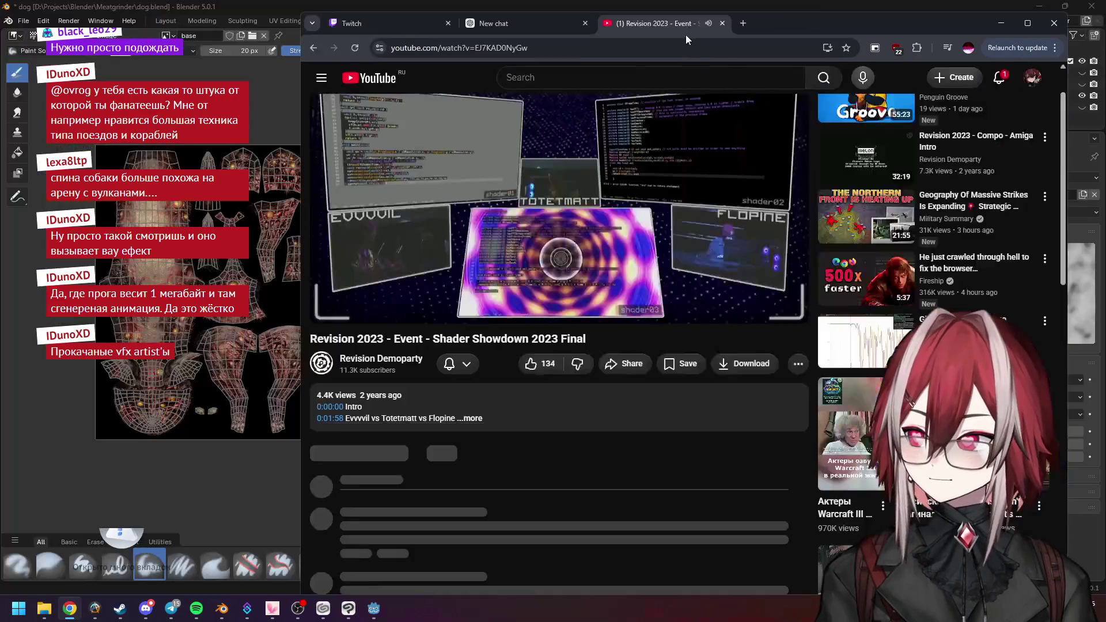
pyautogui.click(759, 307)
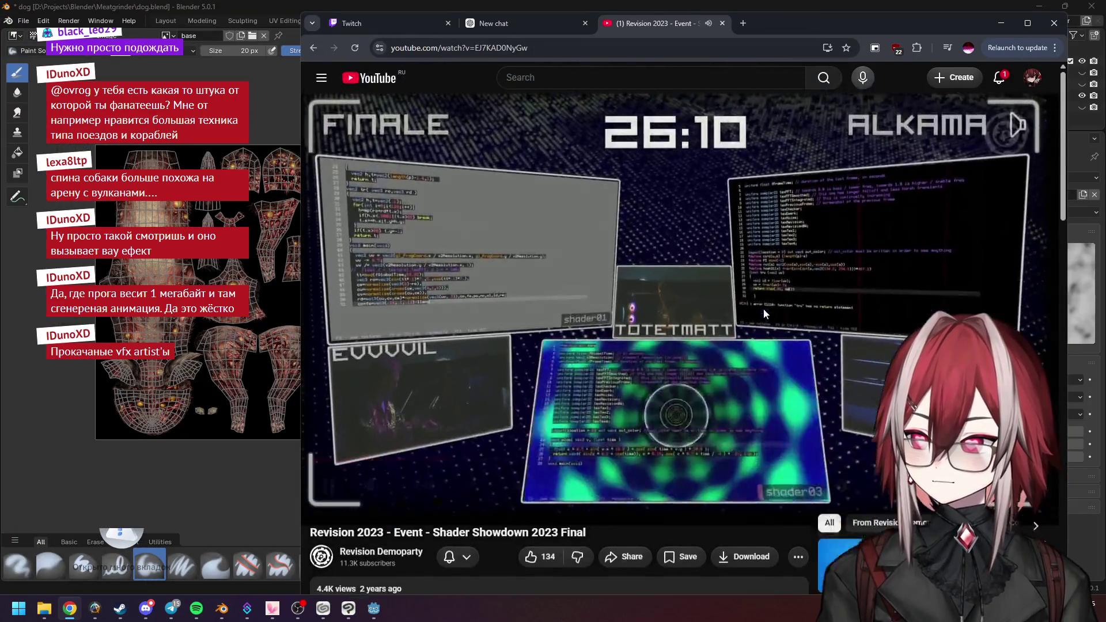
pyautogui.moveTo(760, 15); pyautogui.dragTo(634, 18)
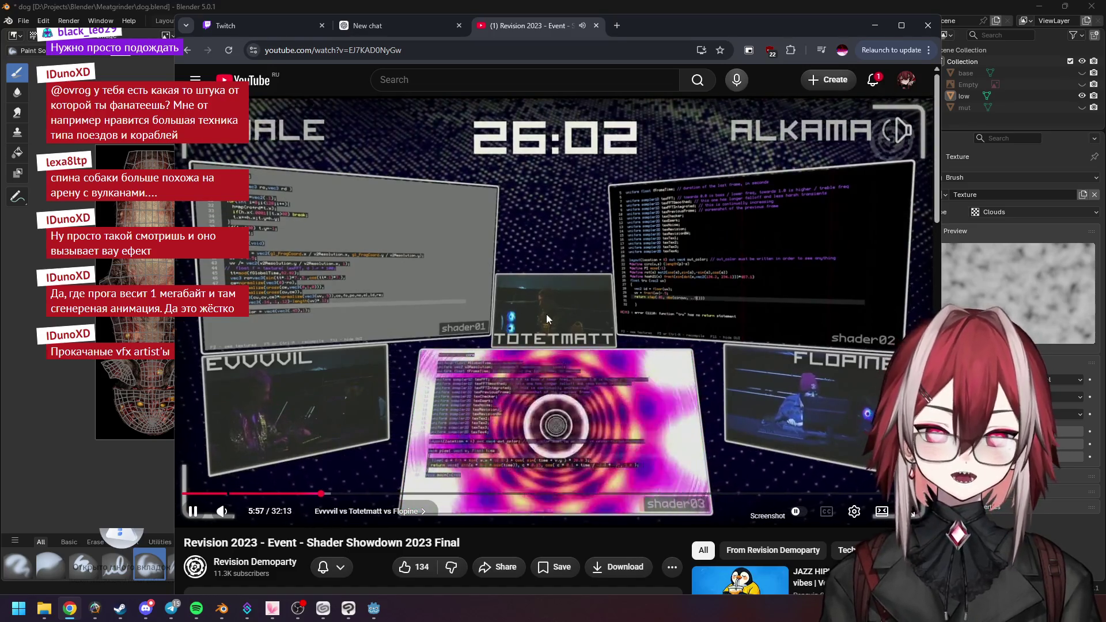
pyautogui.click(902, 25)
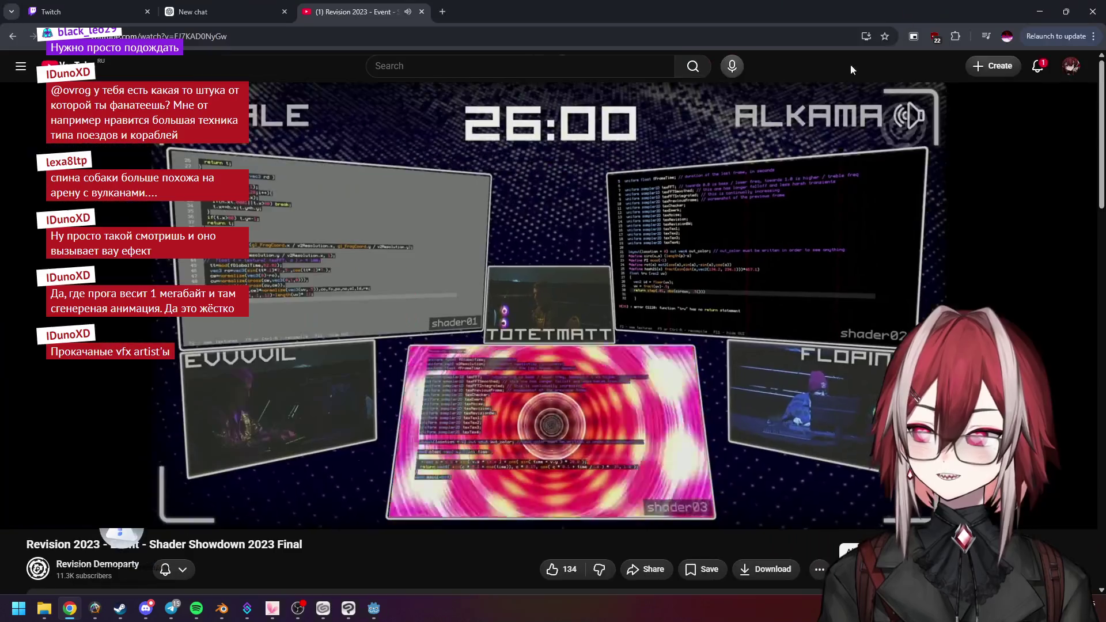
# Skip through the video from about 8:53 past 21:24 to the Flopine scene near 26:03
pyautogui.moveTo(210, 500); pyautogui.dragTo(351, 499)
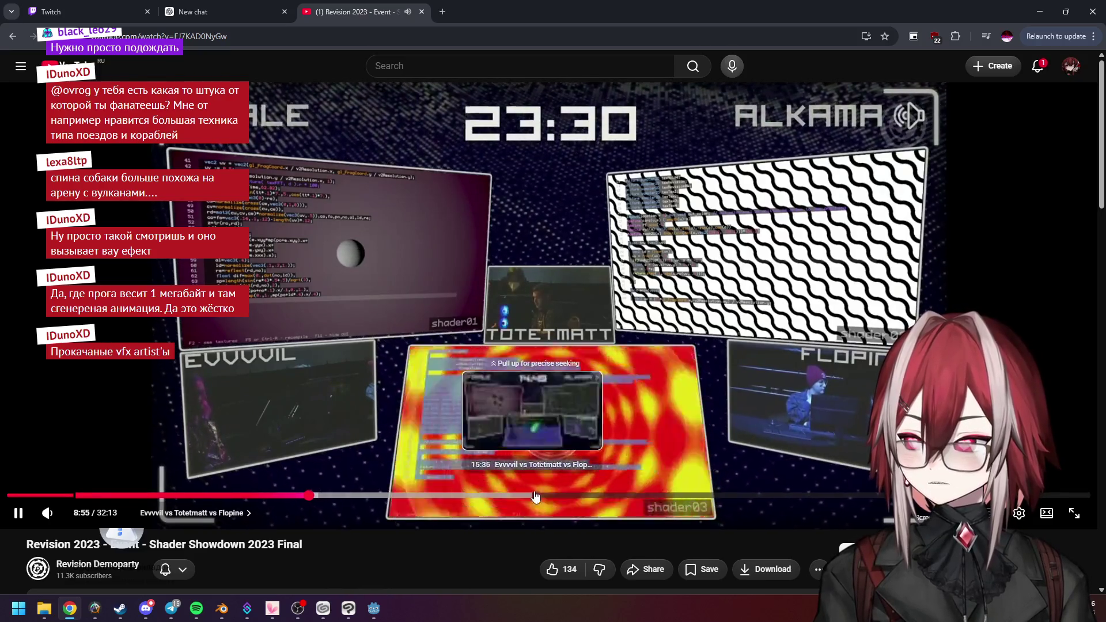
pyautogui.click(728, 497)
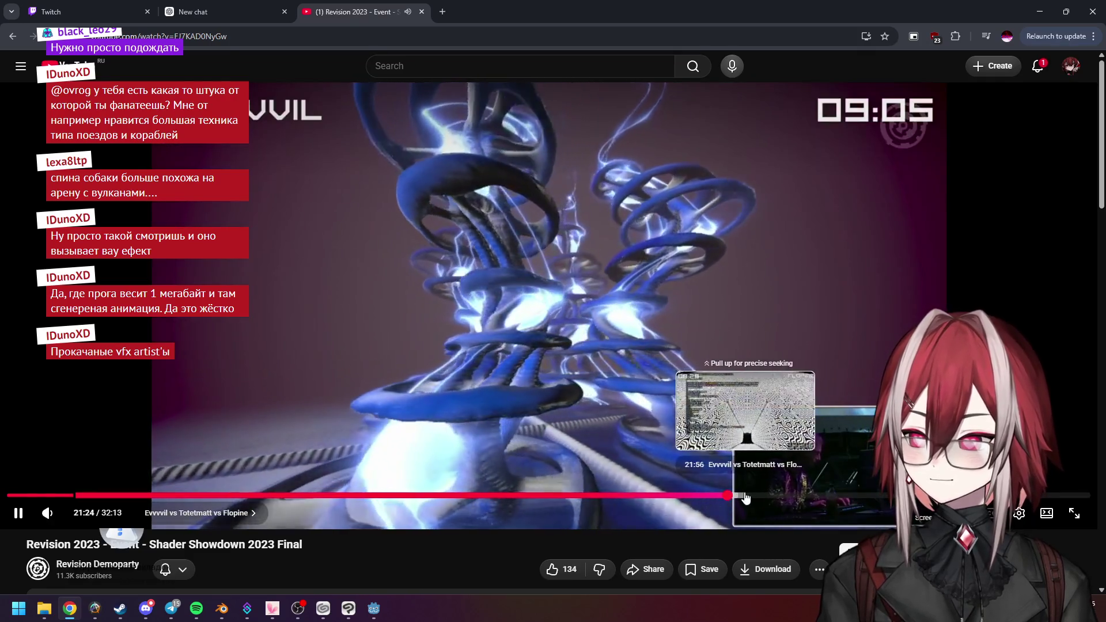
pyautogui.click(736, 497)
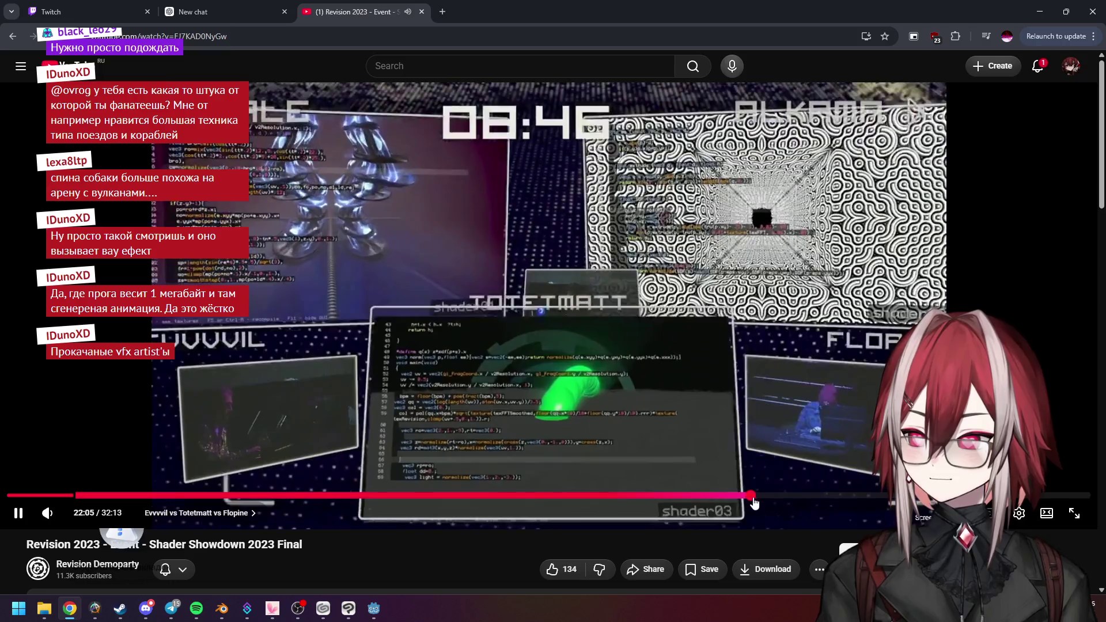
pyautogui.click(753, 497)
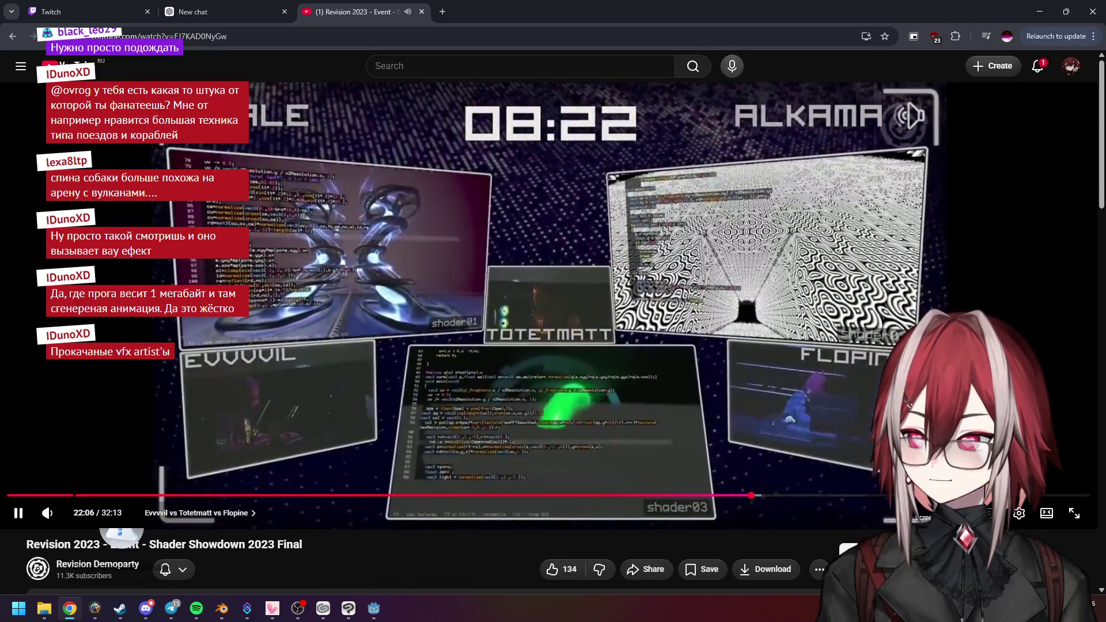
pyautogui.click(776, 496)
pyautogui.click(801, 497)
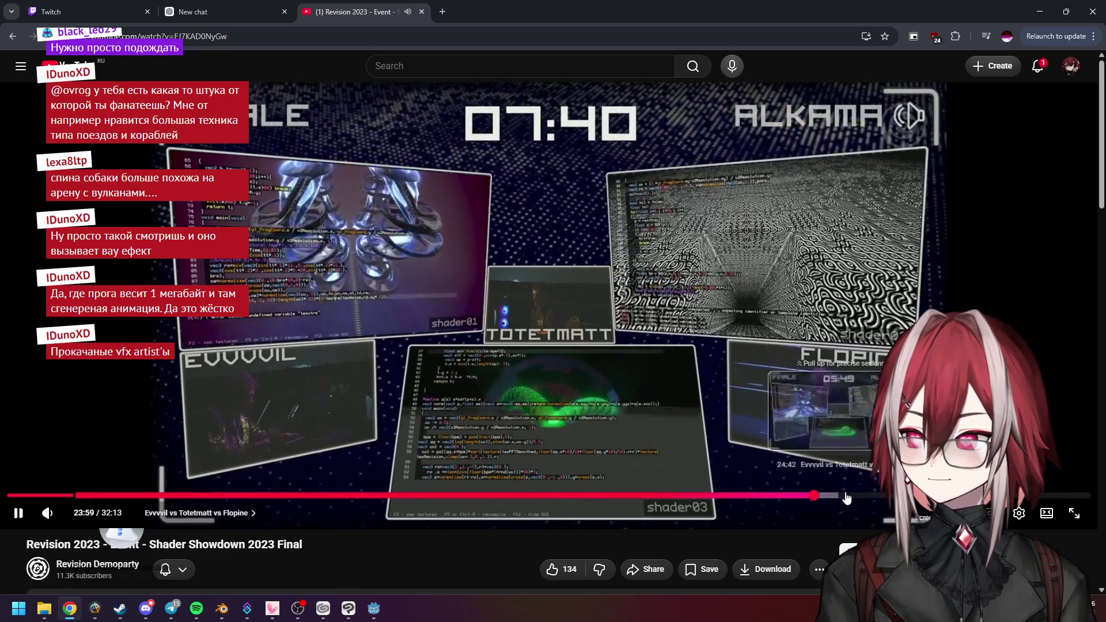
pyautogui.click(883, 497)
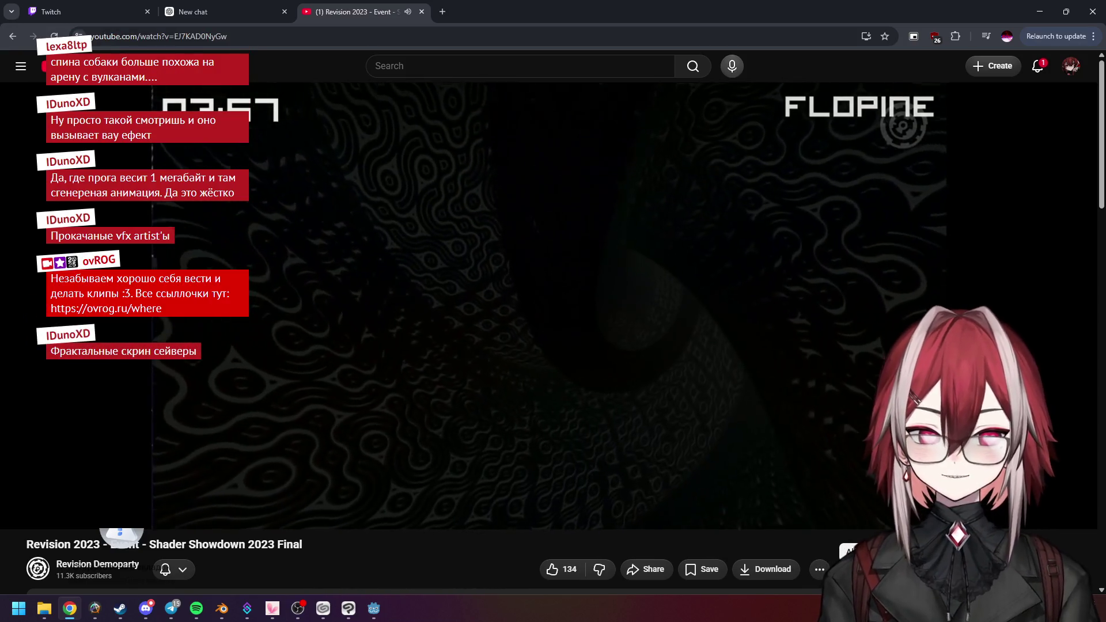
# Skip ahead to around 27:30 and close the YouTube video tab
pyautogui.moveTo(658, 426)
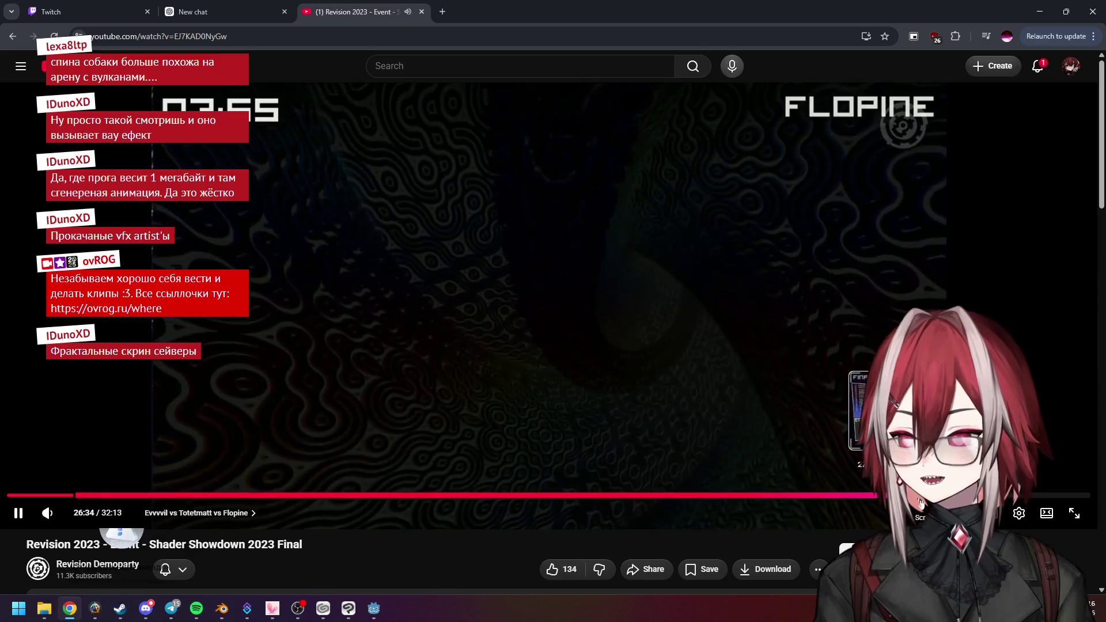
pyautogui.press('l')
pyautogui.press('l')
pyautogui.press('l')
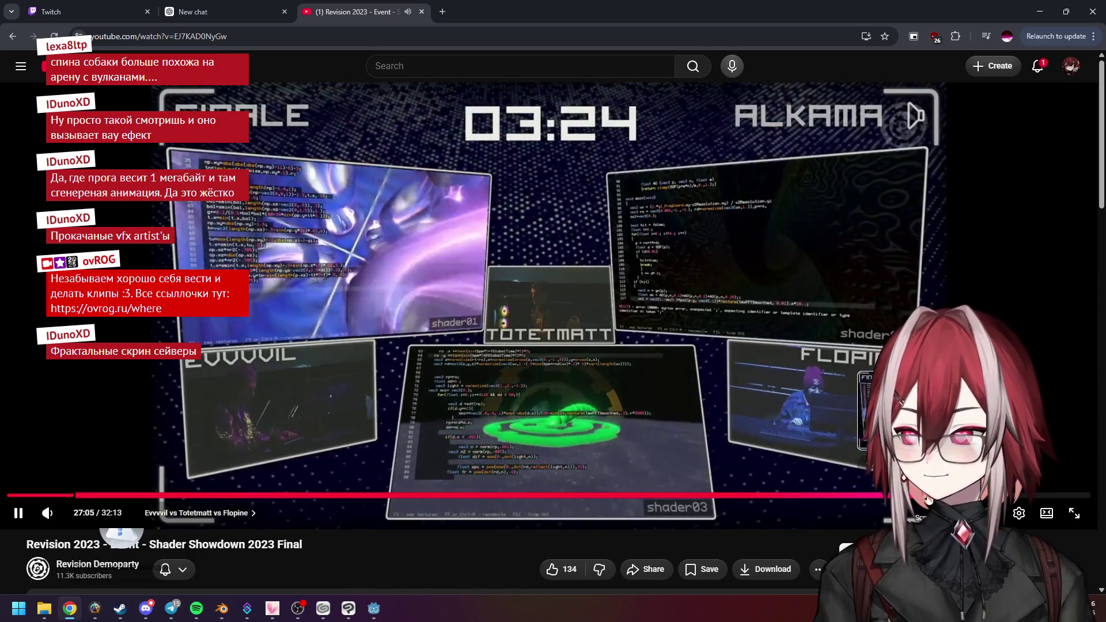
pyautogui.press('Right')
pyautogui.press('Right')
pyautogui.press('Right')
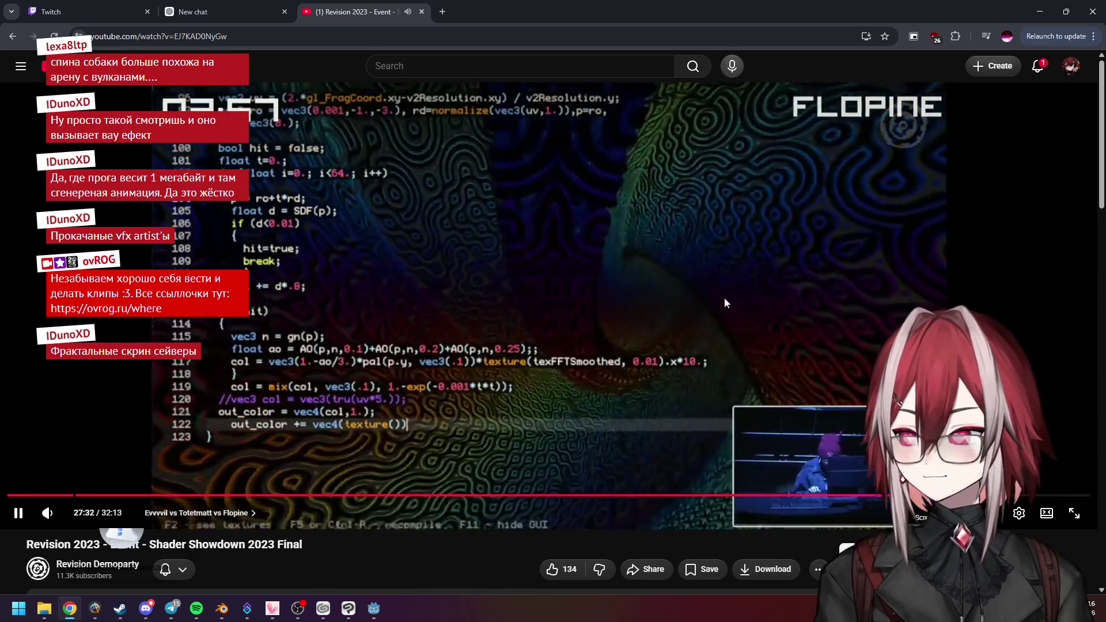
pyautogui.click(421, 12)
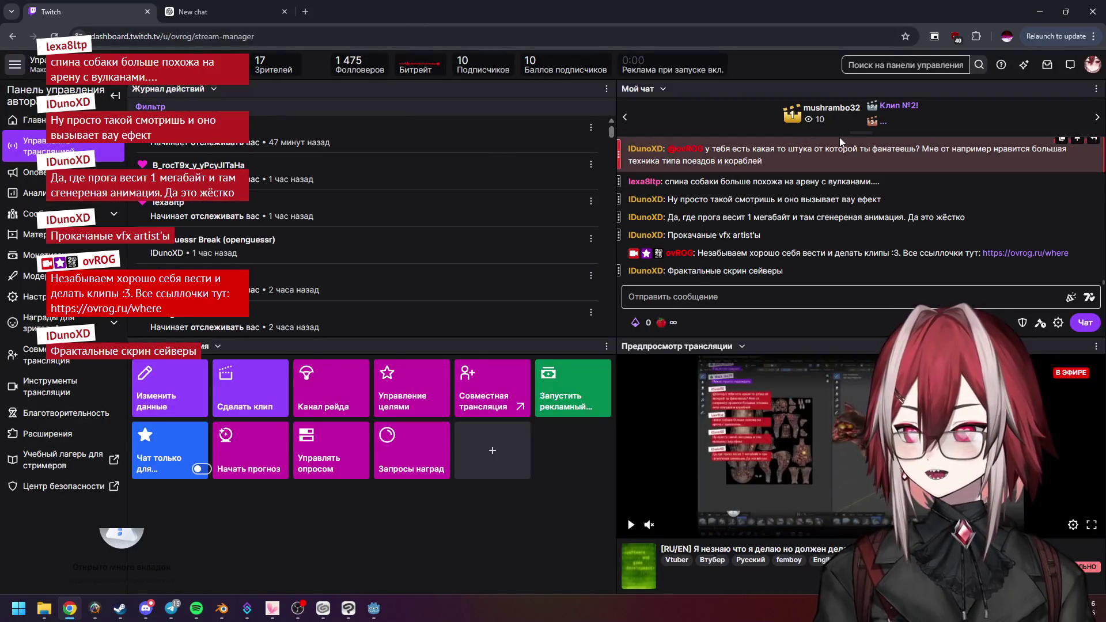
# Launch Bonzomatic_W64_DX11.exe from C:\Programs\Bonzomatic and dismiss the SmartScreen warning
pyautogui.click(1039, 11)
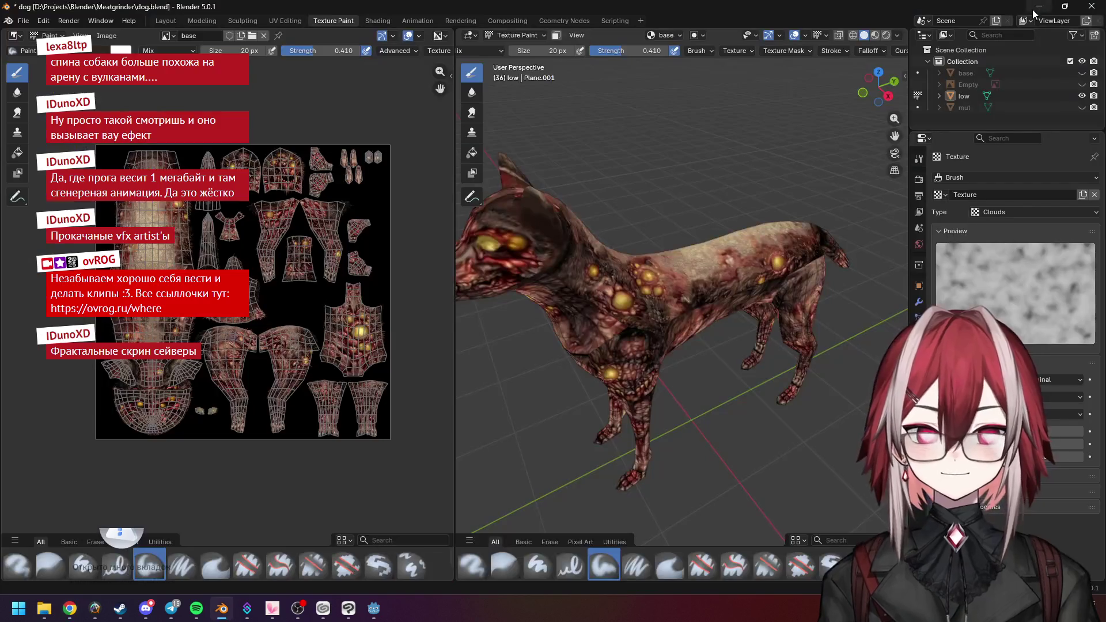
pyautogui.click(46, 609)
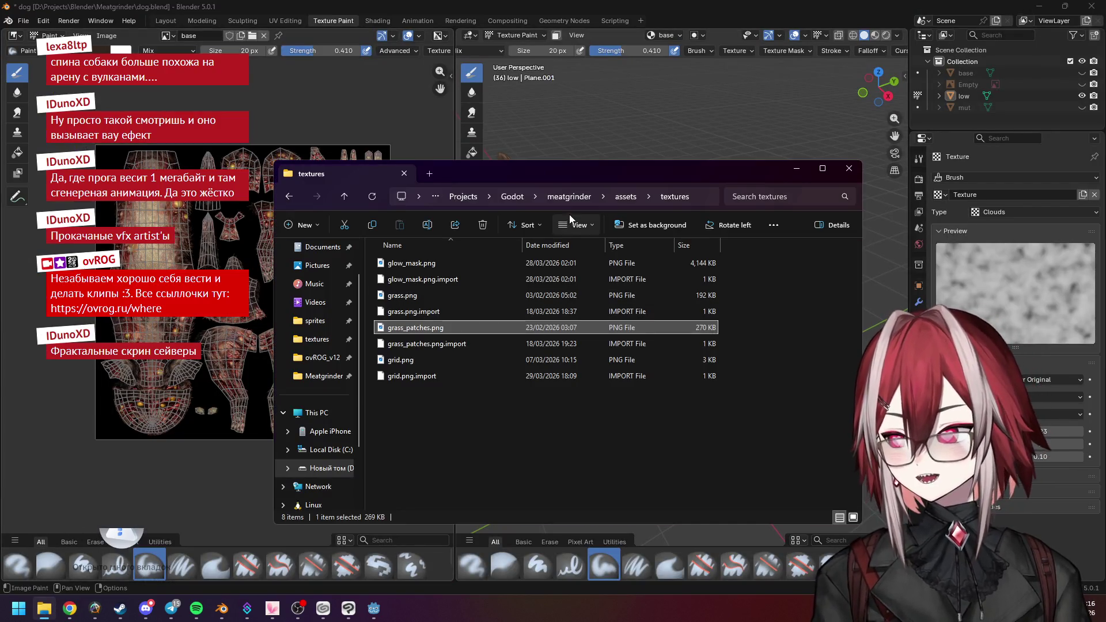
pyautogui.click(344, 378)
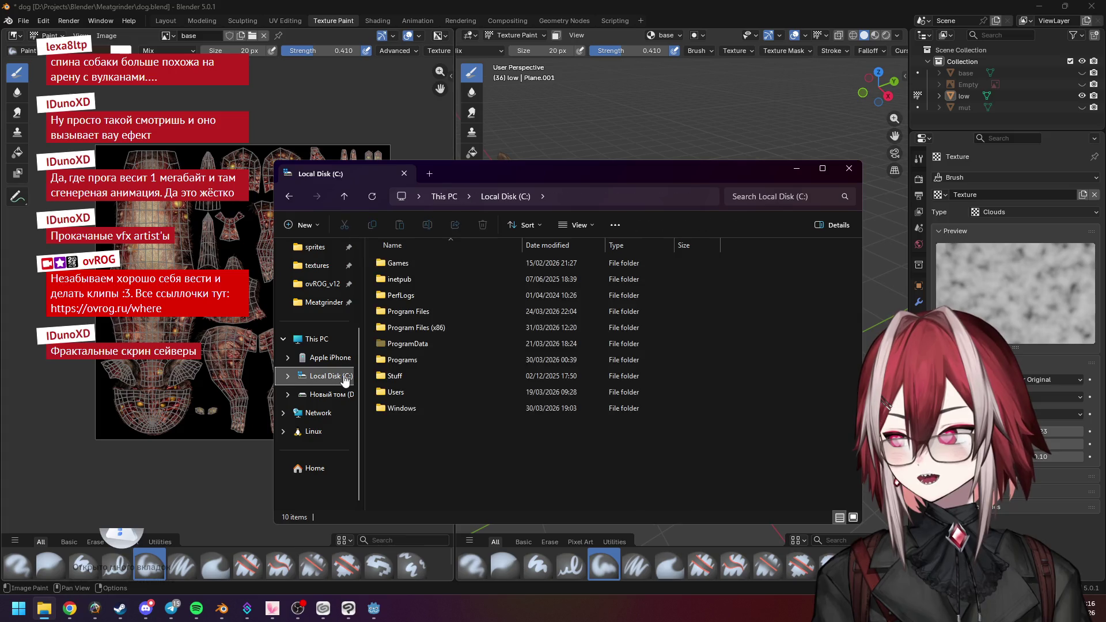
pyautogui.doubleClick(419, 359)
pyautogui.doubleClick(427, 310)
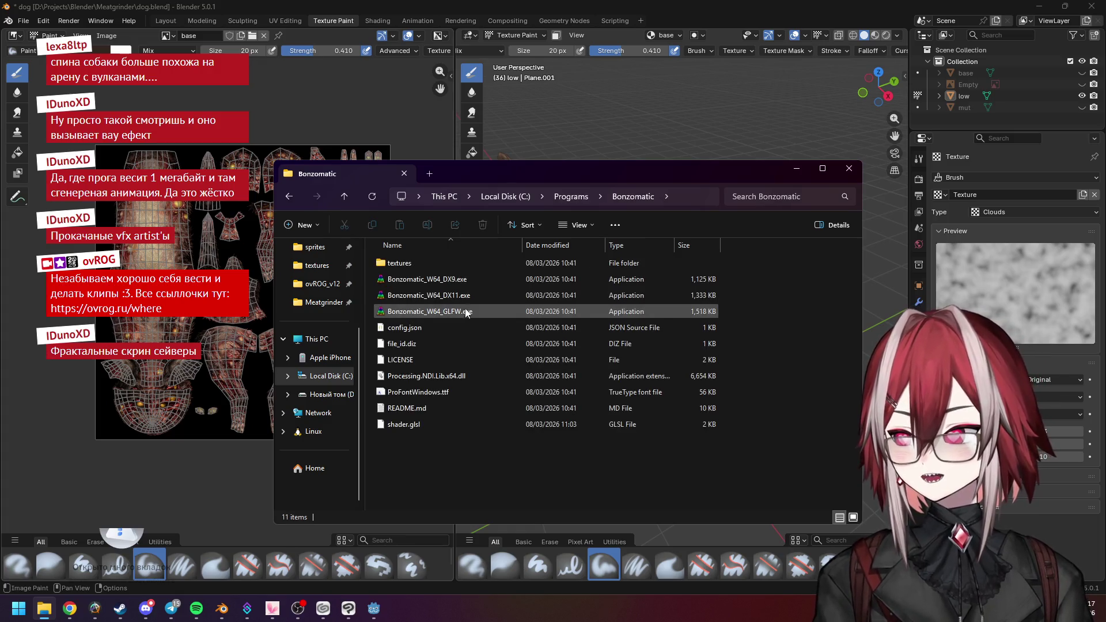
pyautogui.doubleClick(472, 291)
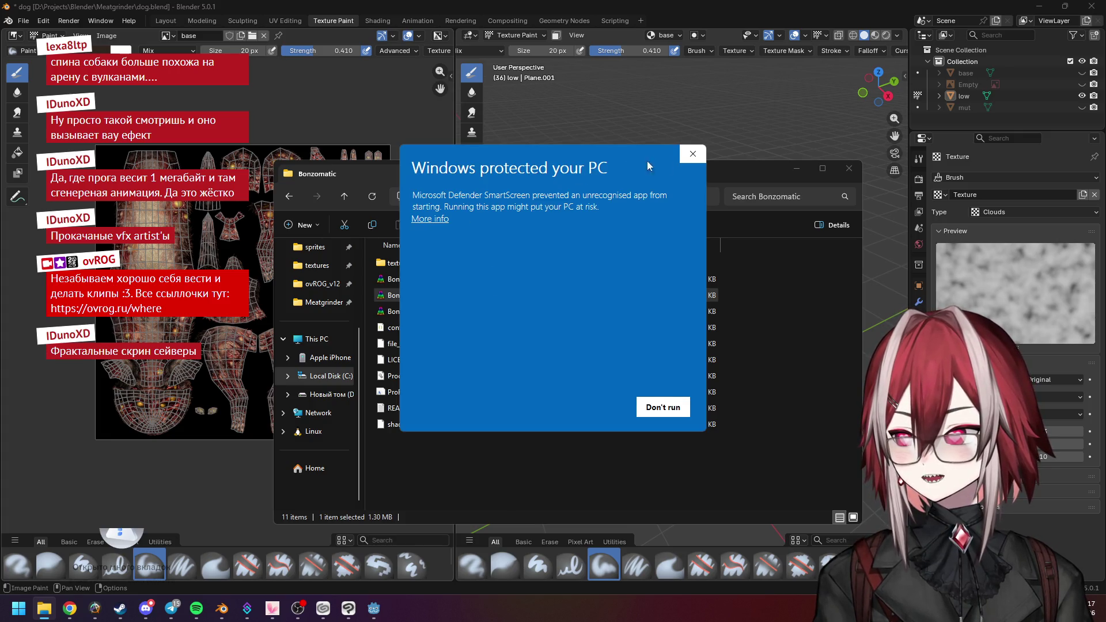
pyautogui.click(693, 153)
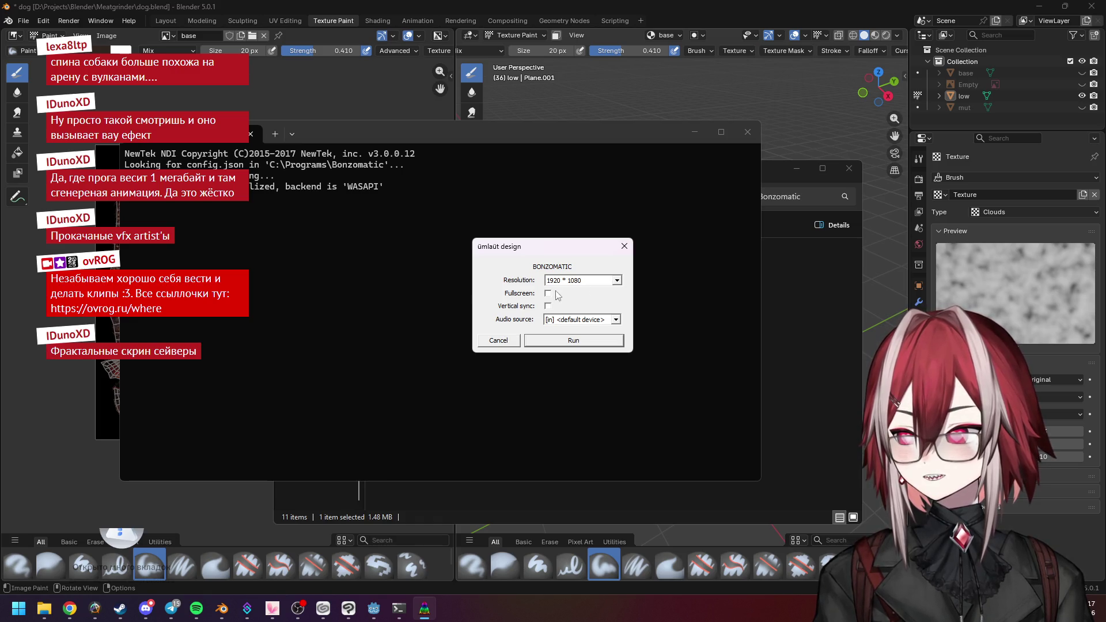
# Run Bonzomatic at 1280*720 resolution with the default audio input device
pyautogui.click(582, 281)
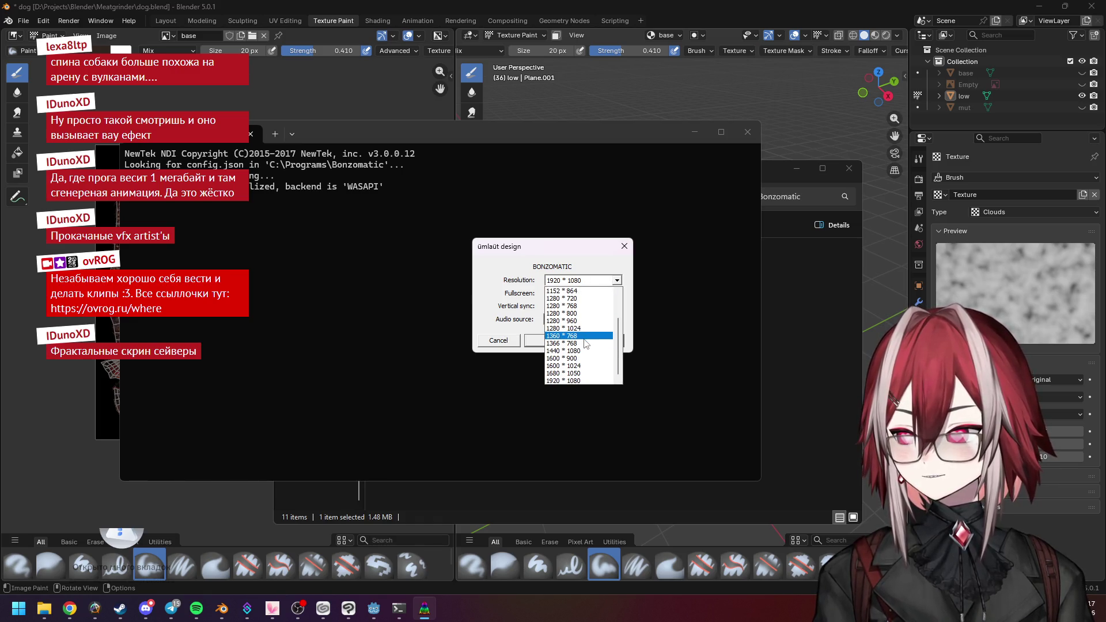
pyautogui.click(579, 299)
pyautogui.click(574, 320)
pyautogui.click(573, 326)
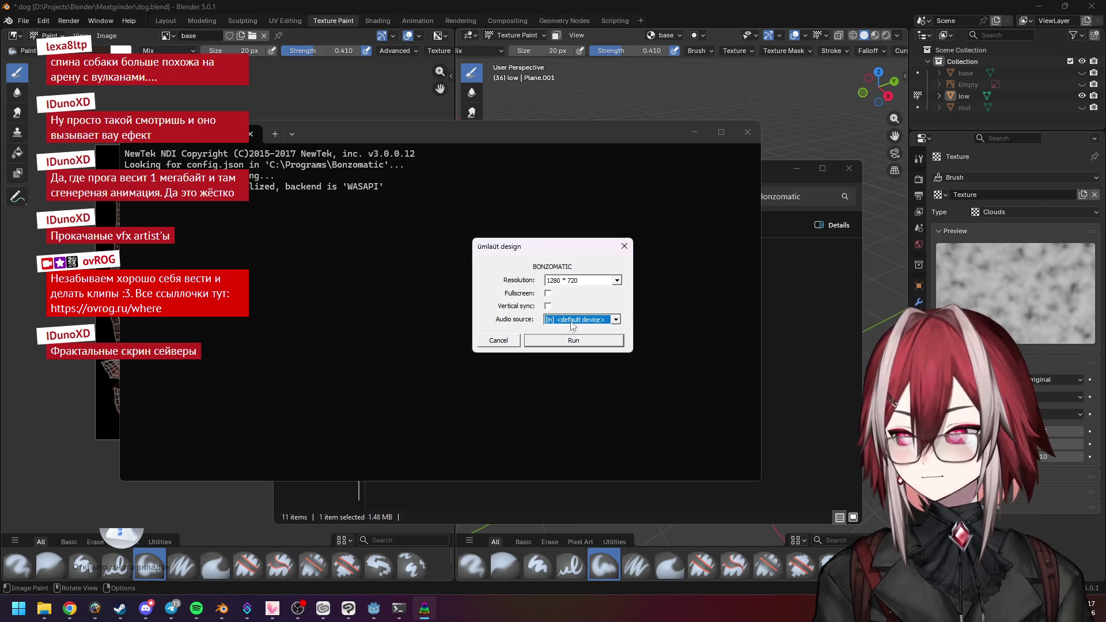
pyautogui.click(558, 341)
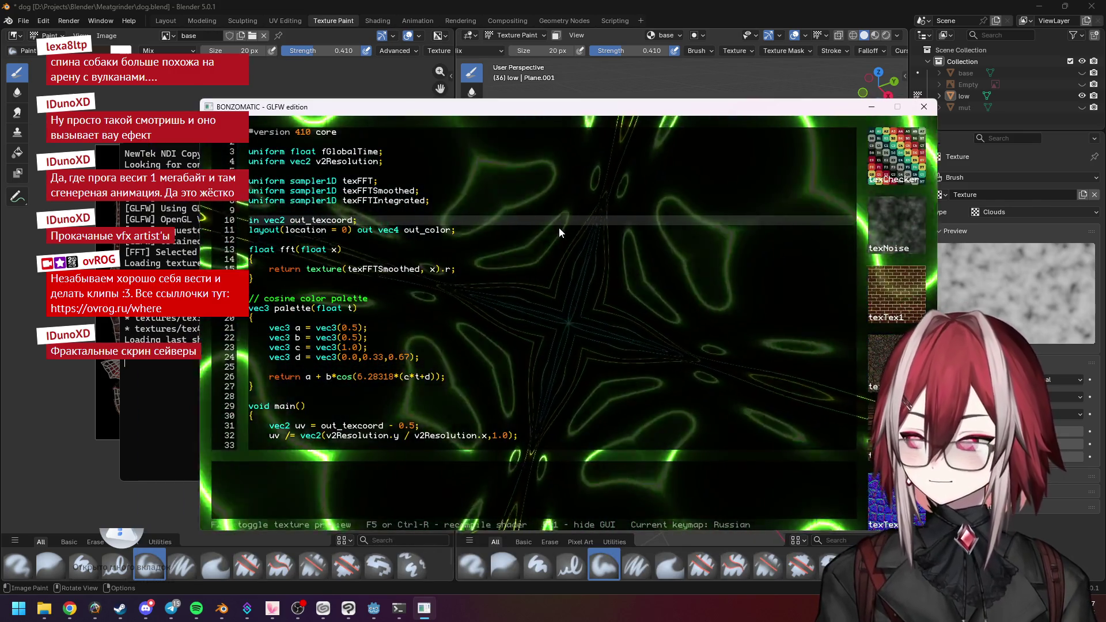
# Hide the code with F11 to watch the shader, then close Bonzomatic and its folder
pyautogui.press('F11')
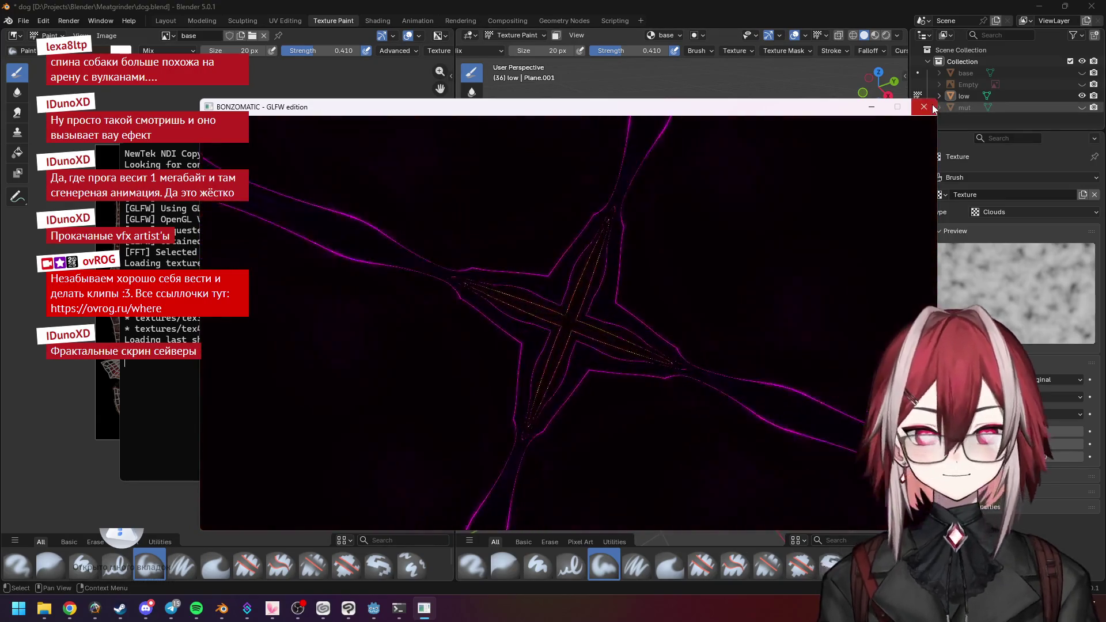
pyautogui.click(935, 110)
pyautogui.click(842, 173)
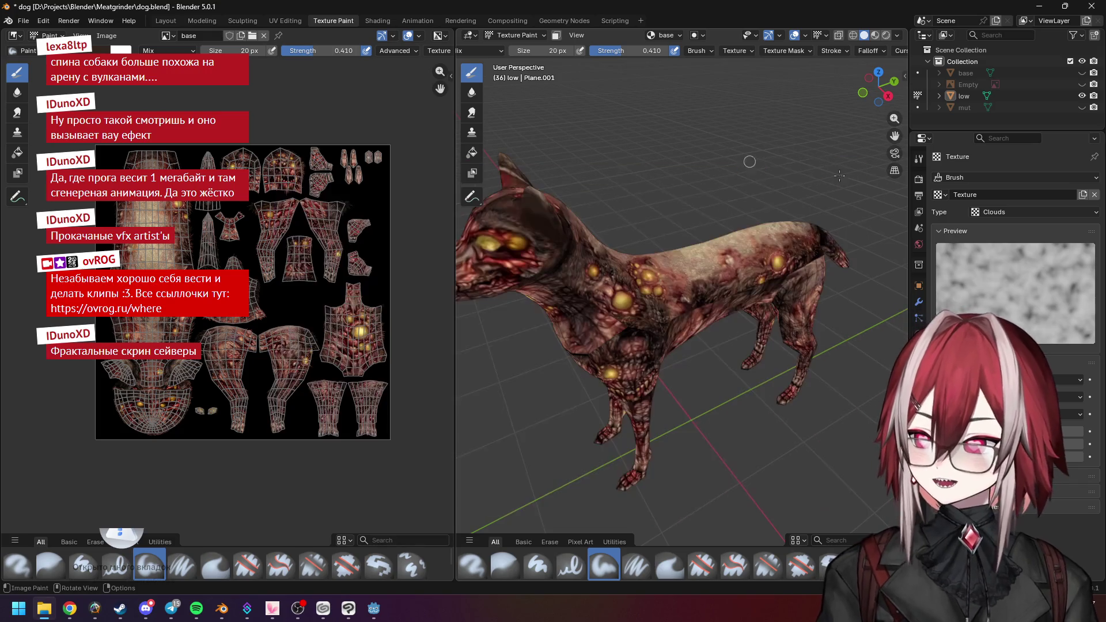
# Orbit and zoom in close on the dog's textured torso
pyautogui.scroll(5, 626, 298)
pyautogui.moveTo(626, 298)
pyautogui.mouseDown(button='middle')
pyautogui.moveTo(708, 301)
pyautogui.moveTo(685, 294)
pyautogui.moveTo(716, 313)
pyautogui.mouseUp(button='middle')
pyautogui.scroll(5, 716, 313)
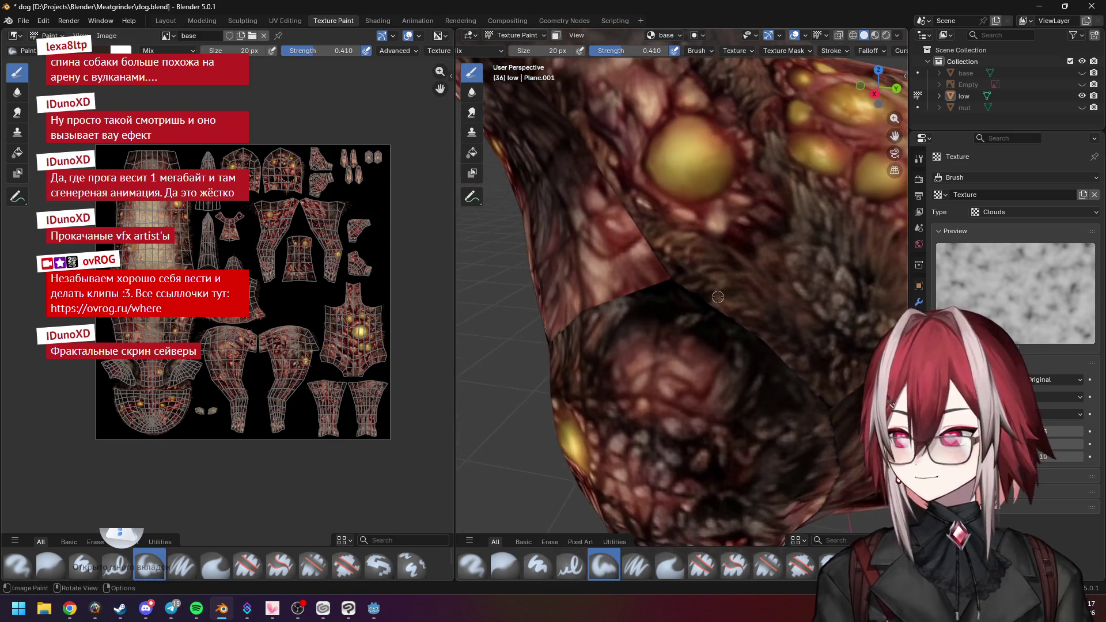
pyautogui.scroll(2, 703, 283)
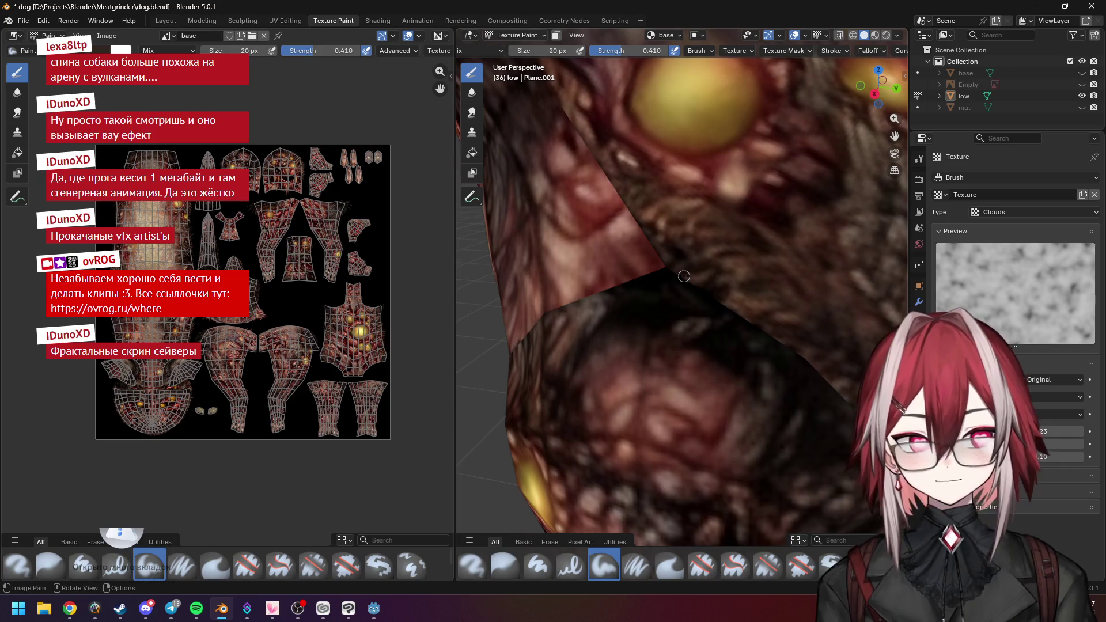
pyautogui.scroll(2, 684, 276)
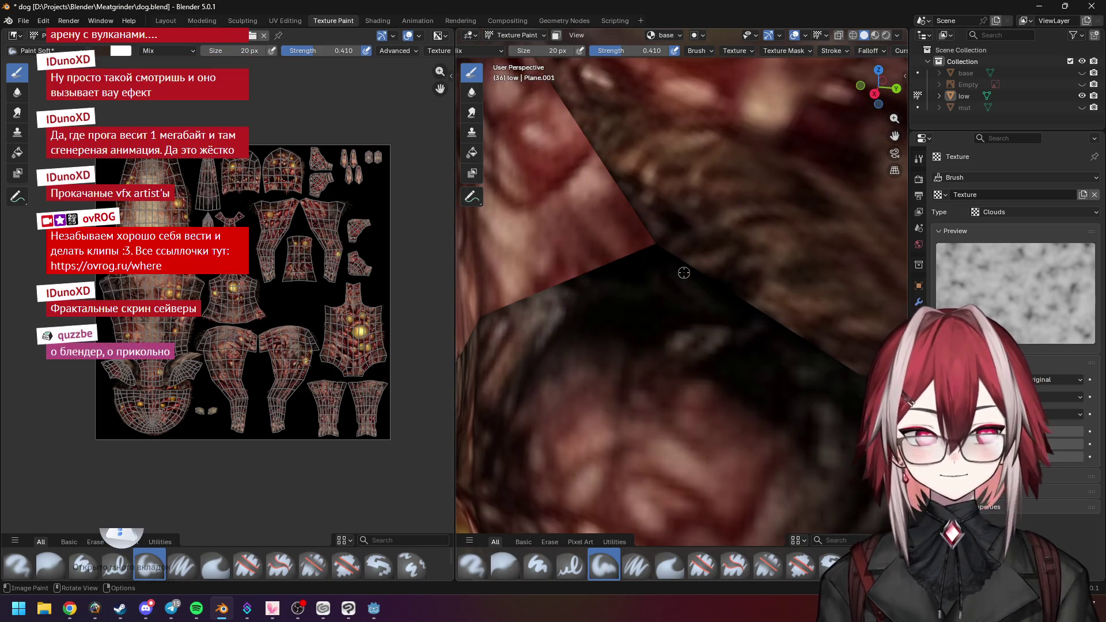
pyautogui.scroll(-5, 671, 288)
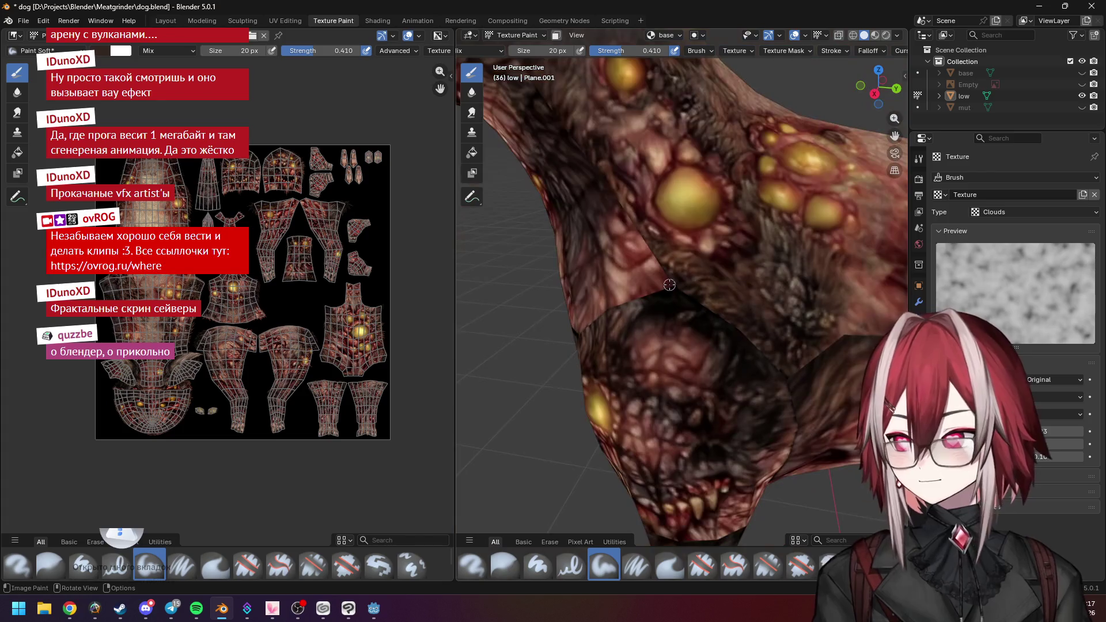
pyautogui.scroll(-3, 671, 291)
pyautogui.scroll(8, 671, 297)
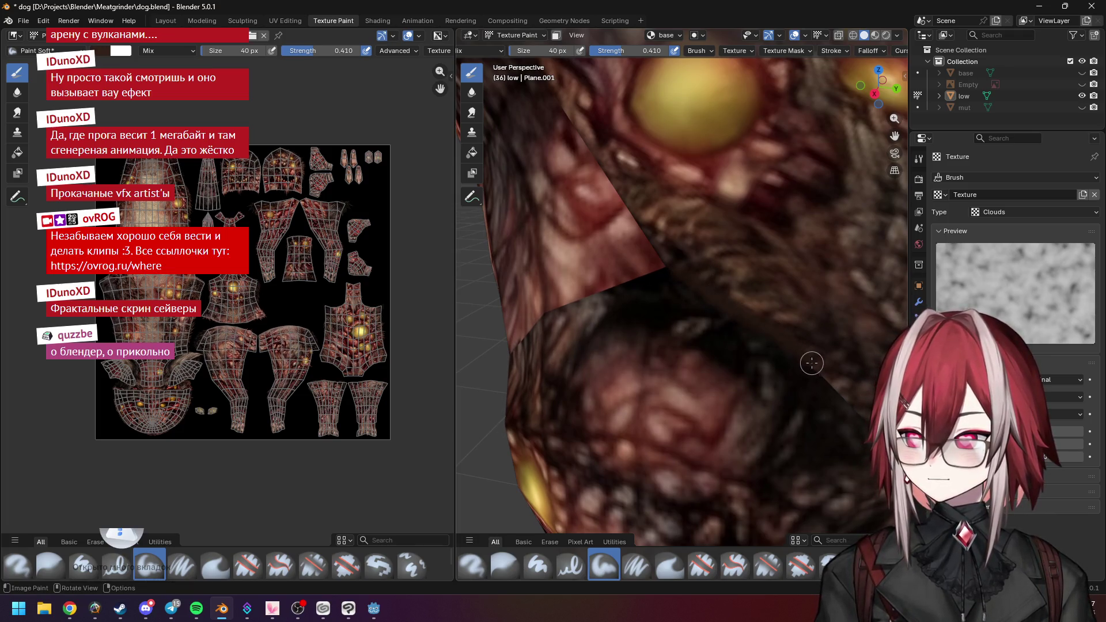
pyautogui.scroll(-5, 816, 367)
pyautogui.scroll(7, 686, 262)
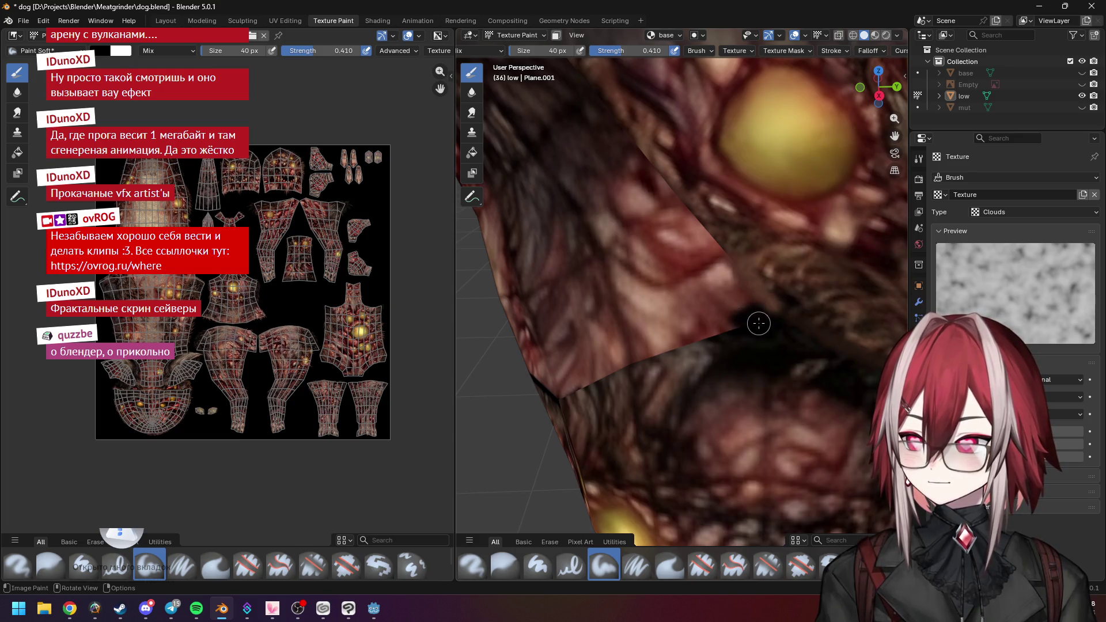
pyautogui.scroll(-8, 720, 330)
pyautogui.scroll(10, 747, 280)
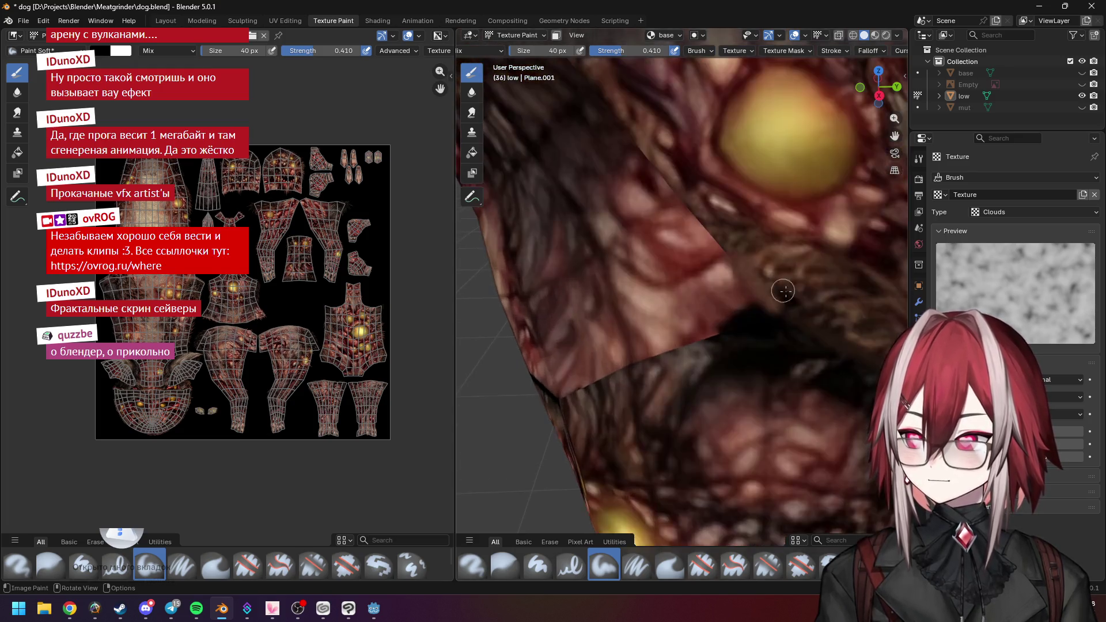
# Orbit closely around the chest seam beneath the yellow blobs
pyautogui.keyDown('shift'); pyautogui.moveTo(747, 280); pyautogui.dragTo(677, 272, button='middle'); pyautogui.keyUp('shift')
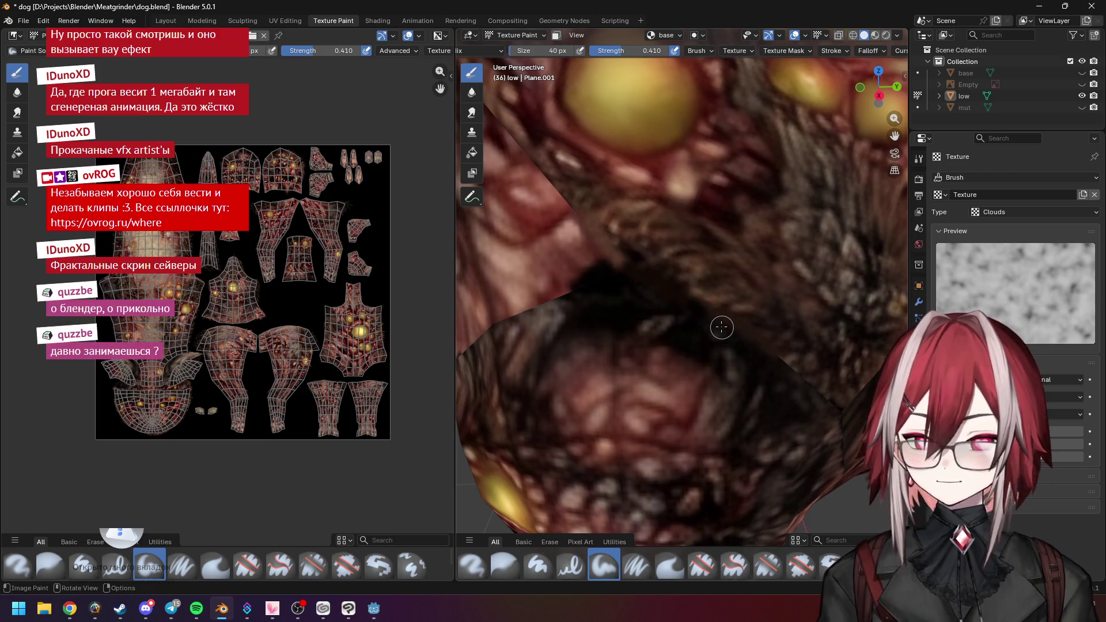
pyautogui.moveTo(722, 326); pyautogui.dragTo(701, 322, button='middle')
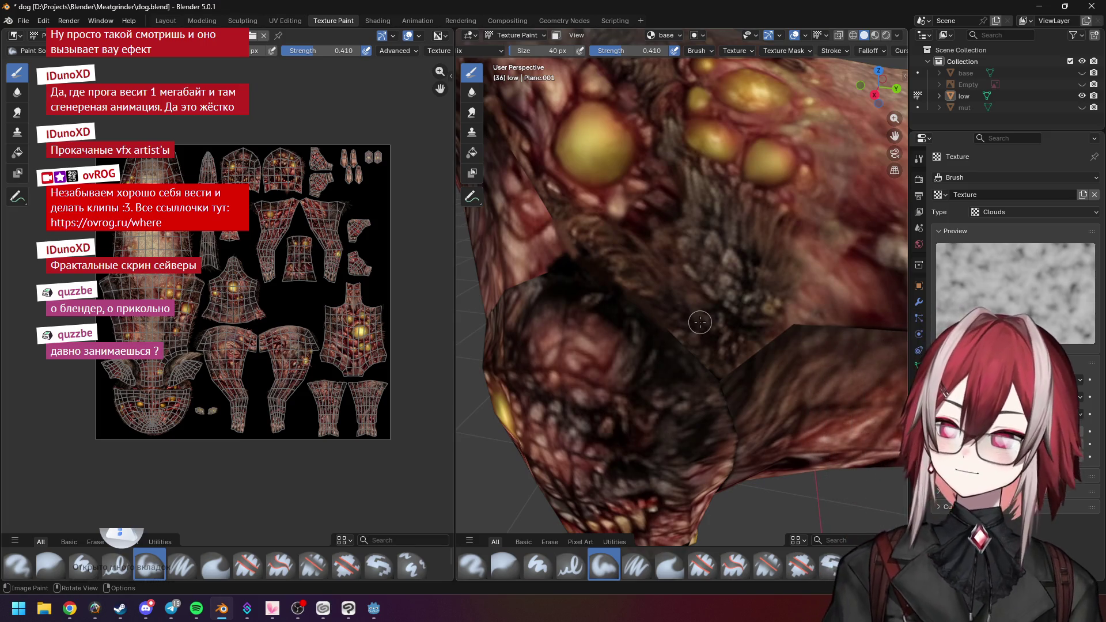
pyautogui.scroll(2, 698, 320)
pyautogui.moveTo(694, 318)
pyautogui.mouseDown(button='middle')
pyautogui.moveTo(593, 271)
pyautogui.moveTo(629, 274)
pyautogui.mouseUp(button='middle')
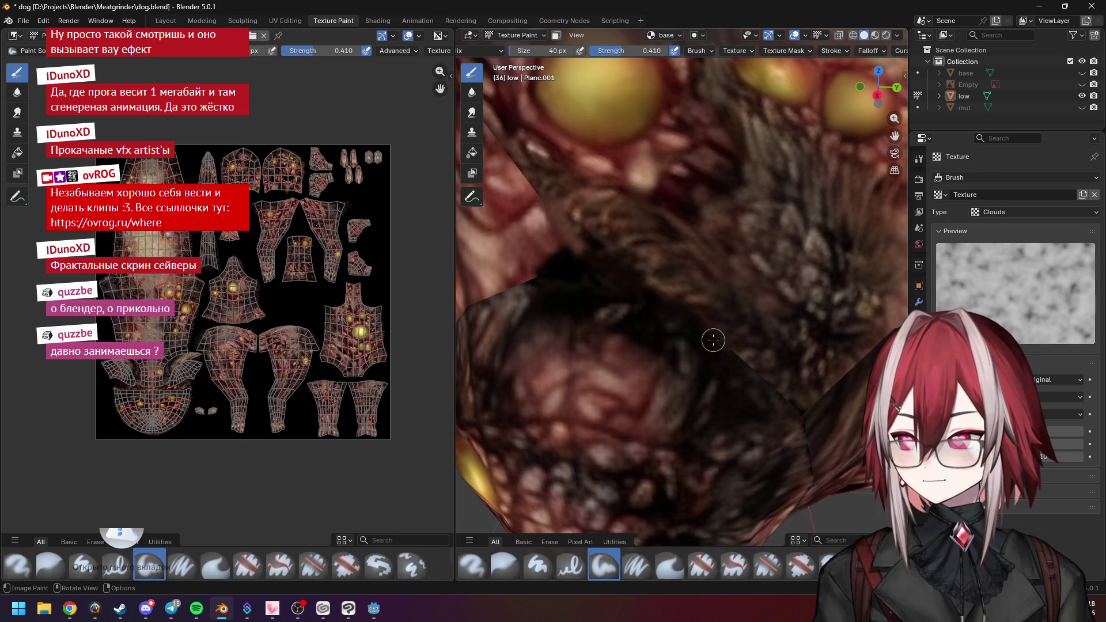
pyautogui.moveTo(709, 353); pyautogui.dragTo(690, 337, button='middle')
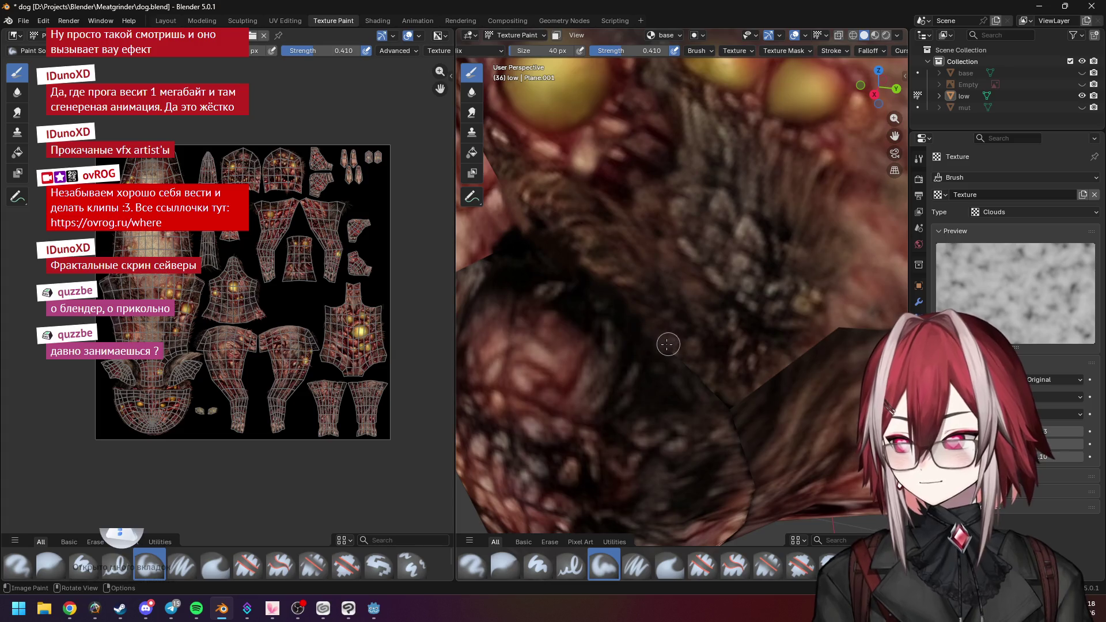
pyautogui.moveTo(699, 353); pyautogui.dragTo(736, 338, button='middle')
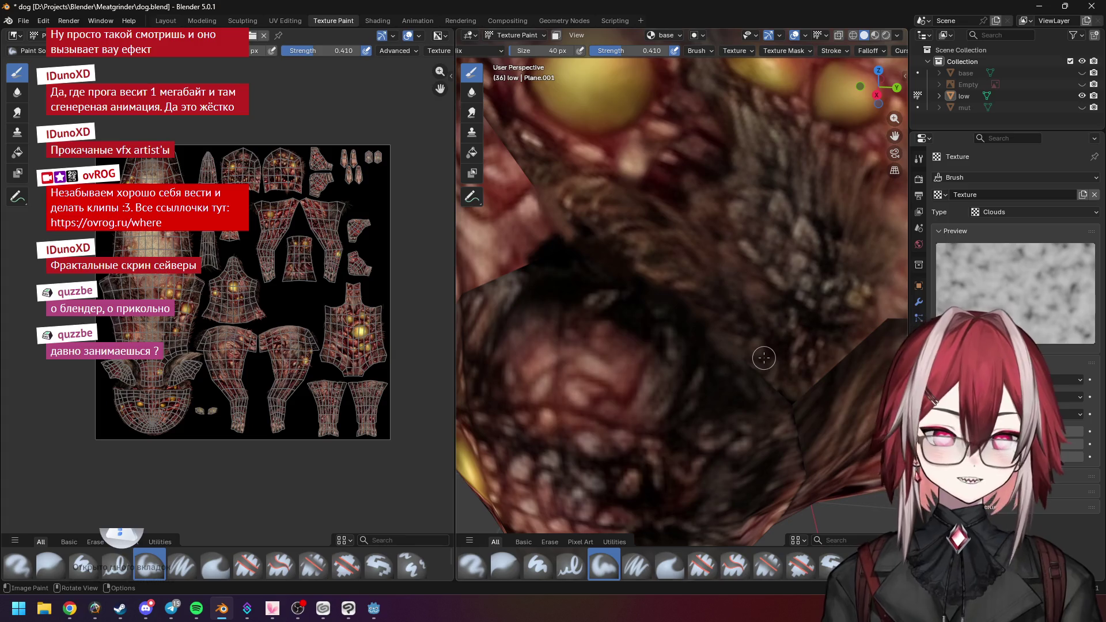
pyautogui.scroll(3, 692, 324)
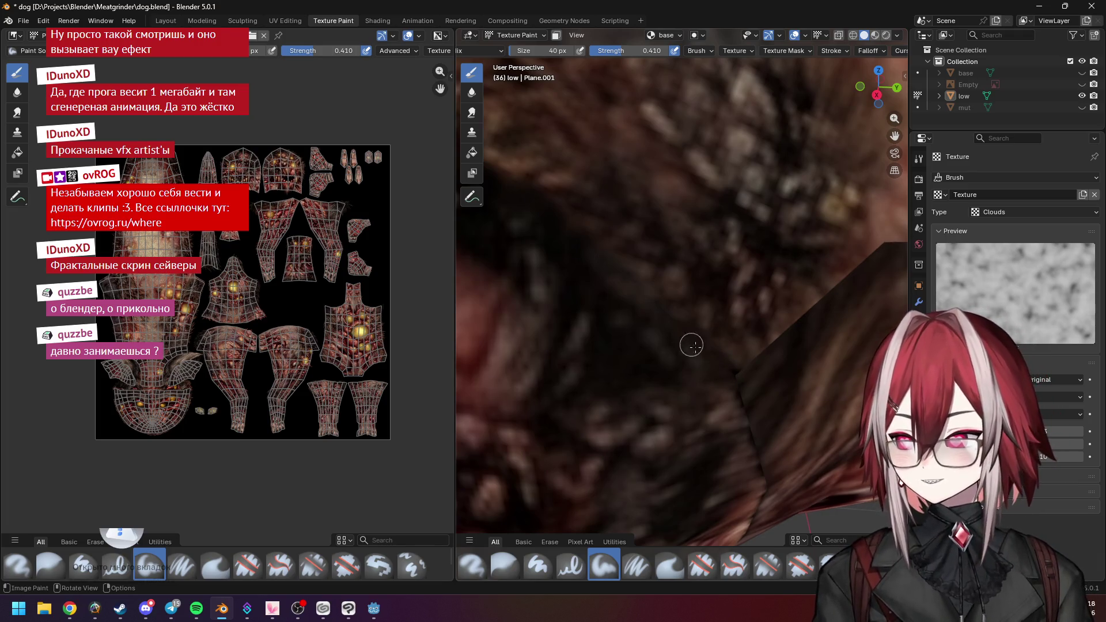
# Zoom in on the chest seam and paint a short dark stroke across it
pyautogui.scroll(-5, 706, 336)
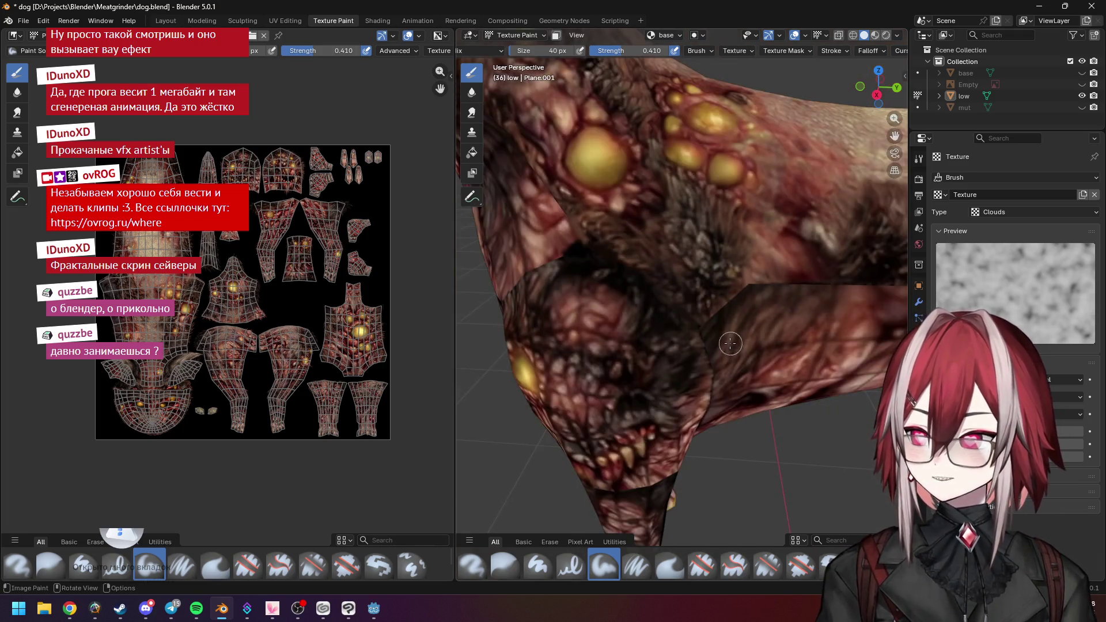
pyautogui.moveTo(638, 219); pyautogui.dragTo(715, 263, button='middle')
pyautogui.scroll(3, 714, 262)
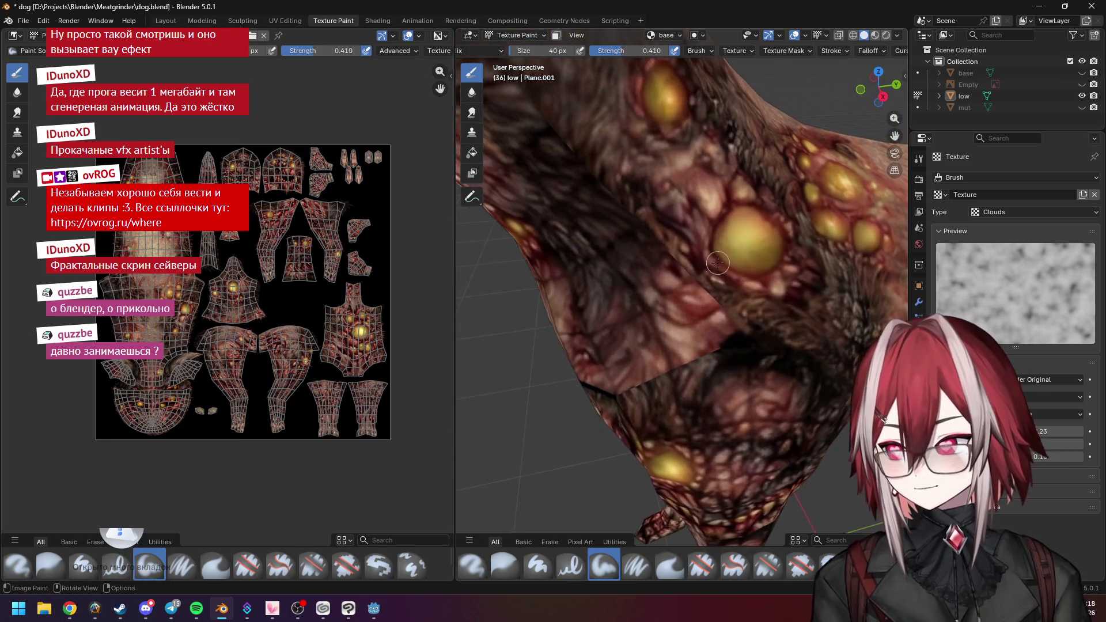
pyautogui.scroll(2, 714, 263)
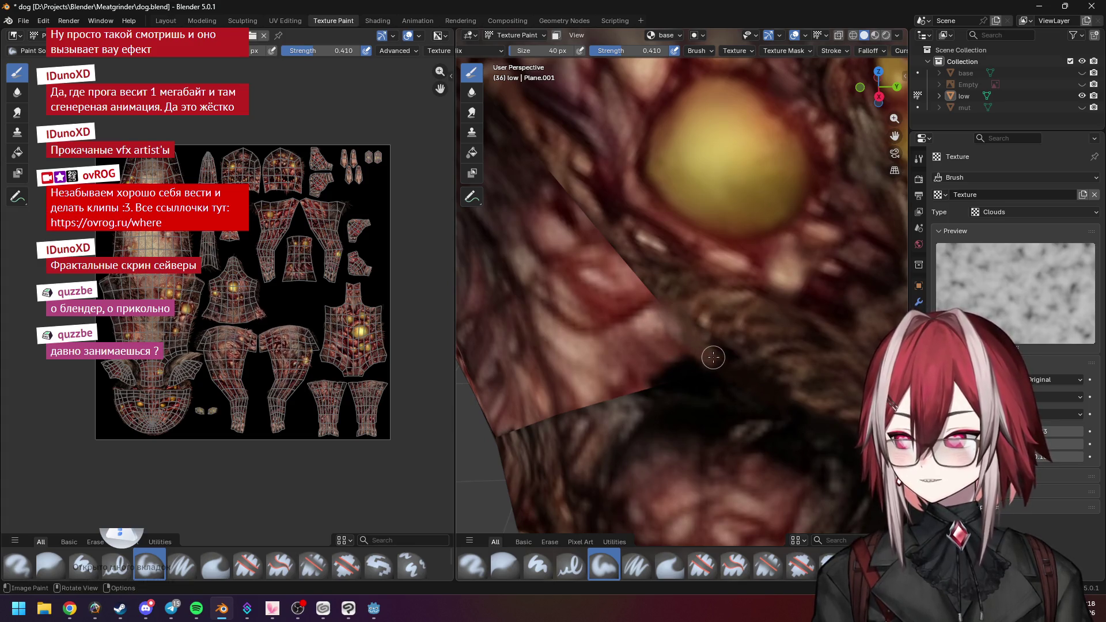
pyautogui.moveTo(688, 371)
pyautogui.mouseDown()
pyautogui.moveTo(699, 352)
pyautogui.moveTo(719, 371)
pyautogui.mouseUp()
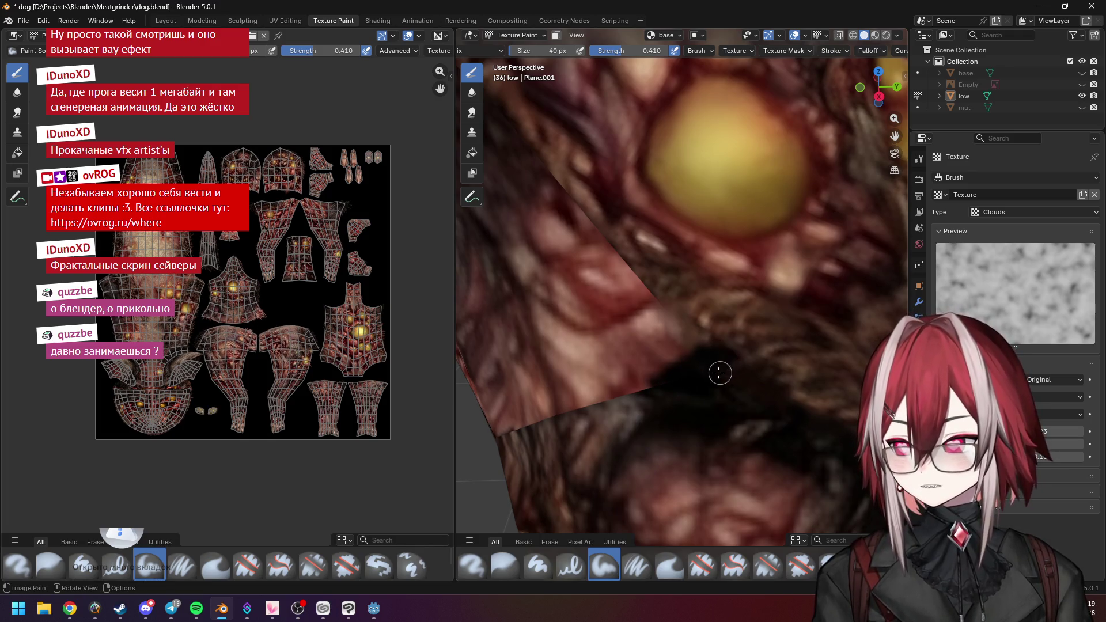
# Orbit around the neck and chest to check the painted seam
pyautogui.scroll(-4, 719, 370)
pyautogui.scroll(4, 715, 291)
pyautogui.scroll(-1, 714, 292)
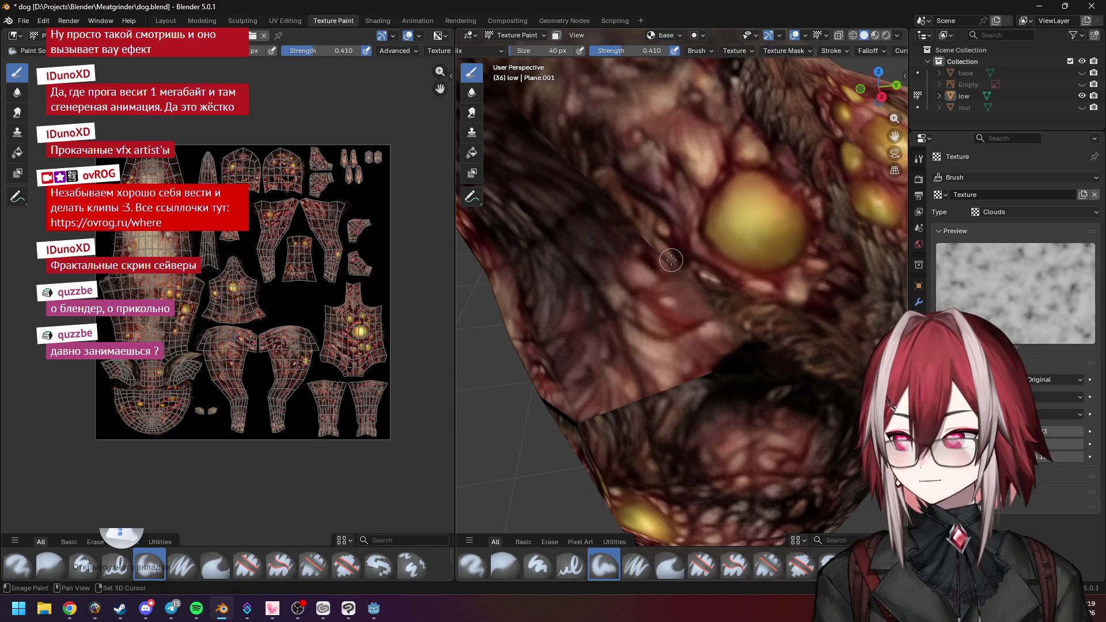
pyautogui.moveTo(652, 247)
pyautogui.mouseDown(button='middle')
pyautogui.moveTo(680, 230)
pyautogui.moveTo(693, 251)
pyautogui.mouseUp(button='middle')
pyautogui.scroll(3, 693, 251)
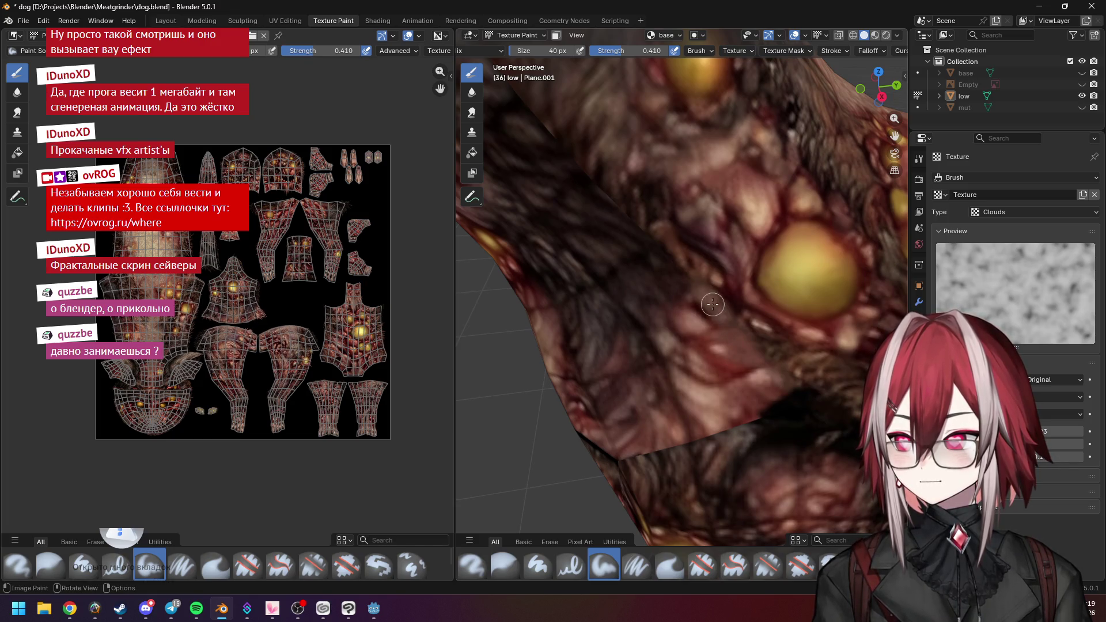
pyautogui.scroll(-5, 779, 339)
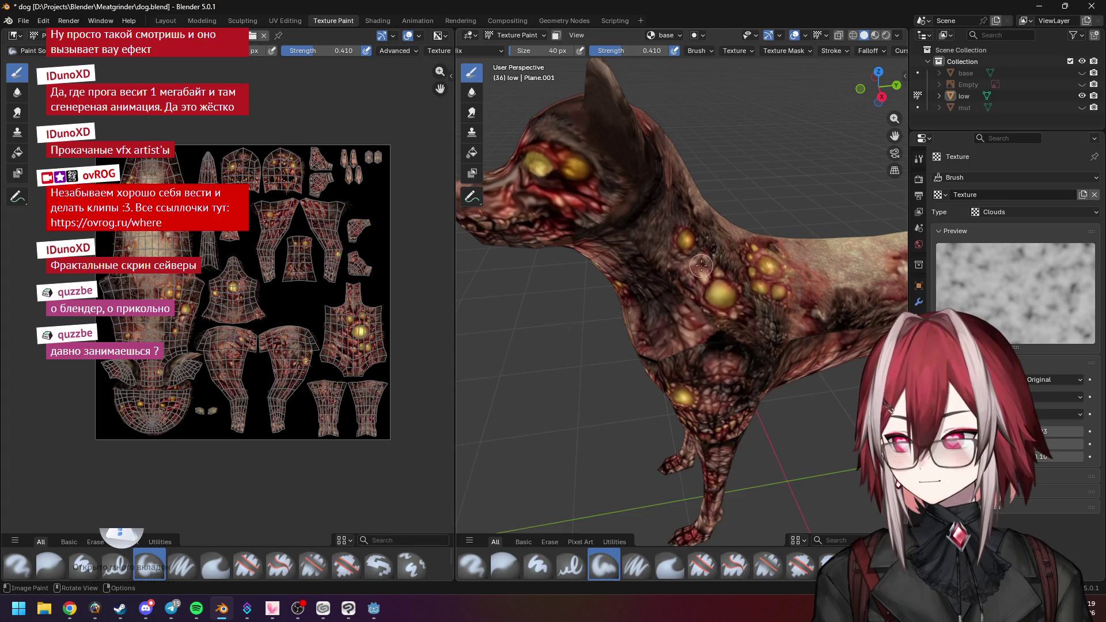
pyautogui.scroll(5, 701, 265)
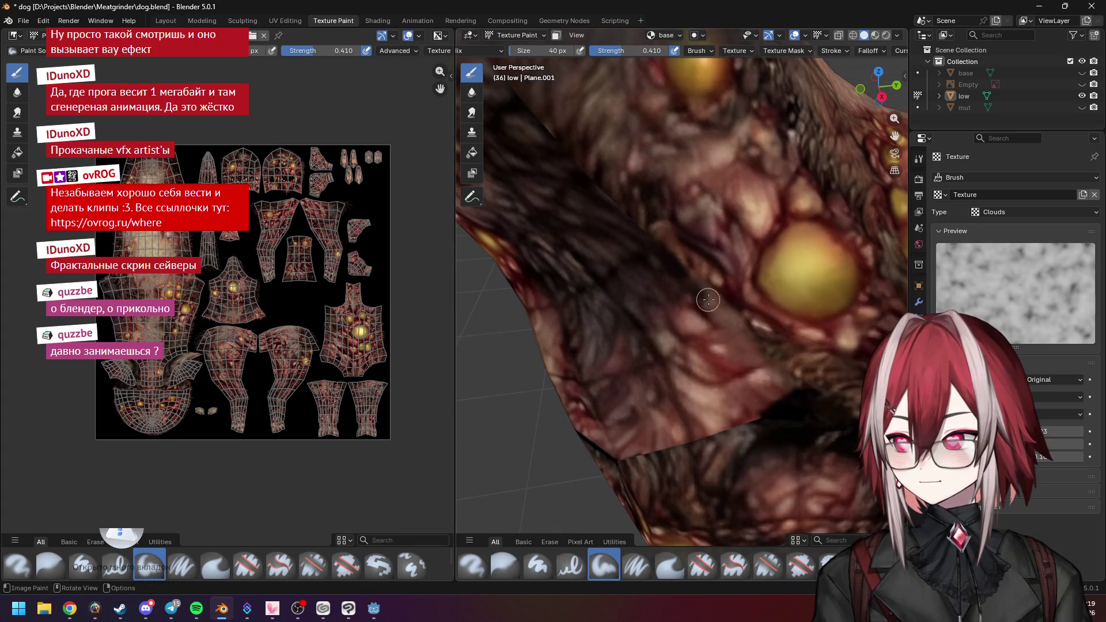
pyautogui.scroll(-5, 708, 300)
pyautogui.moveTo(708, 297)
pyautogui.mouseDown(button='middle')
pyautogui.moveTo(686, 259)
pyautogui.moveTo(695, 262)
pyautogui.mouseUp(button='middle')
pyautogui.scroll(5, 683, 256)
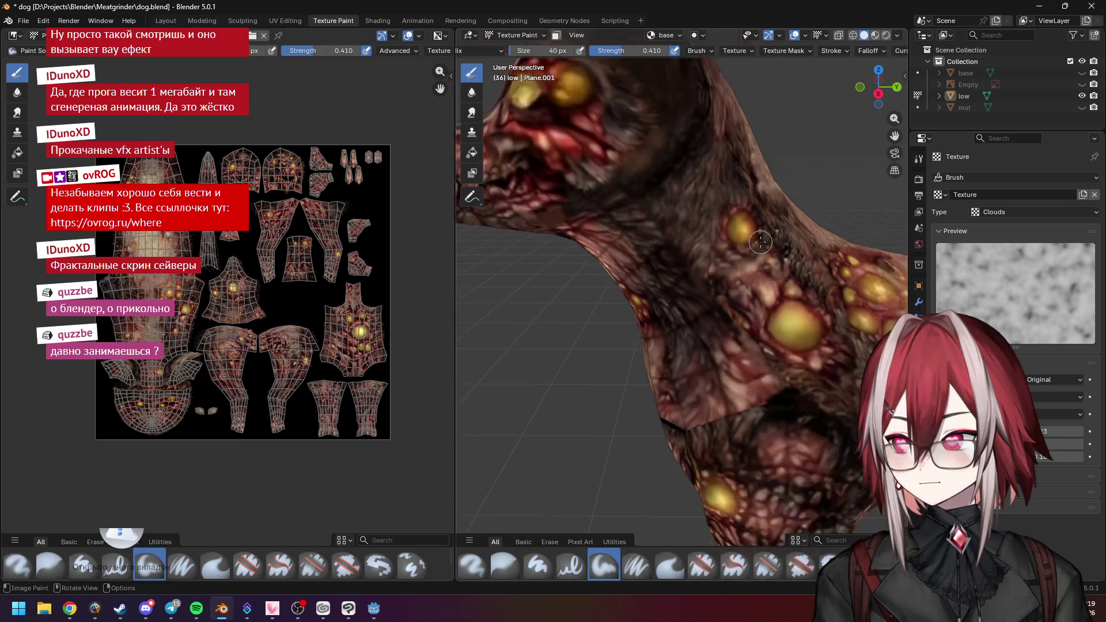
pyautogui.moveTo(687, 194); pyautogui.dragTo(692, 205, button='middle')
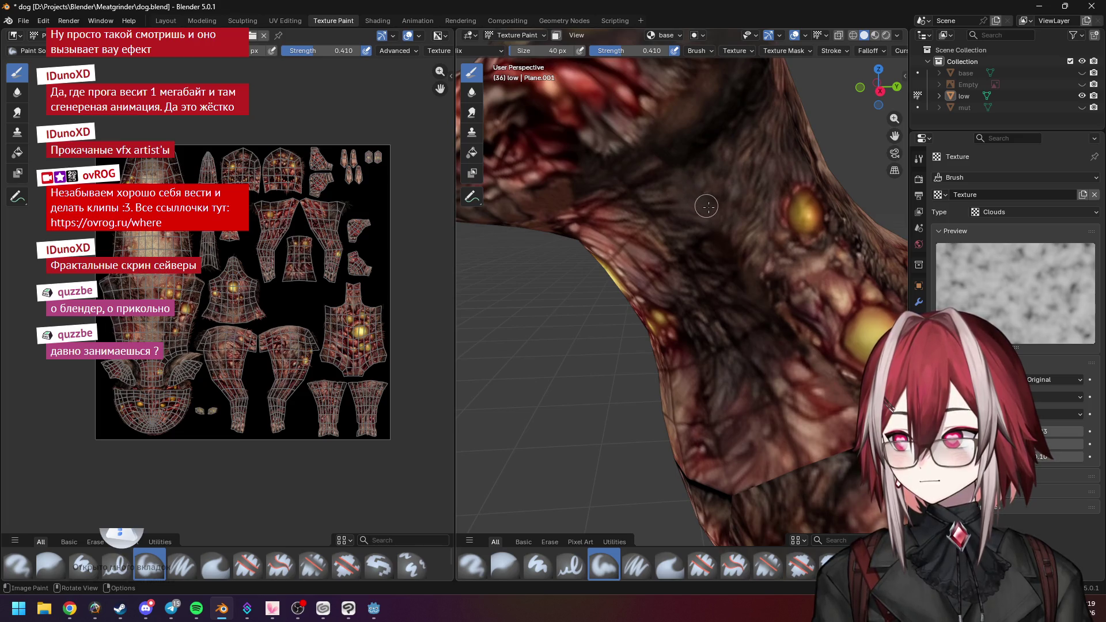
pyautogui.scroll(-5, 707, 206)
pyautogui.moveTo(757, 223)
pyautogui.mouseDown(button='middle')
pyautogui.moveTo(662, 238)
pyautogui.moveTo(714, 300)
pyautogui.moveTo(611, 199)
pyautogui.moveTo(688, 275)
pyautogui.moveTo(842, 242)
pyautogui.mouseUp(button='middle')
pyautogui.scroll(3, 714, 299)
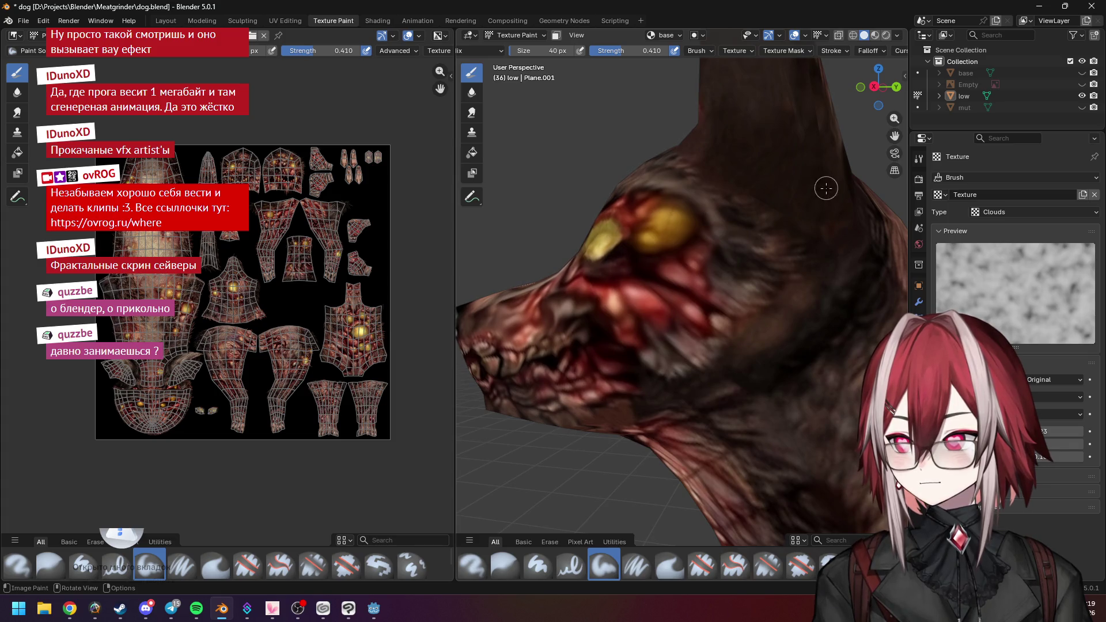
pyautogui.moveTo(813, 177)
pyautogui.mouseDown(button='middle')
pyautogui.moveTo(785, 259)
pyautogui.moveTo(728, 285)
pyautogui.mouseUp(button='middle')
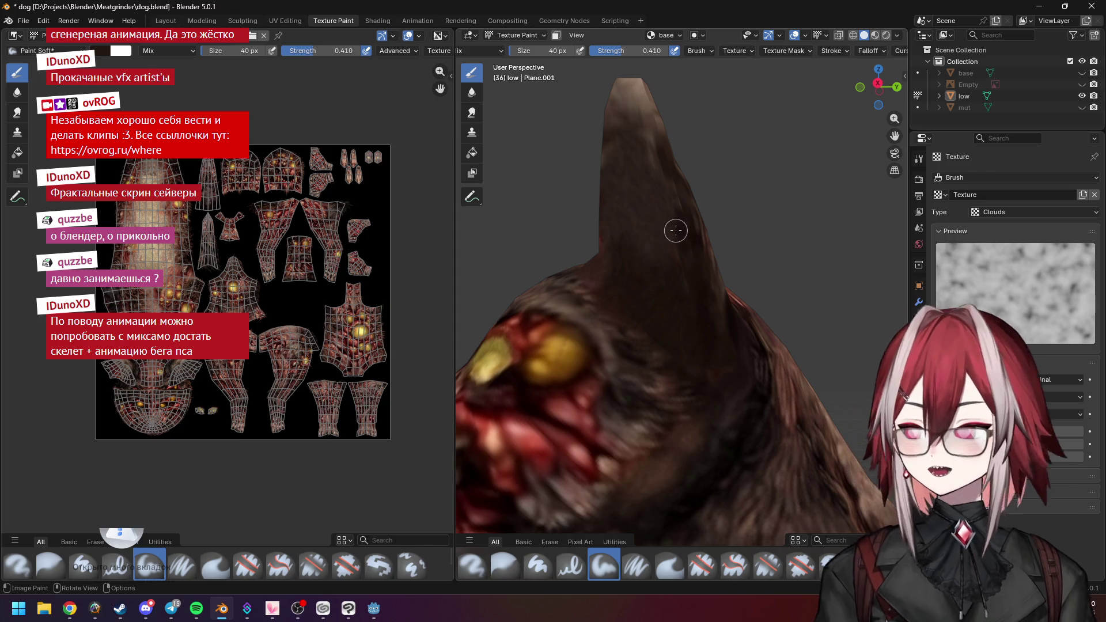
pyautogui.scroll(2, 722, 195)
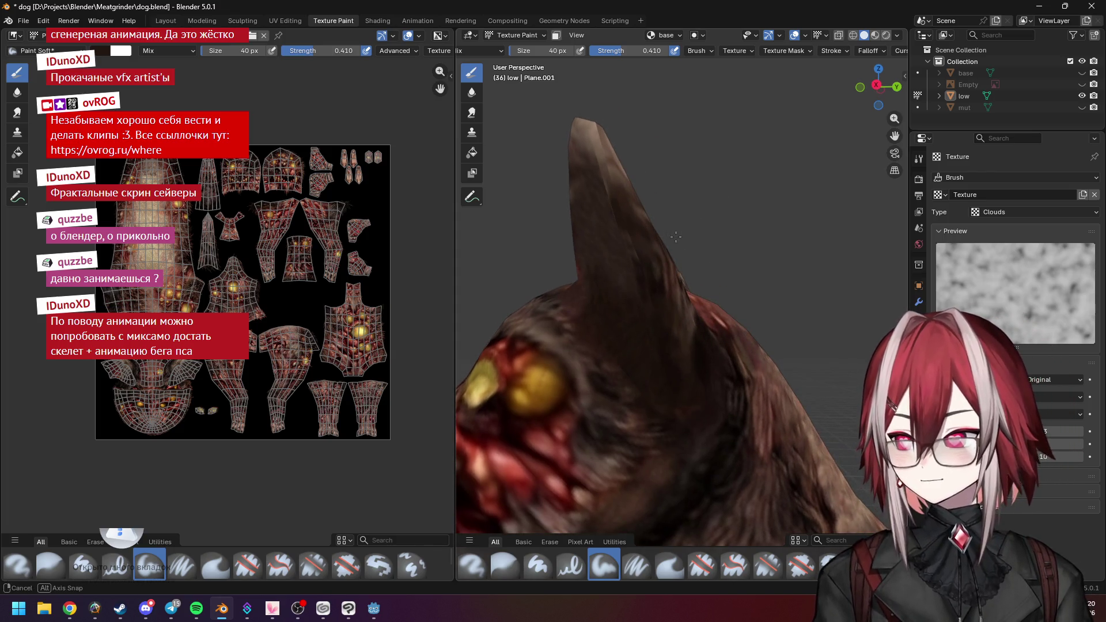
# Orbit around to the upright ear and paint a darker streak along it
pyautogui.scroll(2, 680, 236)
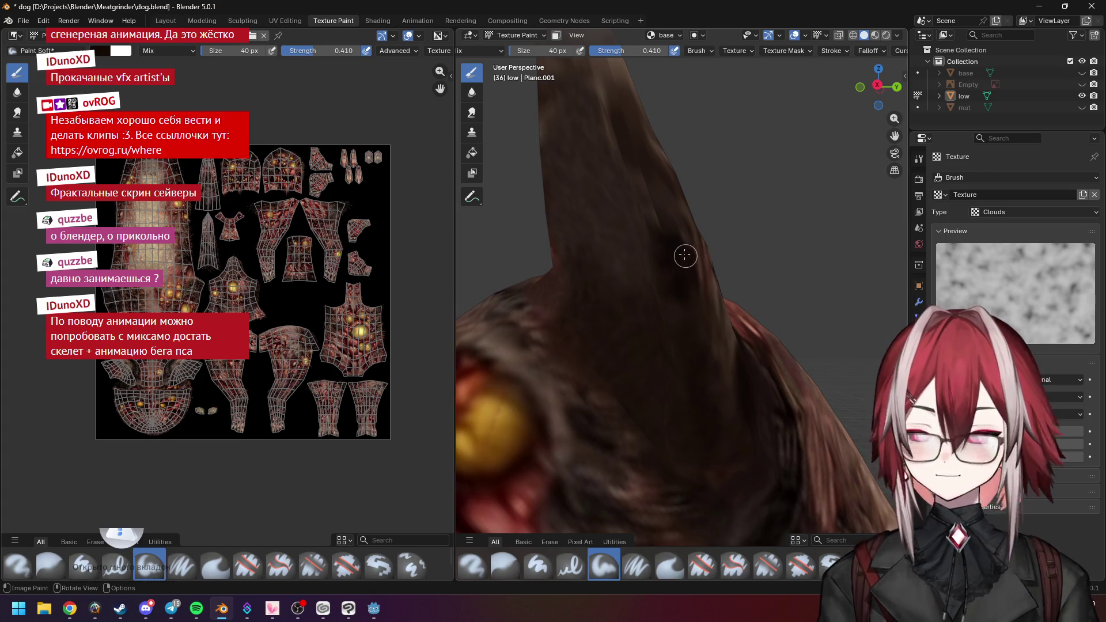
pyautogui.scroll(-2, 667, 214)
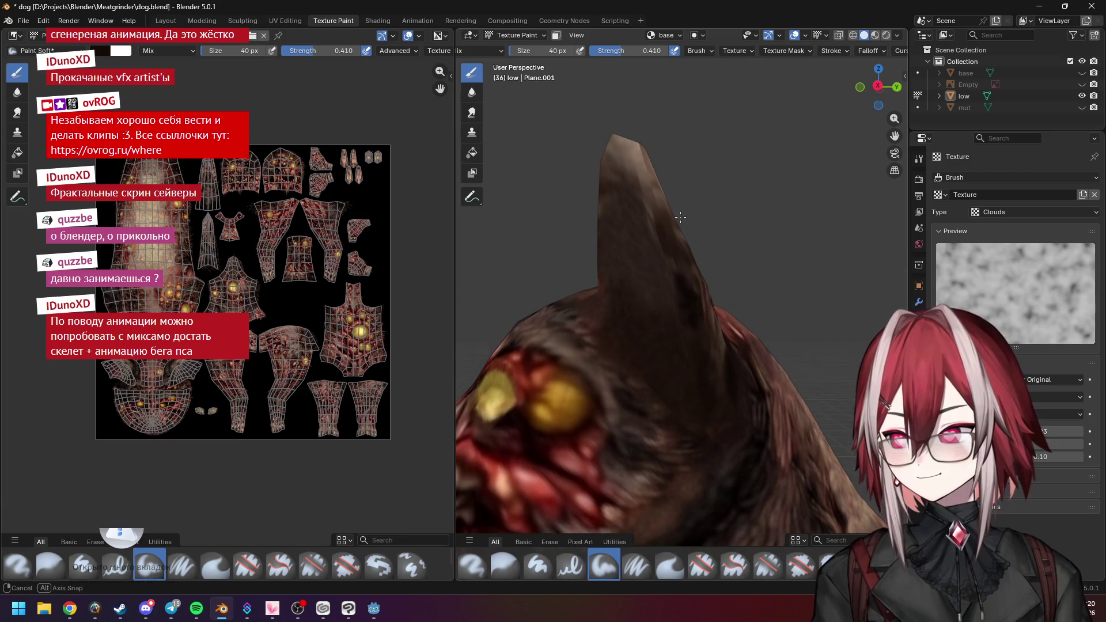
pyautogui.scroll(2, 674, 230)
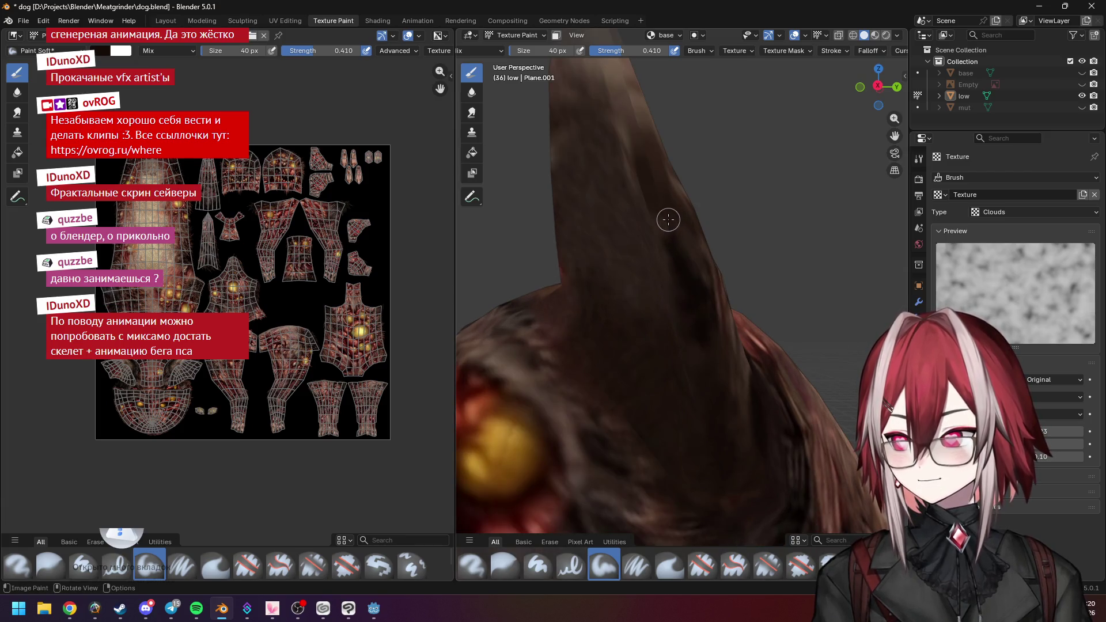
pyautogui.moveTo(687, 254); pyautogui.dragTo(776, 257, button='middle')
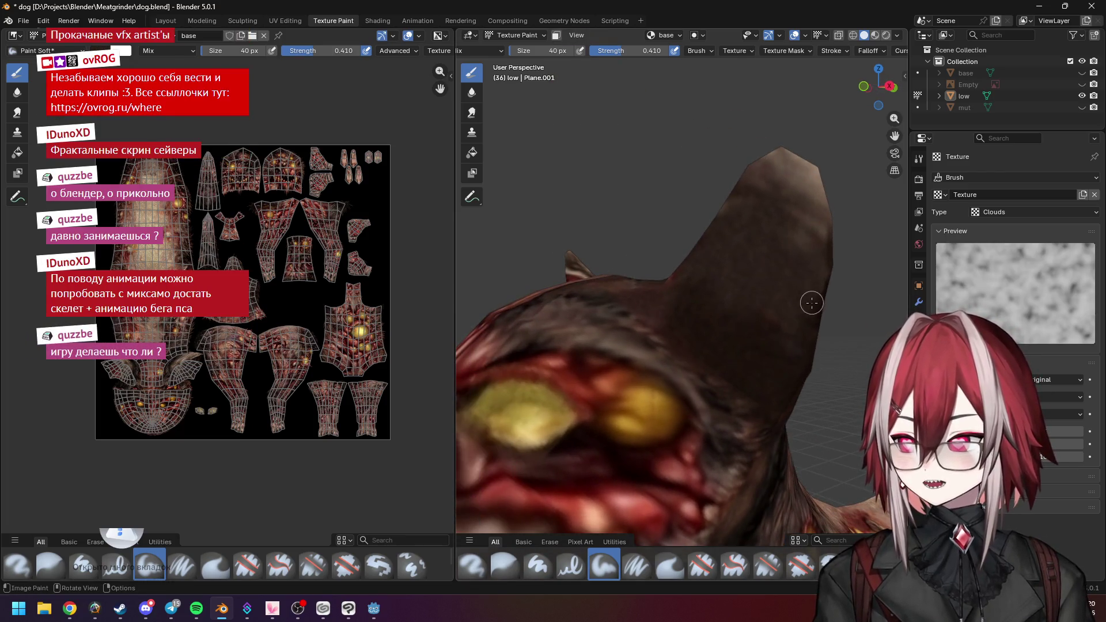
pyautogui.moveTo(816, 309)
pyautogui.mouseDown(button='middle')
pyautogui.moveTo(689, 252)
pyautogui.moveTo(605, 242)
pyautogui.mouseUp(button='middle')
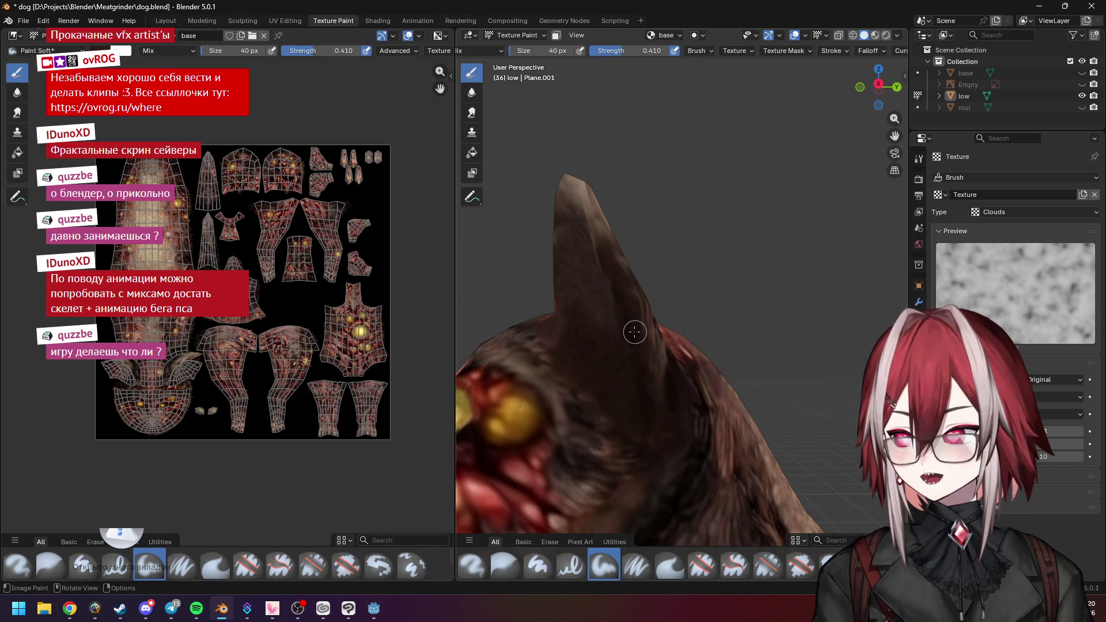
pyautogui.moveTo(683, 304)
pyautogui.mouseDown(button='middle')
pyautogui.moveTo(544, 267)
pyautogui.moveTo(675, 290)
pyautogui.mouseUp(button='middle')
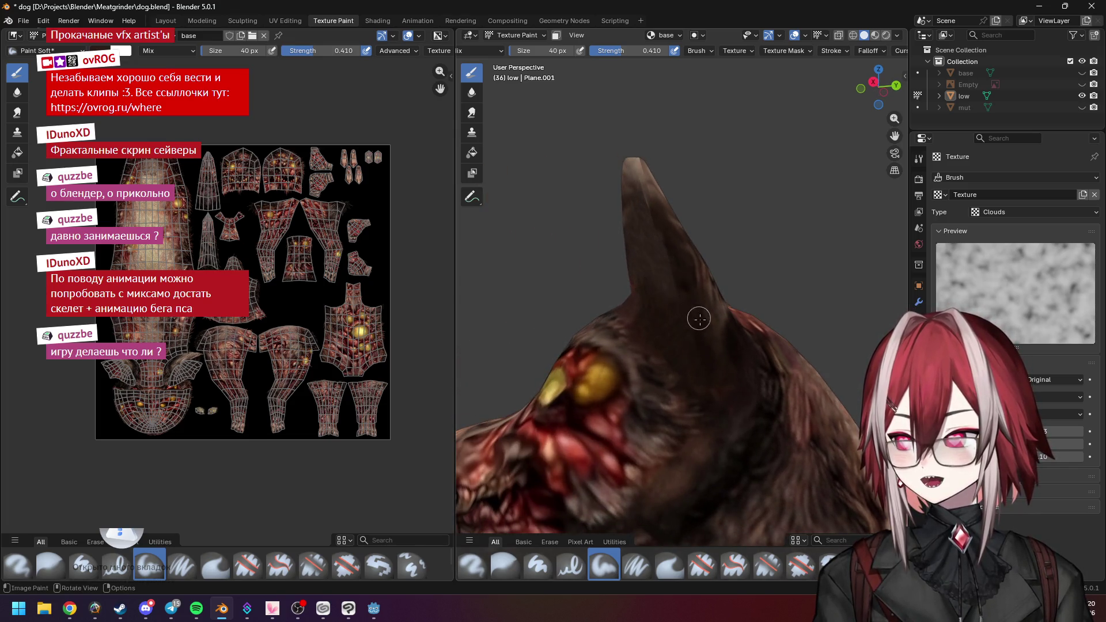
pyautogui.moveTo(712, 333)
pyautogui.mouseDown(button='middle')
pyautogui.moveTo(623, 271)
pyautogui.moveTo(688, 305)
pyautogui.mouseUp(button='middle')
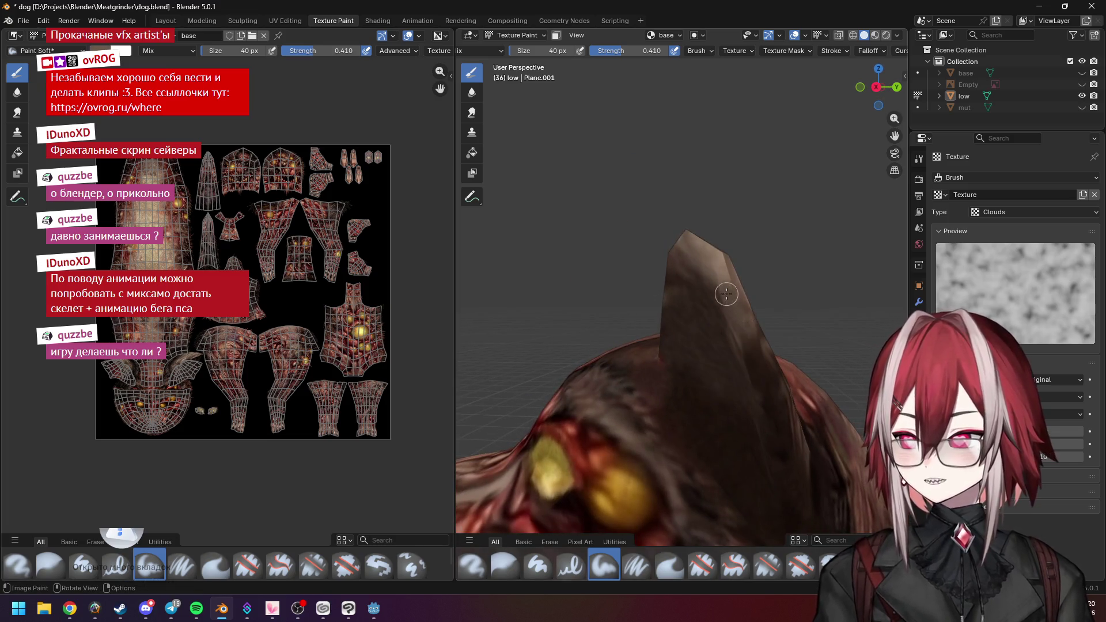
pyautogui.moveTo(745, 330); pyautogui.dragTo(851, 337, button='middle')
pyautogui.scroll(5, 631, 279)
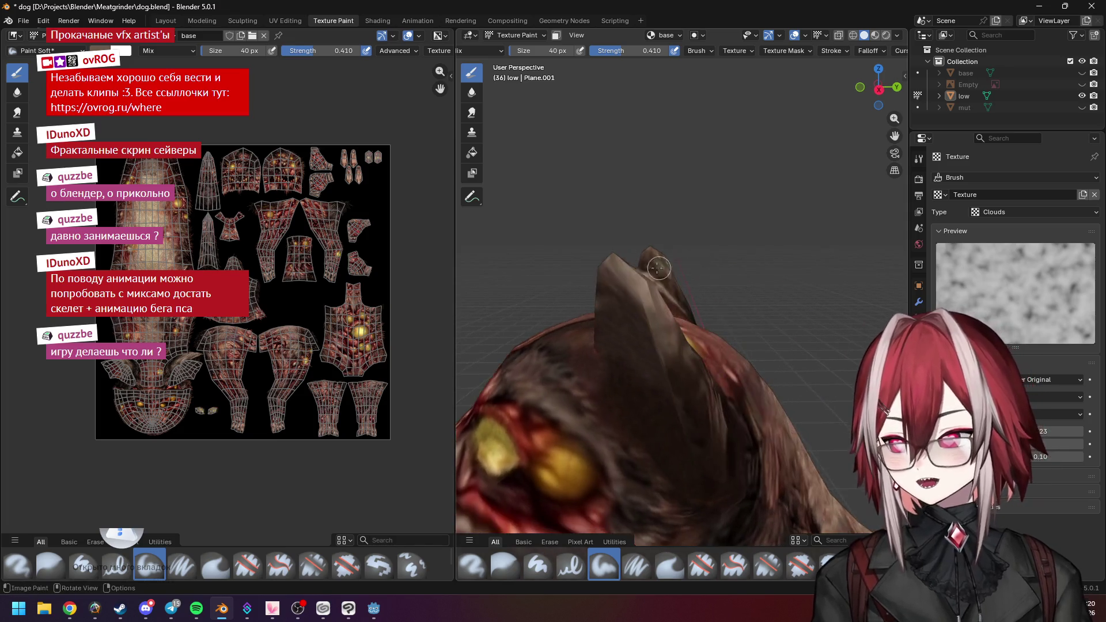
pyautogui.moveTo(631, 279); pyautogui.dragTo(641, 328)
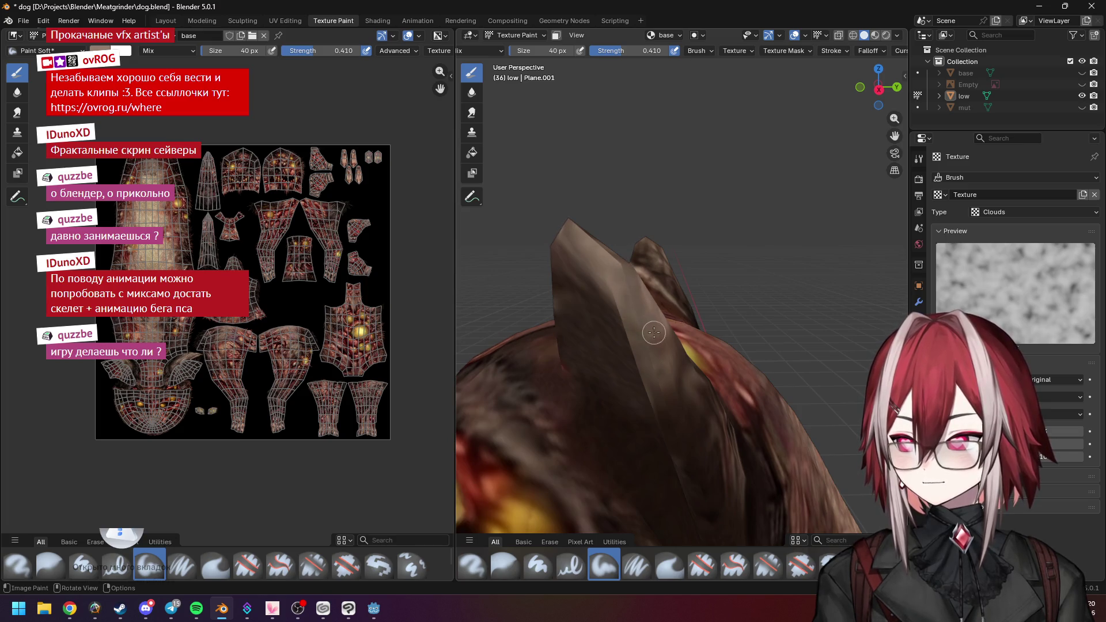
# Orbit around the face, neck and body from the side to check for seams
pyautogui.moveTo(655, 381)
pyautogui.mouseDown(button='middle')
pyautogui.moveTo(709, 299)
pyautogui.moveTo(657, 327)
pyautogui.mouseUp(button='middle')
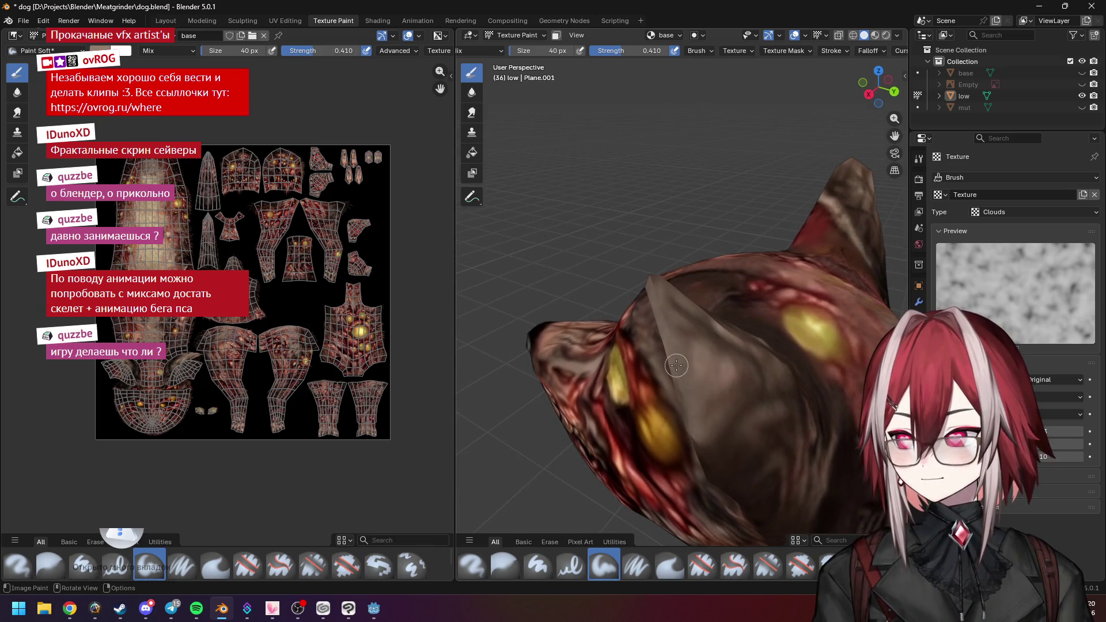
pyautogui.moveTo(686, 395)
pyautogui.mouseDown(button='middle')
pyautogui.moveTo(637, 296)
pyautogui.moveTo(669, 348)
pyautogui.mouseUp(button='middle')
pyautogui.moveTo(613, 308)
pyautogui.mouseDown(button='middle')
pyautogui.moveTo(692, 326)
pyautogui.moveTo(655, 309)
pyautogui.mouseUp(button='middle')
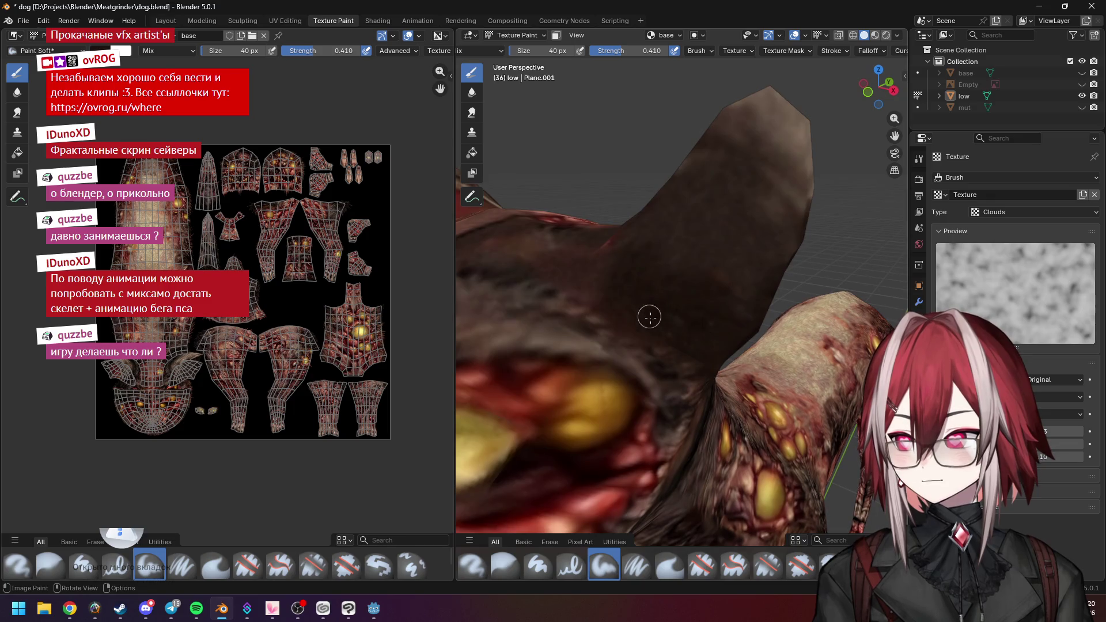
pyautogui.moveTo(728, 321)
pyautogui.mouseDown(button='middle')
pyautogui.moveTo(603, 307)
pyautogui.moveTo(534, 262)
pyautogui.moveTo(634, 246)
pyautogui.moveTo(776, 346)
pyautogui.moveTo(683, 254)
pyautogui.mouseUp(button='middle')
pyautogui.scroll(5, 683, 254)
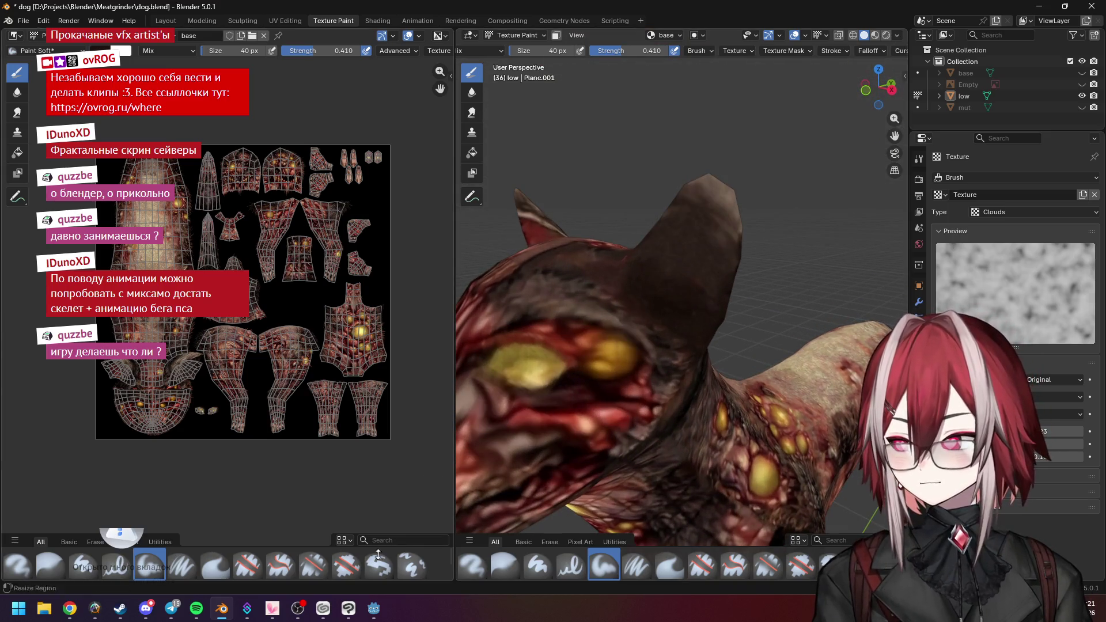
pyautogui.hotkey('alt', 'Tab')
pyautogui.click(1002, 26)
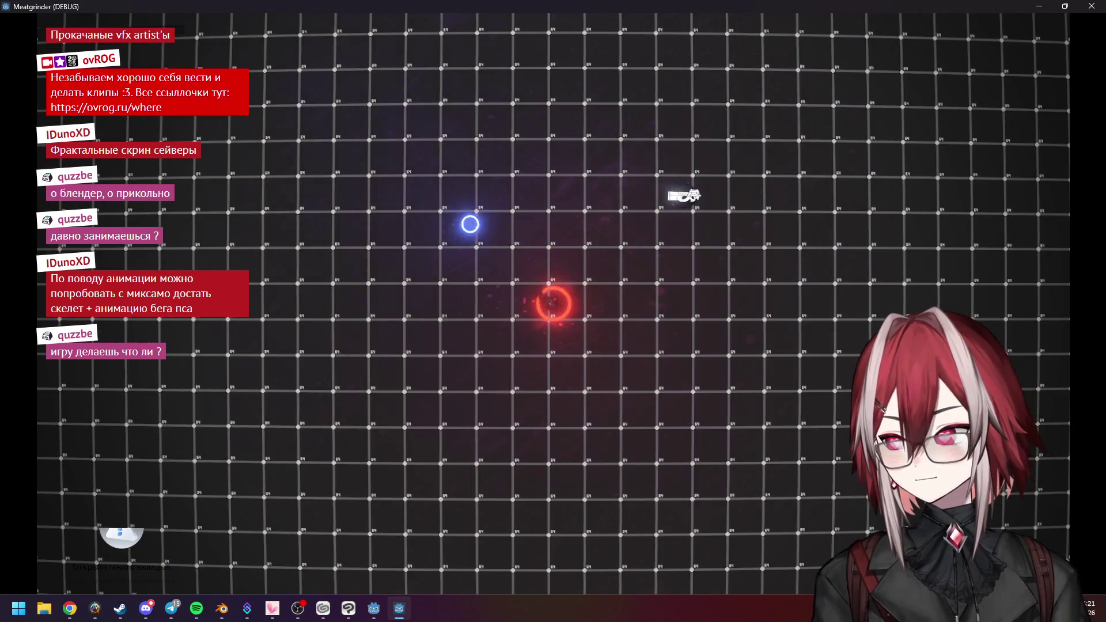
pyautogui.press('a')
pyautogui.press('w')
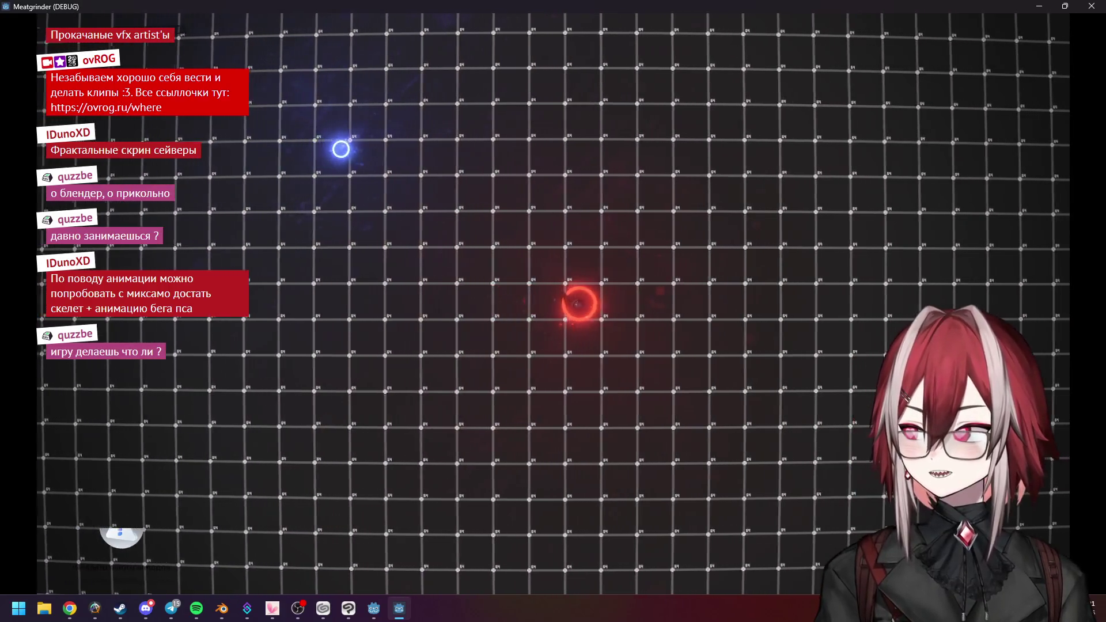
pyautogui.press('s')
pyautogui.press('s')
pyautogui.press('d')
pyautogui.press('s')
pyautogui.press('d')
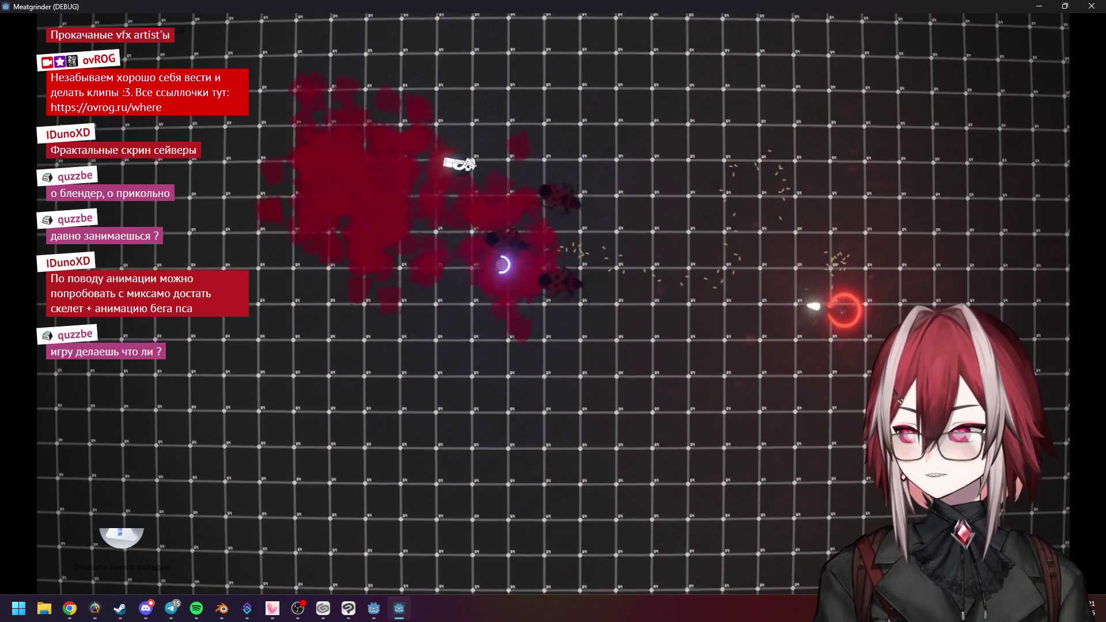
pyautogui.press('w')
pyautogui.press('d')
pyautogui.press('d')
pyautogui.press('w')
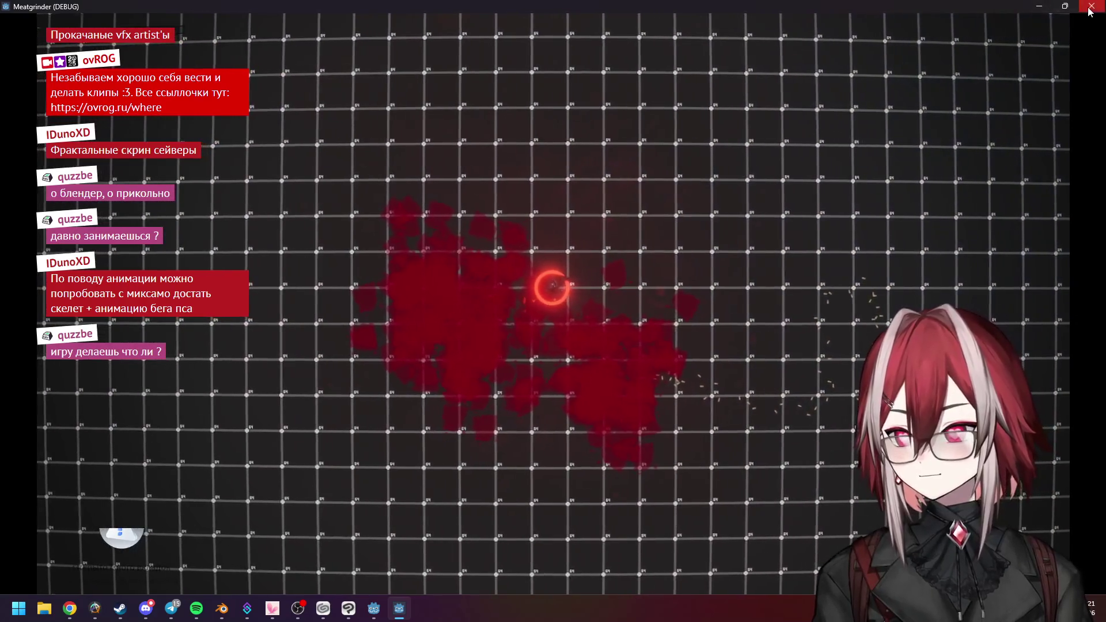
pyautogui.click(1091, 7)
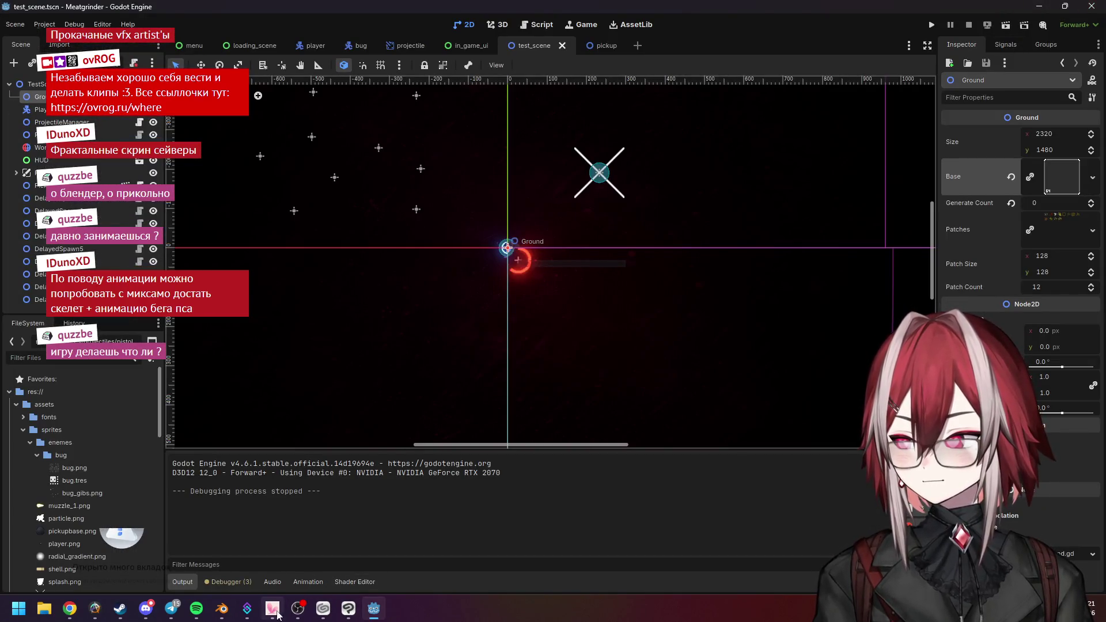
# Back in Blender, orbit around the dog's head and side, then save dog.blend
pyautogui.click(222, 609)
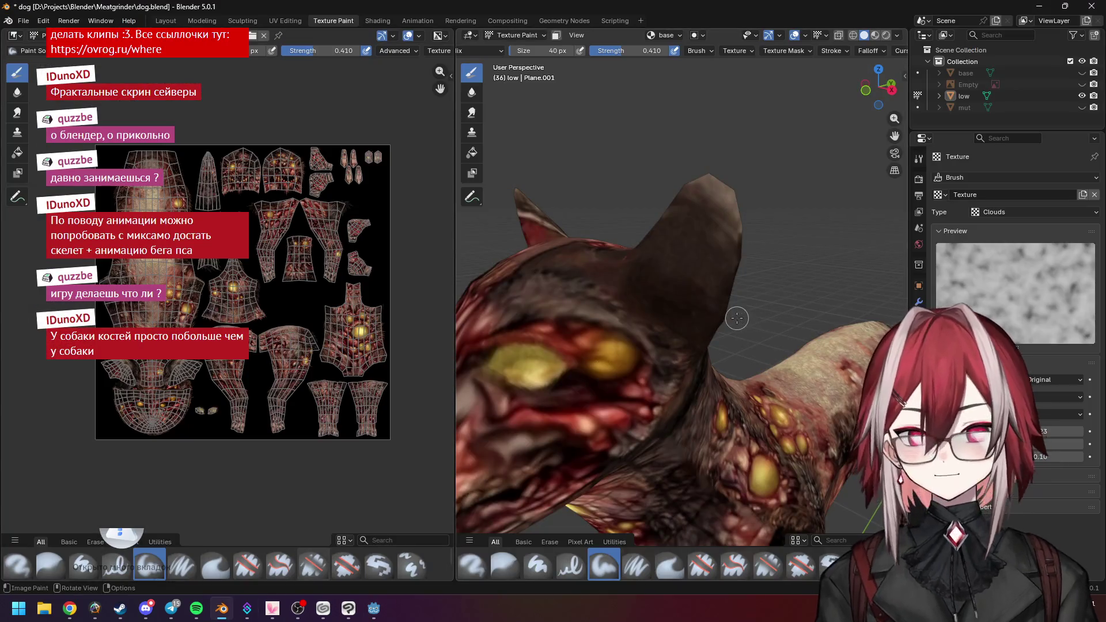
pyautogui.scroll(-6, 784, 293)
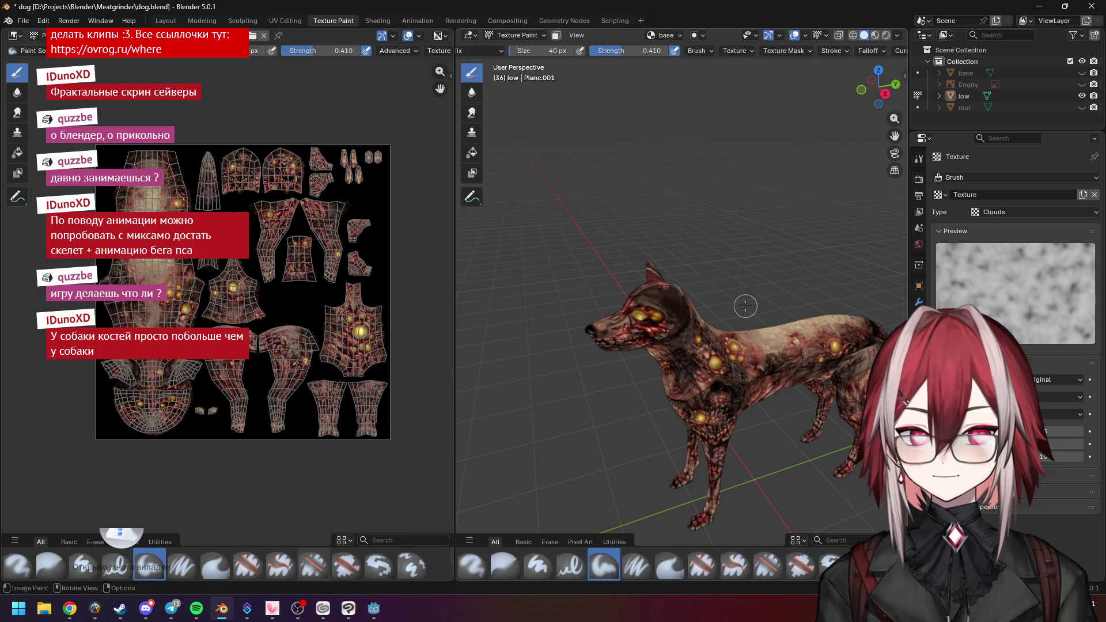
pyautogui.scroll(3, 746, 306)
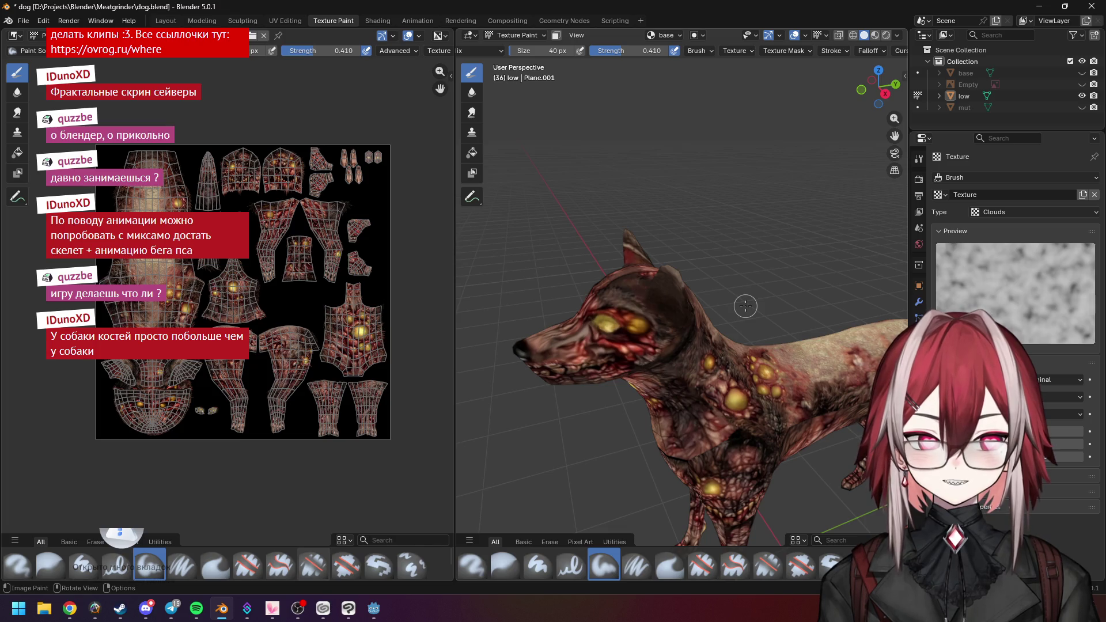
pyautogui.scroll(3, 746, 306)
pyautogui.moveTo(740, 307)
pyautogui.mouseDown(button='middle')
pyautogui.moveTo(715, 317)
pyautogui.moveTo(694, 345)
pyautogui.moveTo(704, 304)
pyautogui.moveTo(669, 247)
pyautogui.moveTo(716, 245)
pyautogui.moveTo(682, 239)
pyautogui.mouseUp(button='middle')
pyautogui.scroll(-3, 679, 234)
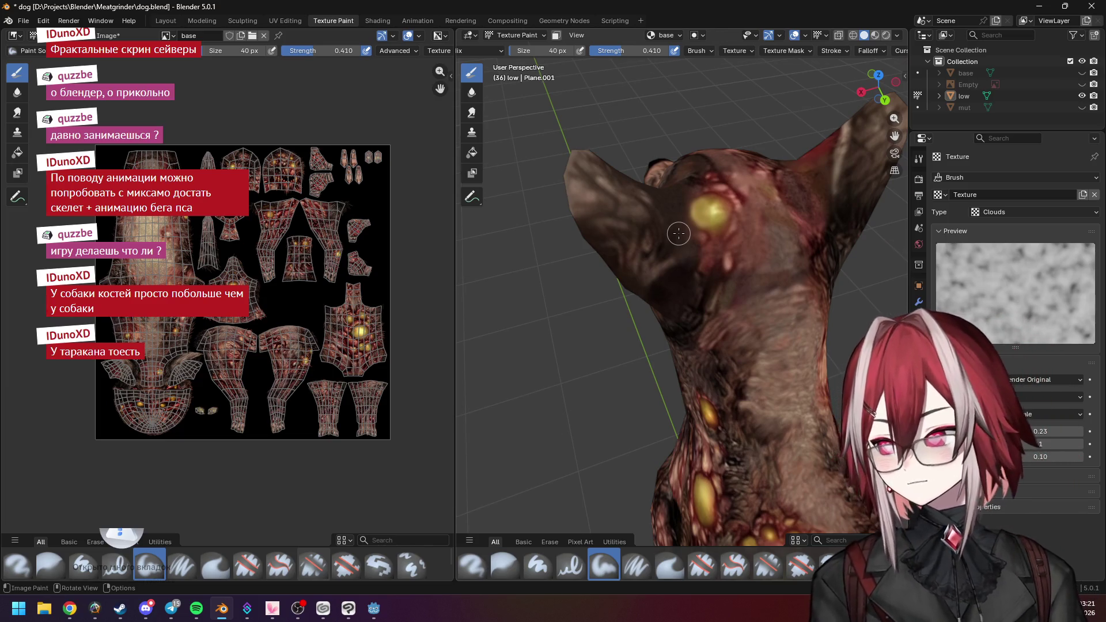
pyautogui.scroll(3, 679, 233)
pyautogui.moveTo(732, 272); pyautogui.dragTo(714, 249, button='middle')
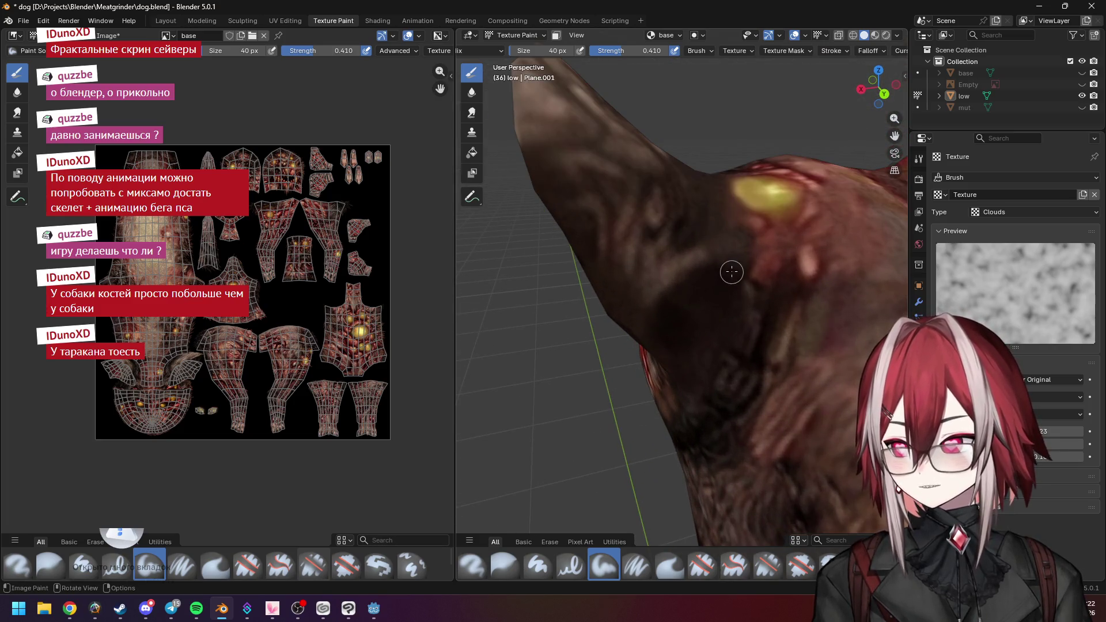
pyautogui.scroll(-4, 734, 280)
pyautogui.moveTo(699, 308); pyautogui.dragTo(541, 195, button='middle')
pyautogui.hotkey('ctrl', 's')
# In File Explorer, browse to D:\Projects\Blender\Meatgrinder
pyautogui.click(41, 611)
pyautogui.scroll(-3, 333, 362)
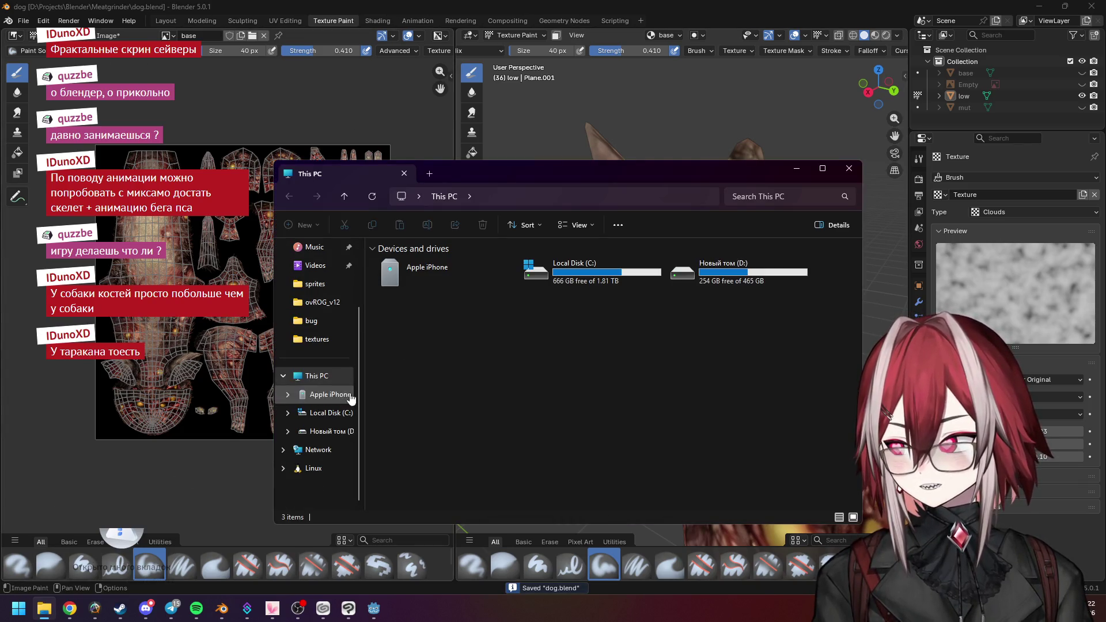
pyautogui.click(325, 431)
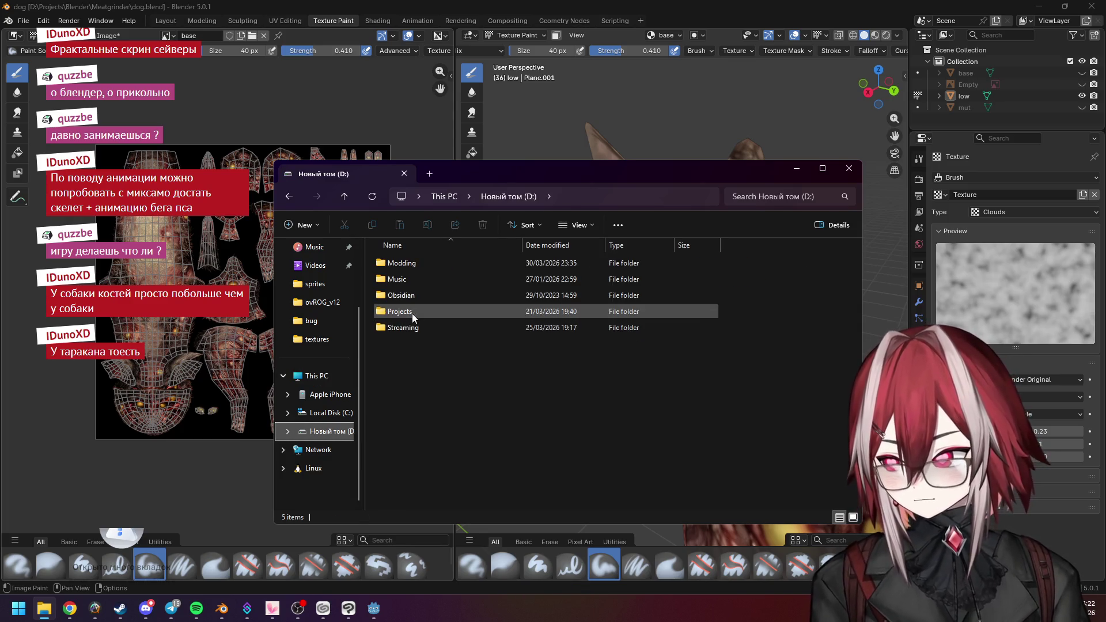
pyautogui.doubleClick(412, 313)
pyautogui.doubleClick(411, 295)
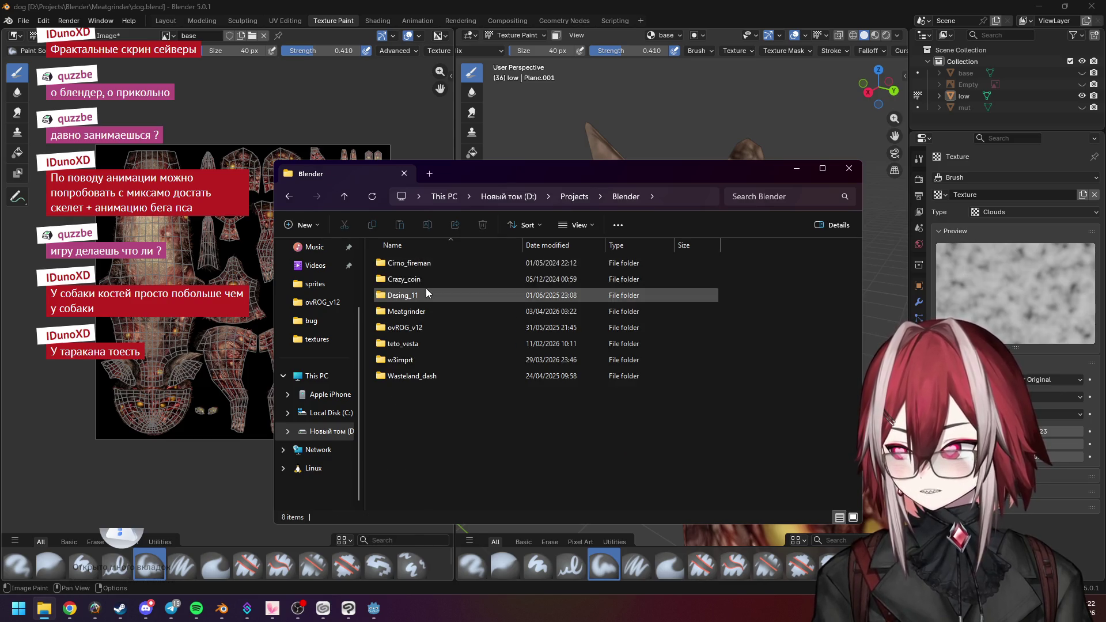
pyautogui.click(427, 311)
pyautogui.doubleClick(429, 311)
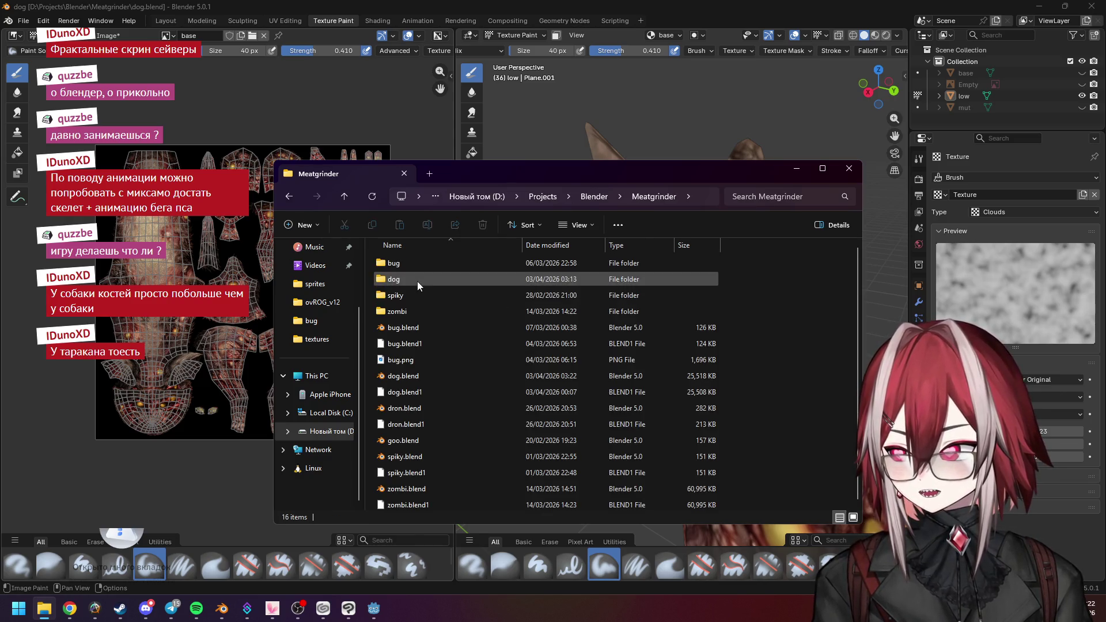
# Open spiky.blend, closing the mistakenly opened zombi.blend, and rewind to frame 1
pyautogui.doubleClick(420, 488)
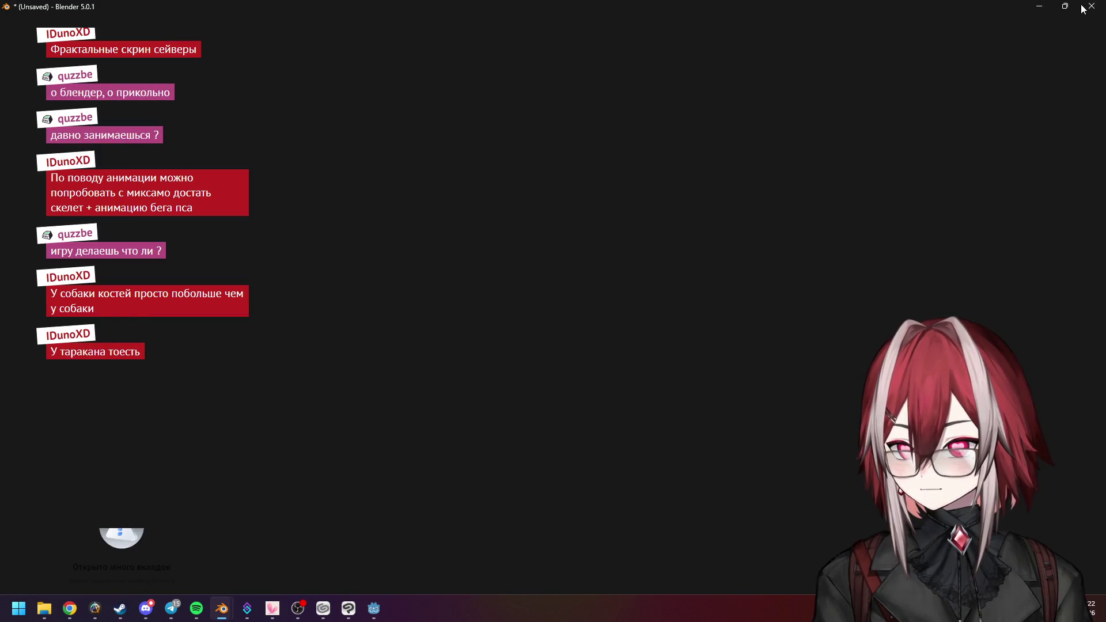
pyautogui.click(1091, 7)
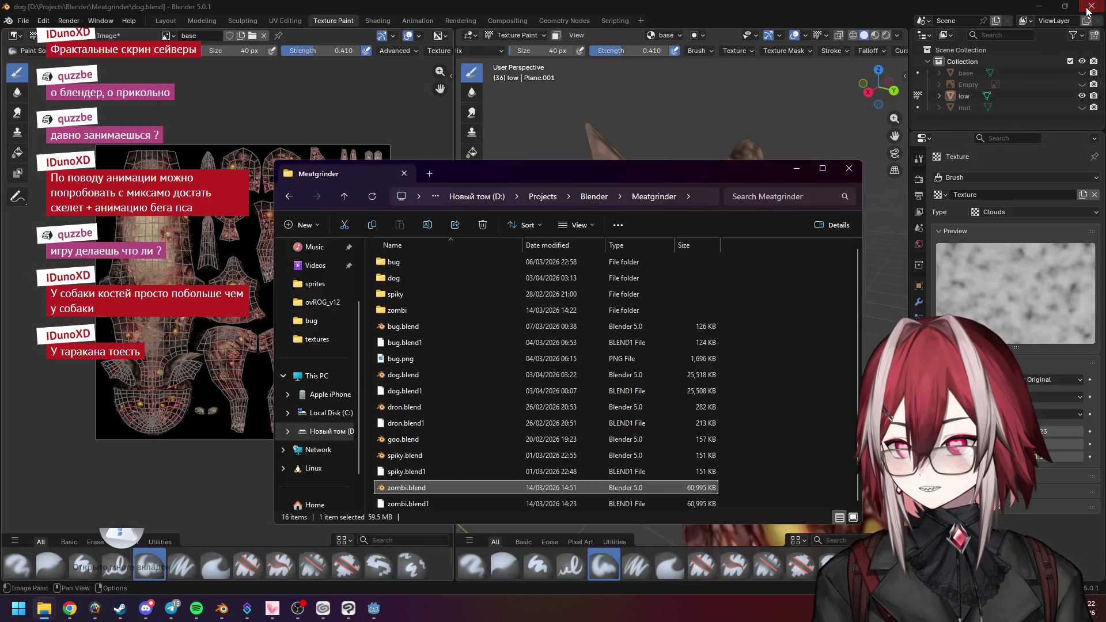
pyautogui.doubleClick(403, 456)
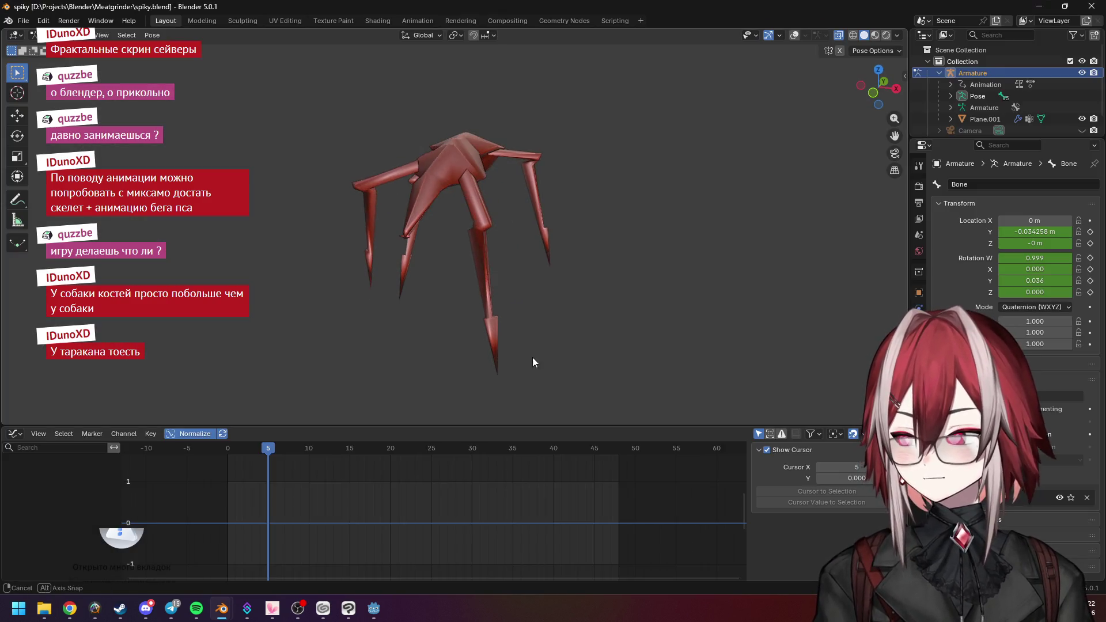
pyautogui.moveTo(267, 448); pyautogui.dragTo(235, 456)
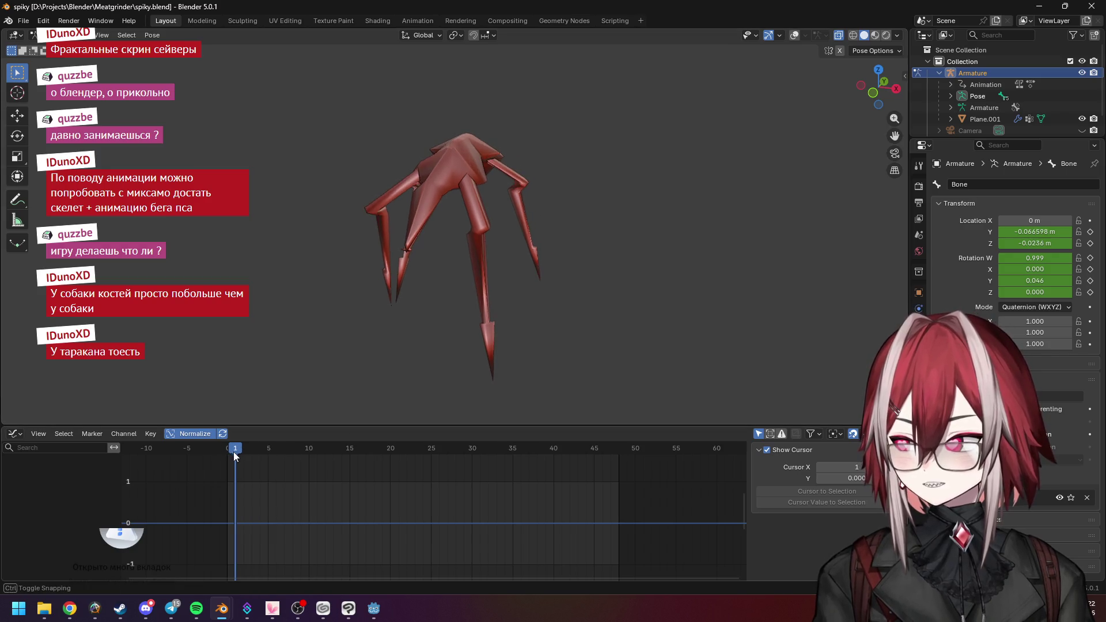
# Play the spiky creature's animation and orbit to a side view, then a top view
pyautogui.press('space')
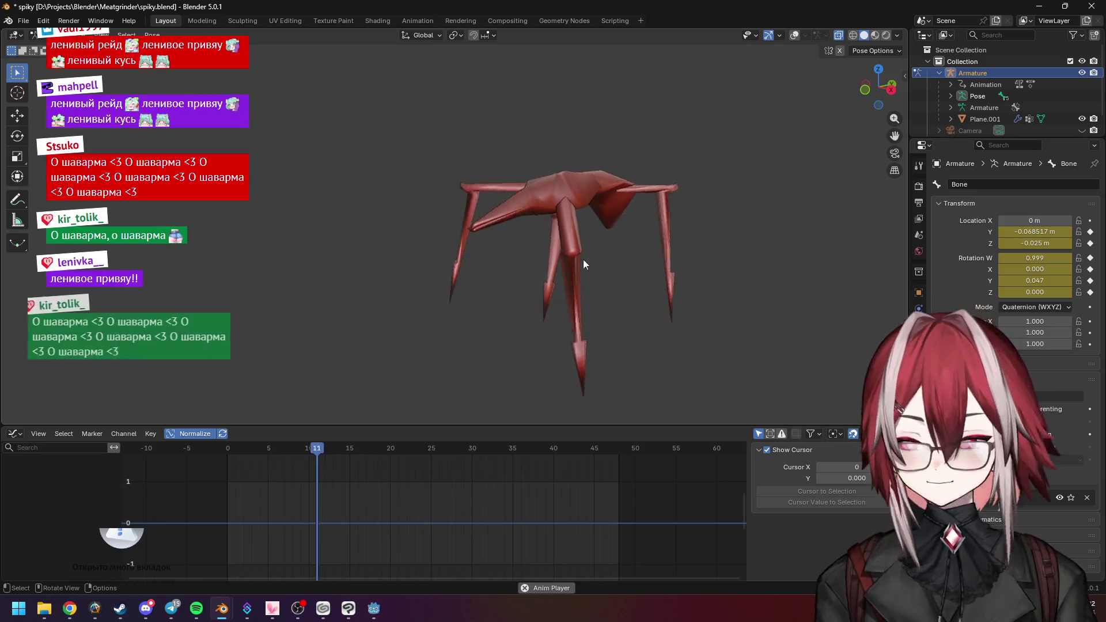
pyautogui.moveTo(584, 260); pyautogui.dragTo(522, 269, button='middle')
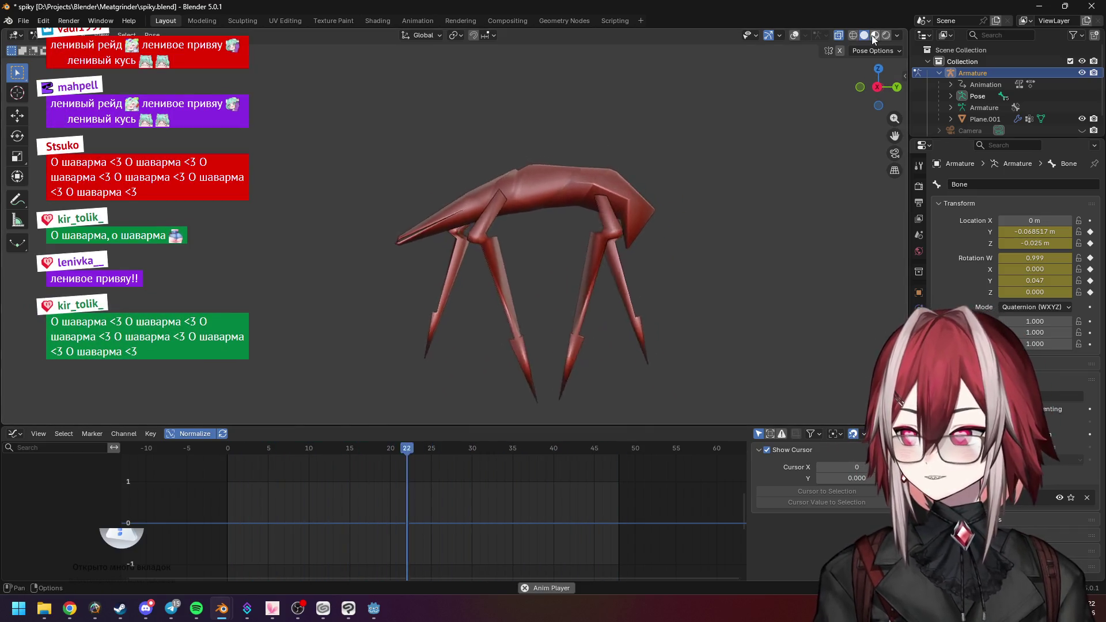
pyautogui.moveTo(562, 238)
pyautogui.mouseDown(button='middle')
pyautogui.moveTo(644, 251)
pyautogui.moveTo(574, 237)
pyautogui.moveTo(516, 185)
pyautogui.mouseUp(button='middle')
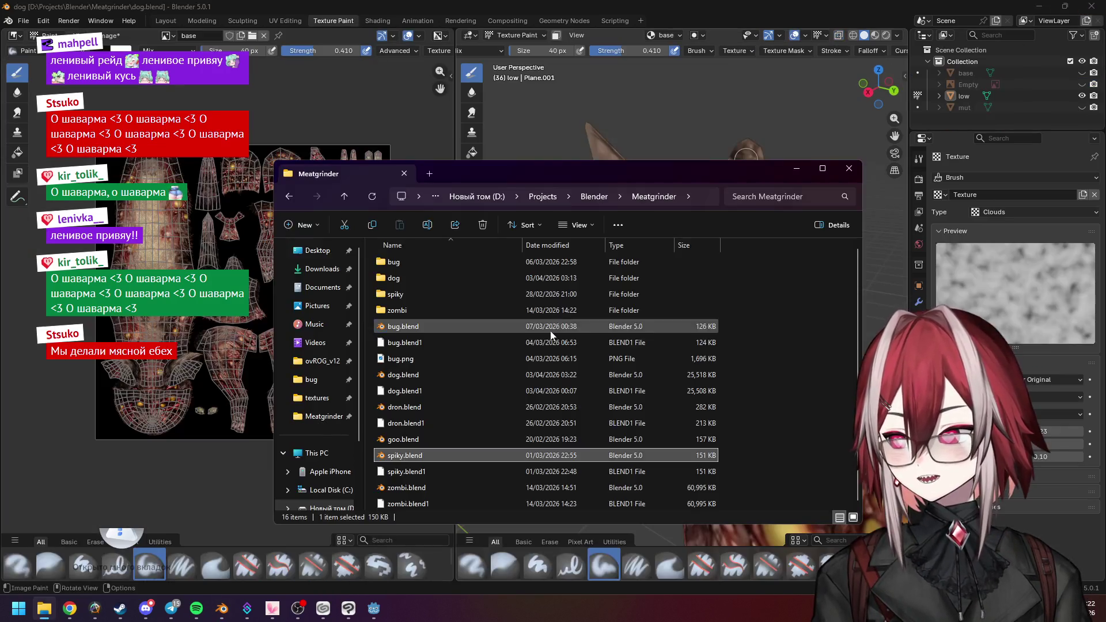
# Inspect the textured dog's face in front view, then orbit to a side view of its body
pyautogui.moveTo(660, 109)
pyautogui.mouseDown(button='middle')
pyautogui.moveTo(699, 202)
pyautogui.moveTo(595, 217)
pyautogui.moveTo(753, 186)
pyautogui.moveTo(749, 263)
pyautogui.mouseUp(button='middle')
pyautogui.press('KP_1')
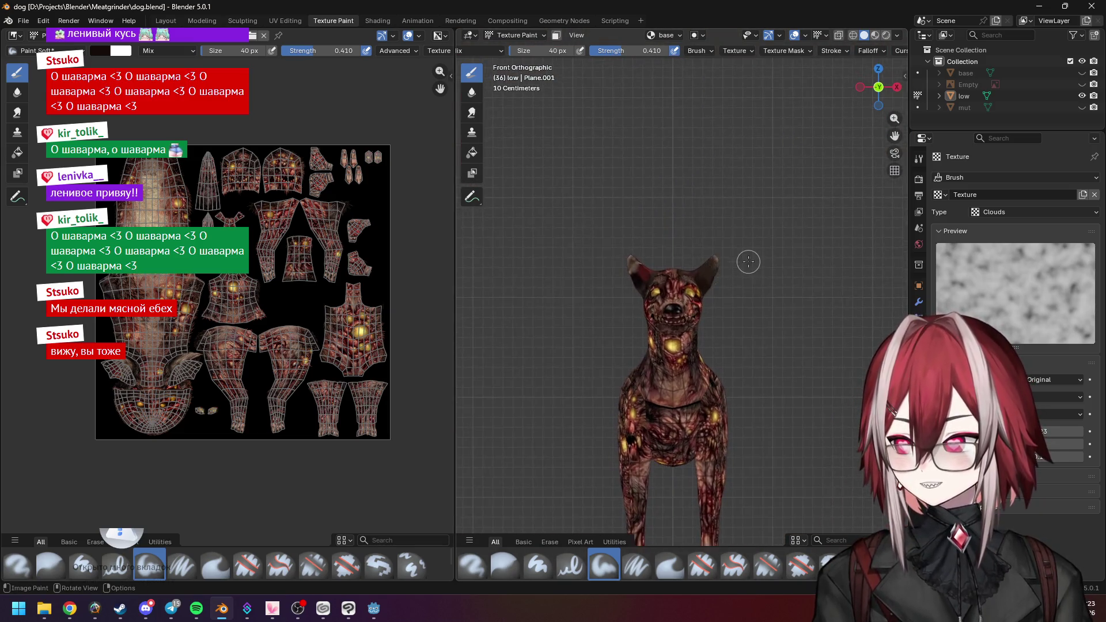
pyautogui.scroll(8, 749, 263)
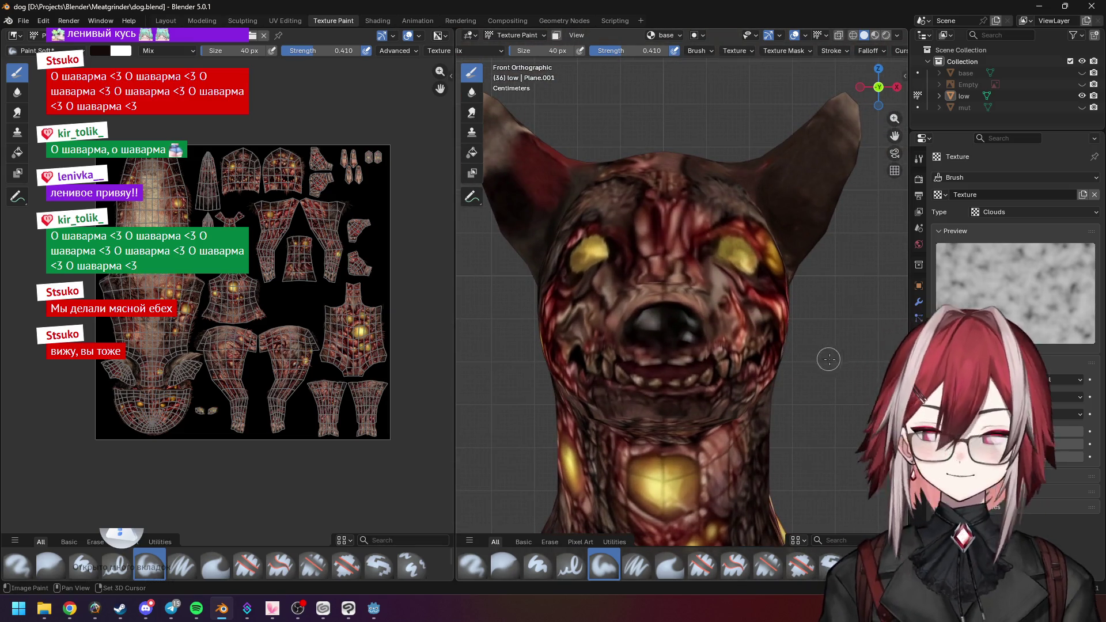
pyautogui.scroll(-1, 829, 360)
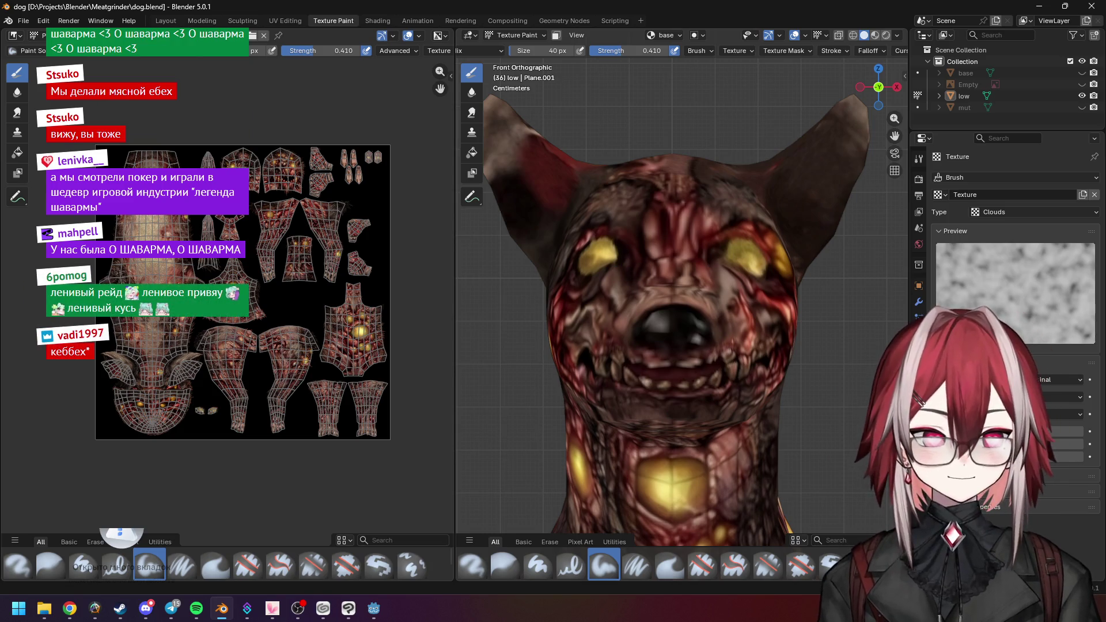
pyautogui.moveTo(634, 208); pyautogui.dragTo(701, 203, button='middle')
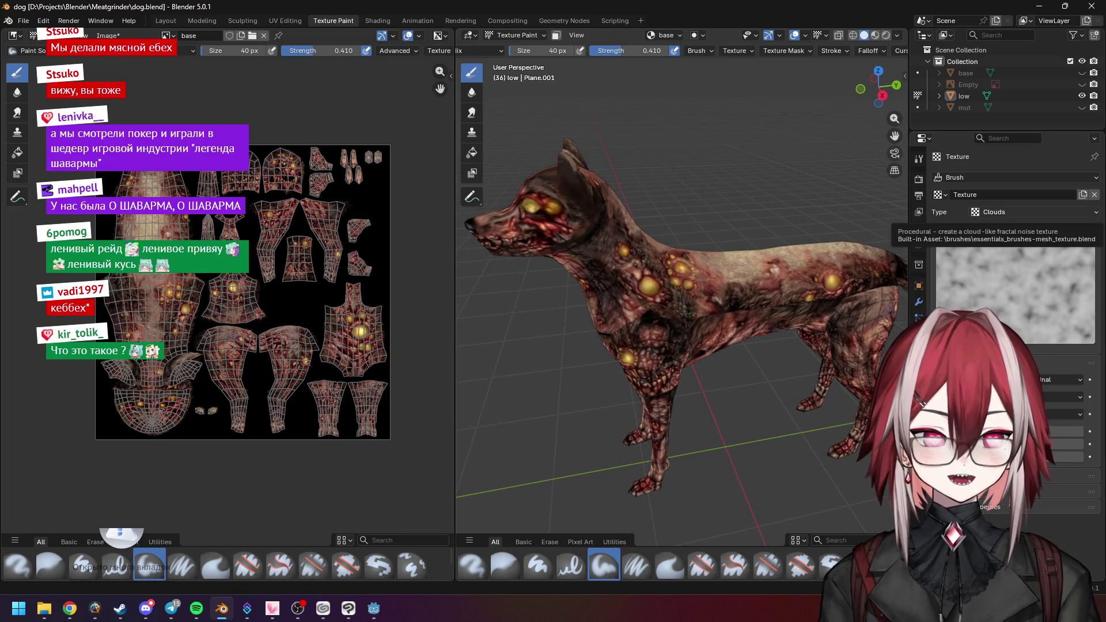
# In Chrome, search a new tab for 'легенда шавармы'
pyautogui.hotkey('alt', 'Tab')
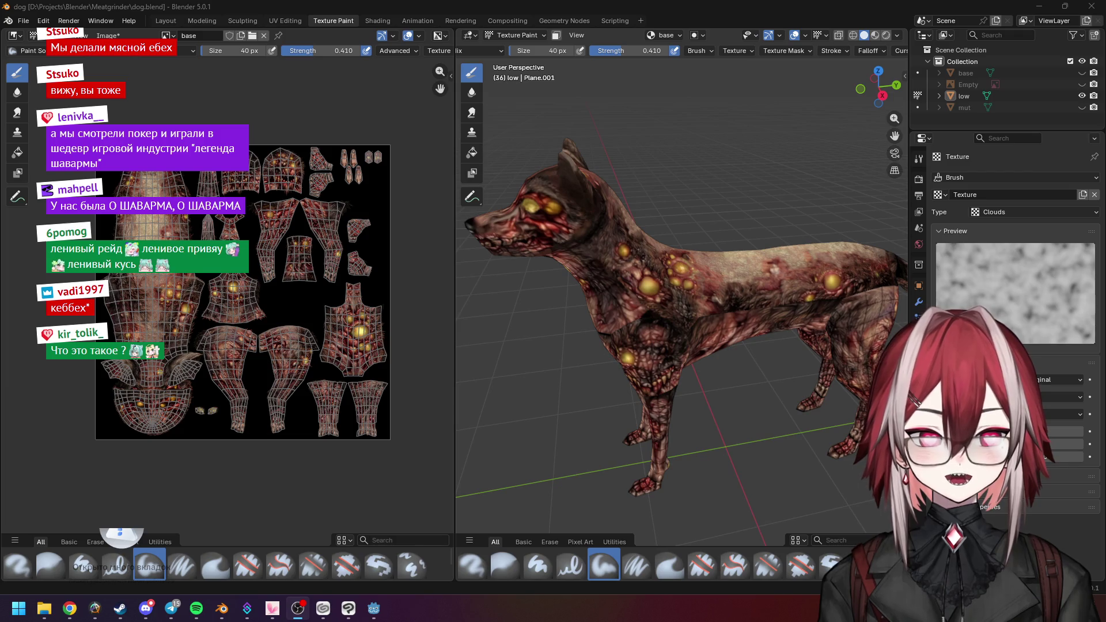
pyautogui.click(70, 608)
pyautogui.hotkey('ctrl', 't')
pyautogui.write('легенда шавармы')
pyautogui.press('Return')
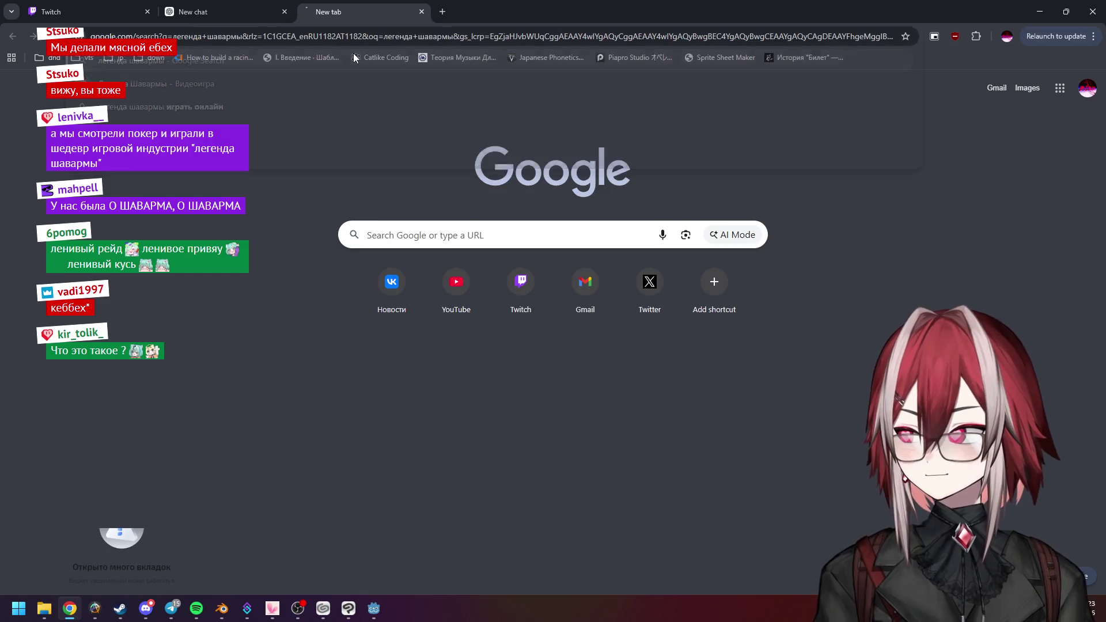
# View four screenshots on Shawarma Legend's Steam page, close the tab and return to Blender
pyautogui.click(340, 243)
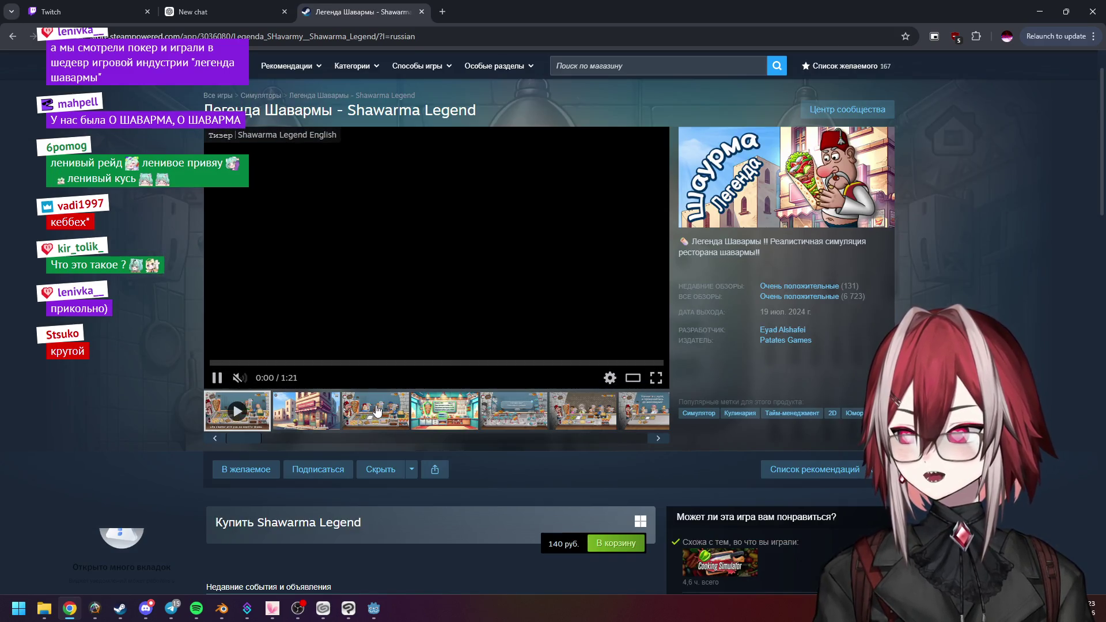
pyautogui.click(375, 411)
pyautogui.click(429, 413)
pyautogui.click(506, 422)
pyautogui.click(583, 410)
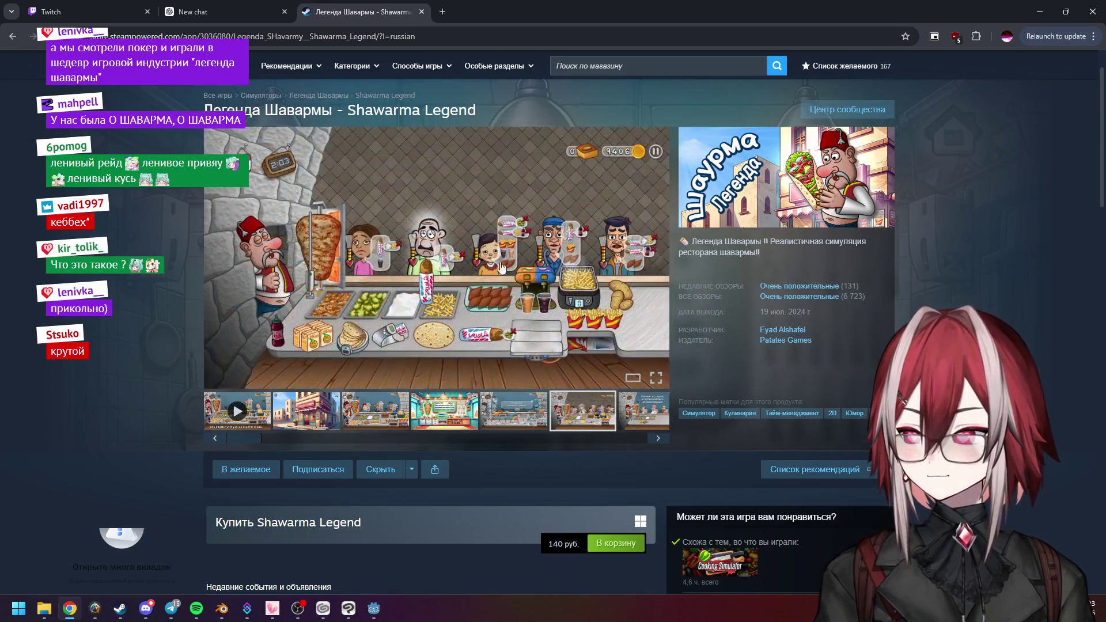
pyautogui.click(422, 11)
pyautogui.hotkey('alt', 'Tab')
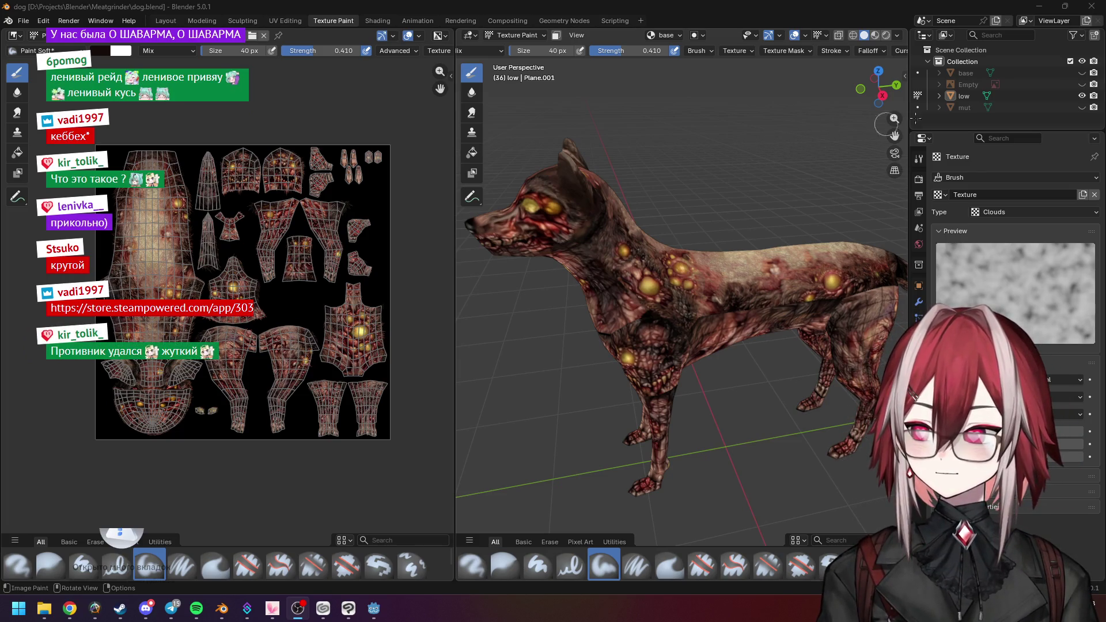
# Hide the textured low dog and compare the base mesh and reference image, orbiting the base mesh
pyautogui.click(1082, 95)
pyautogui.click(1082, 73)
pyautogui.click(1083, 73)
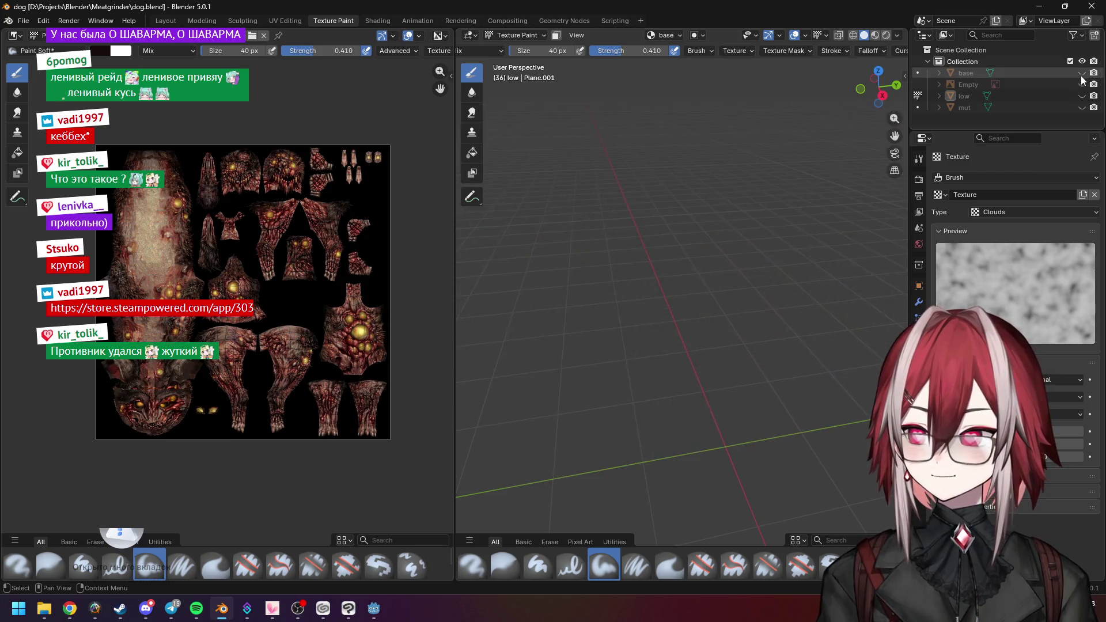
pyautogui.click(1082, 84)
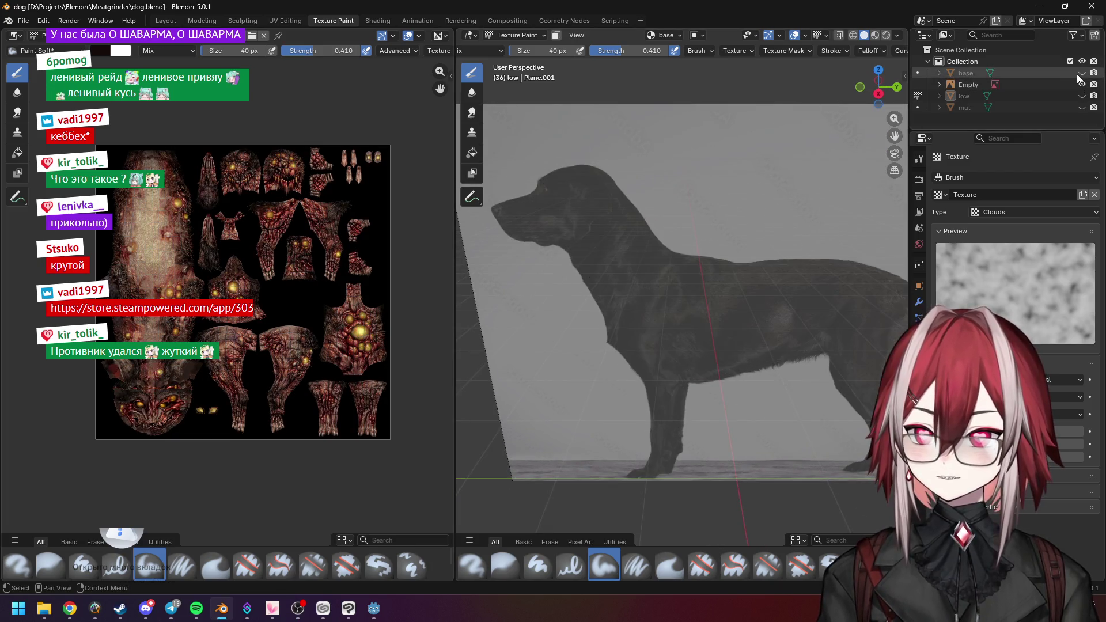
pyautogui.click(1082, 84)
pyautogui.click(1082, 73)
pyautogui.moveTo(865, 144); pyautogui.dragTo(812, 129, button='middle')
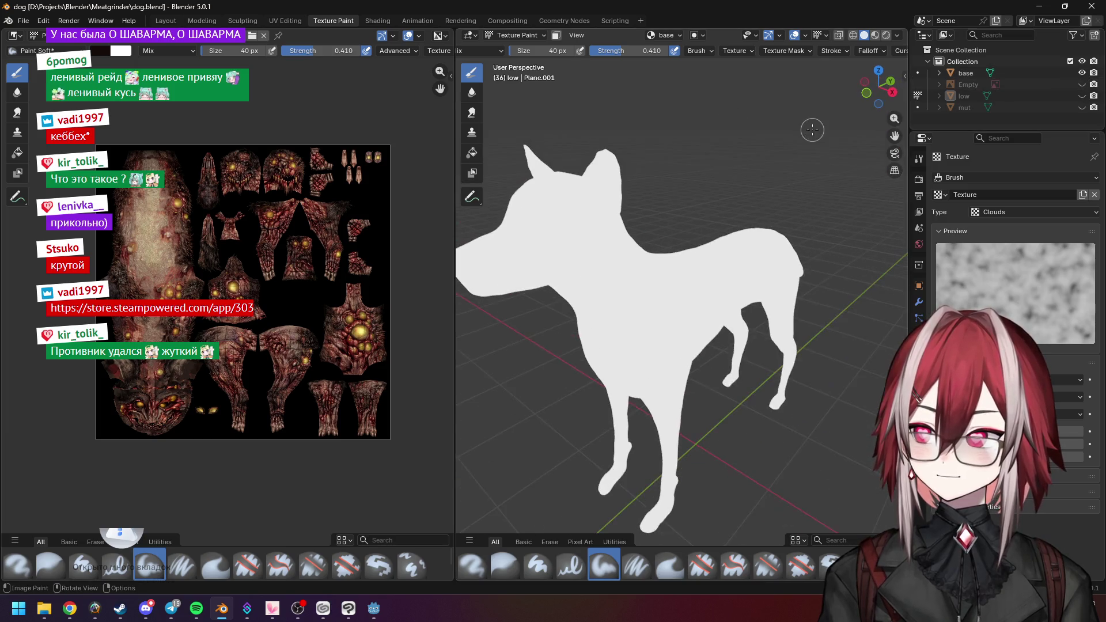
# Restore the textured low dog in a frontal view, then go to the ChatGPT tab in Chrome
pyautogui.click(1082, 72)
pyautogui.click(1082, 95)
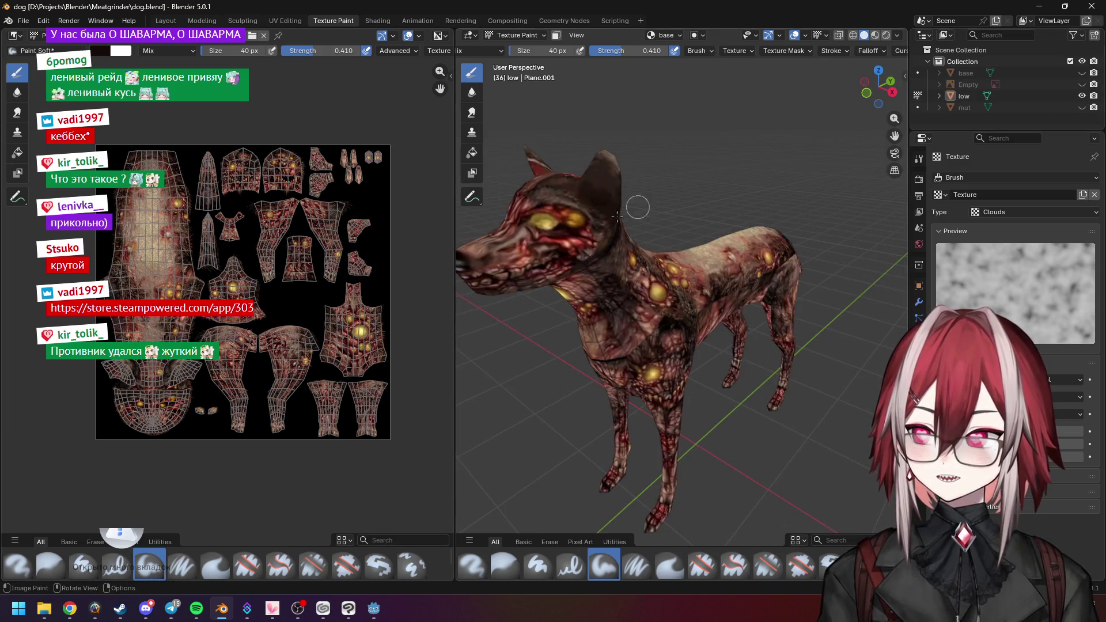
pyautogui.moveTo(733, 209); pyautogui.dragTo(714, 185, button='middle')
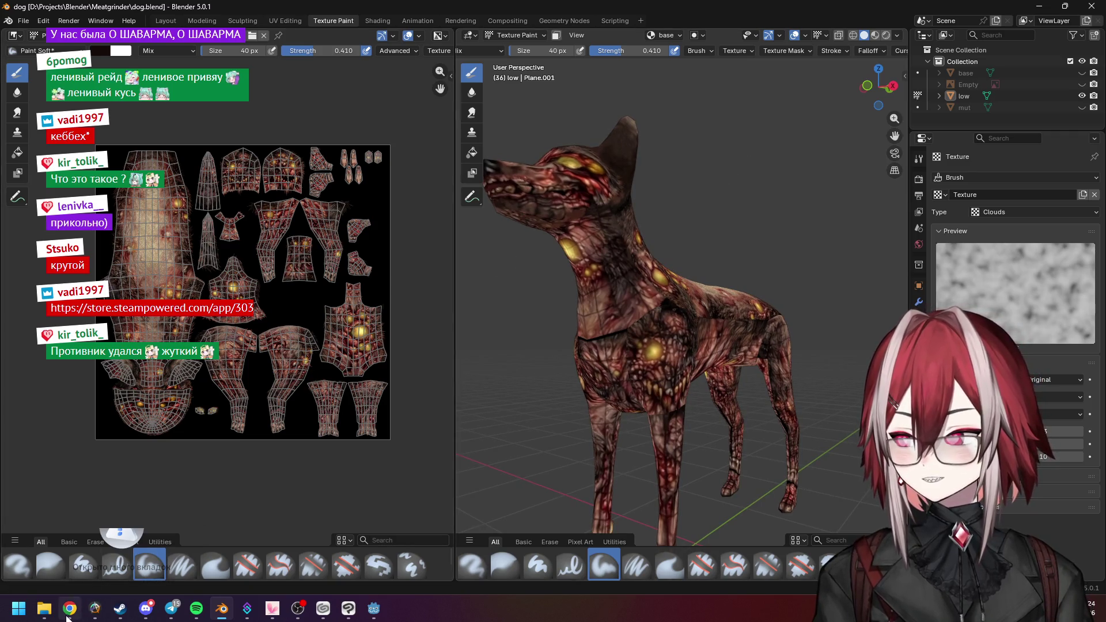
pyautogui.click(70, 608)
pyautogui.click(193, 12)
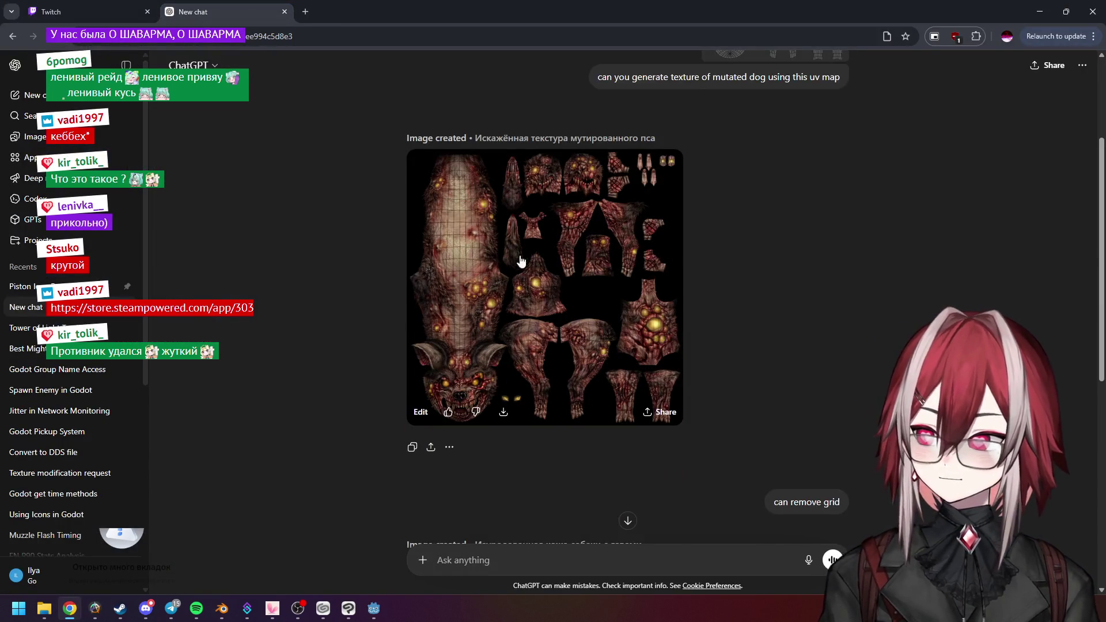
# Scroll down to the 'can remove grid' texture result, then switch back to Blender
pyautogui.scroll(-4, 522, 265)
pyautogui.scroll(-3, 535, 206)
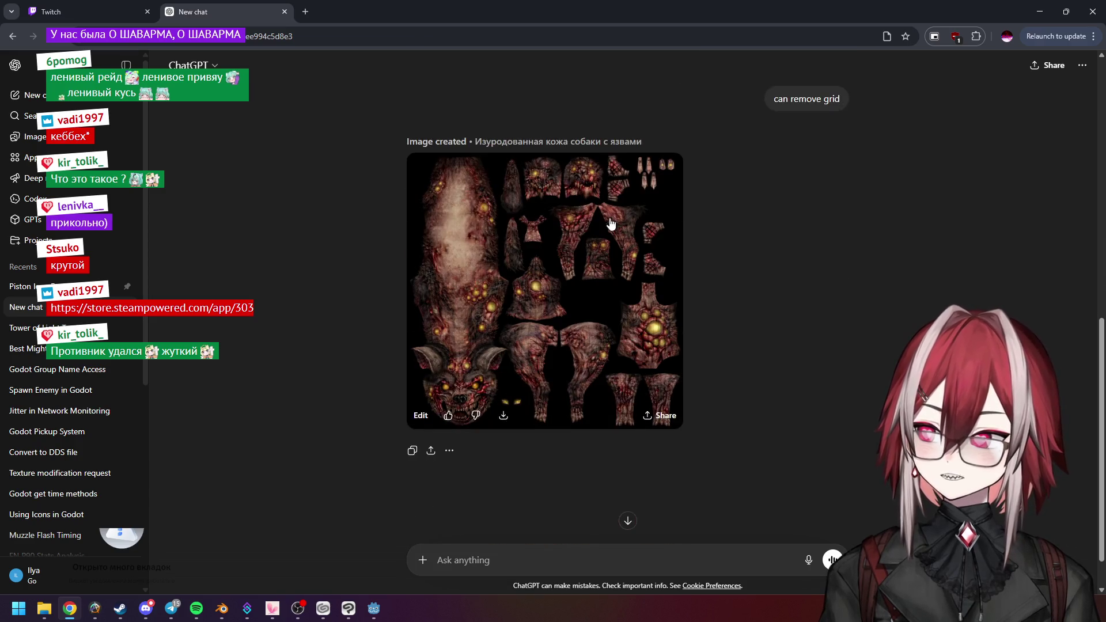
pyautogui.hotkey('alt', 'Tab')
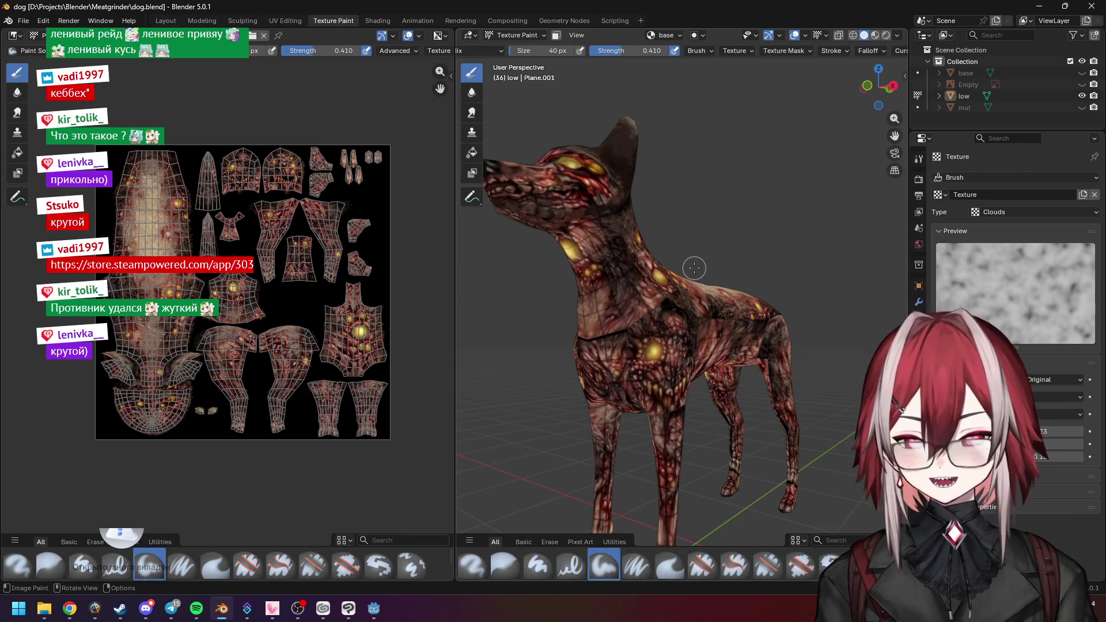
# Zoom and orbit in on the dog's neck and shoulder, panning along the texture seam
pyautogui.scroll(3, 718, 242)
pyautogui.moveTo(718, 242)
pyautogui.mouseDown(button='middle')
pyautogui.moveTo(719, 231)
pyautogui.moveTo(707, 250)
pyautogui.mouseUp(button='middle')
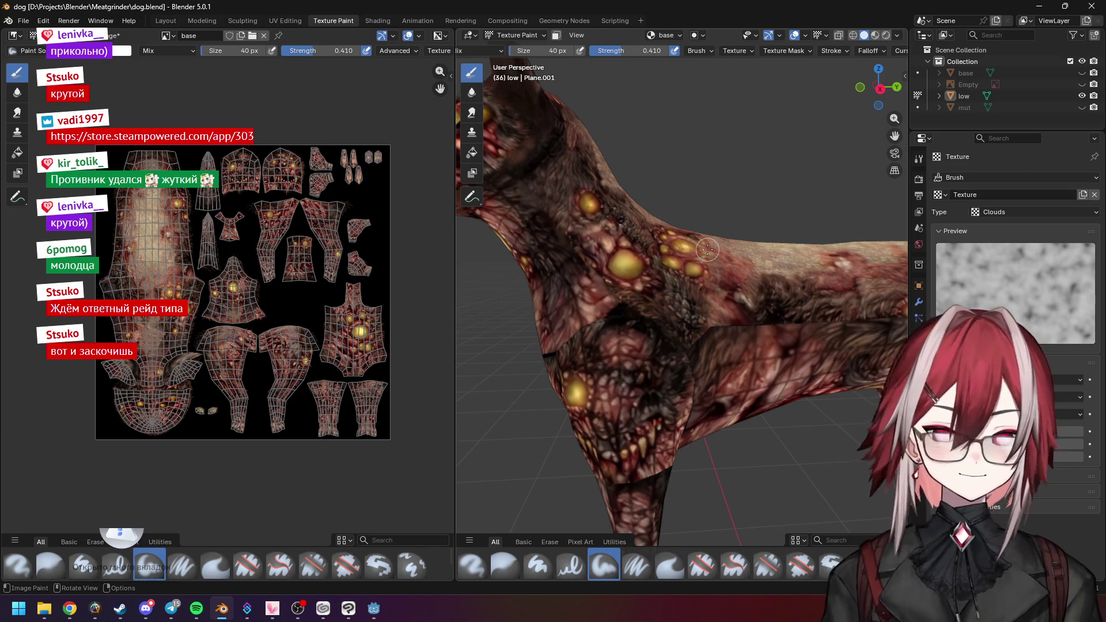
pyautogui.scroll(4, 680, 250)
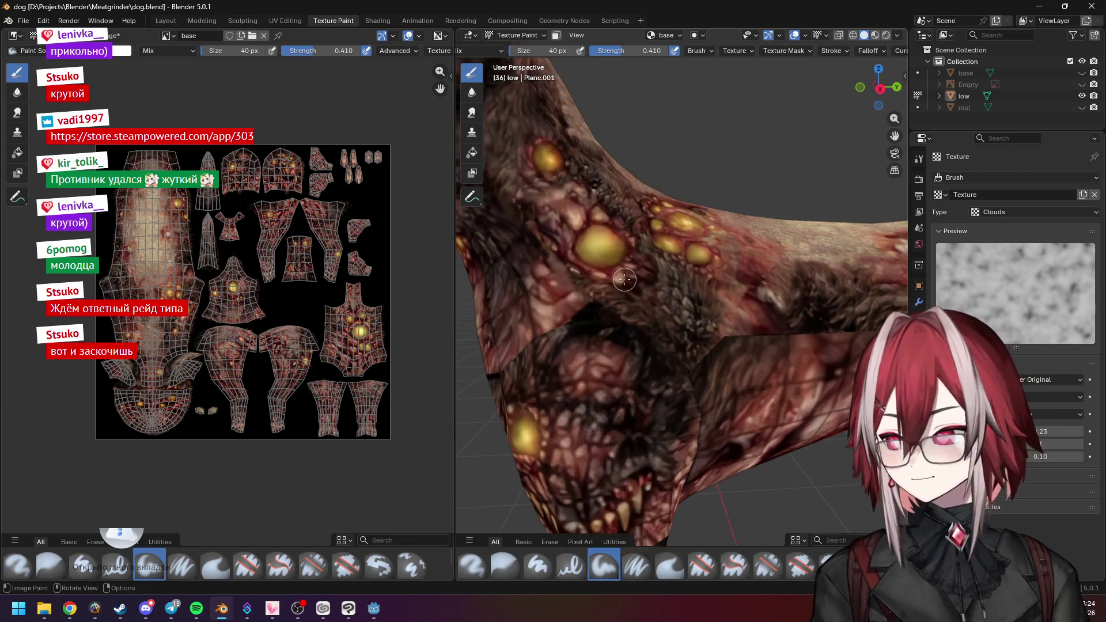
pyautogui.scroll(2, 690, 291)
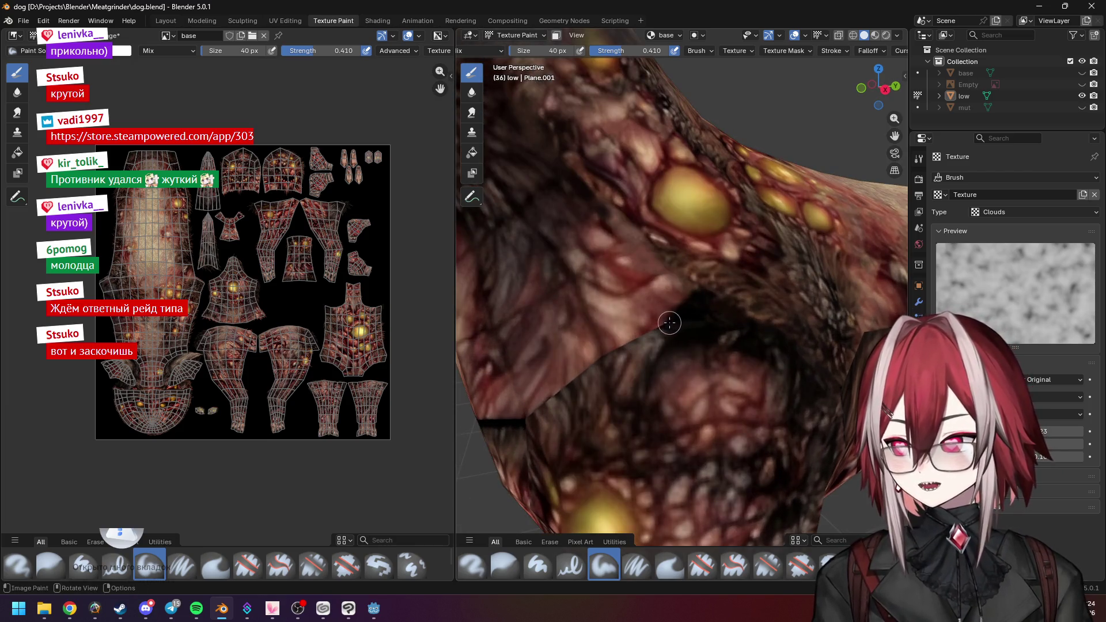
pyautogui.moveTo(687, 325)
pyautogui.keyDown('shift'); pyautogui.mouseDown(button='middle')
pyautogui.moveTo(713, 329)
pyautogui.moveTo(714, 316)
pyautogui.mouseUp(button='middle'); pyautogui.keyUp('shift')
pyautogui.scroll(-2, 713, 316)
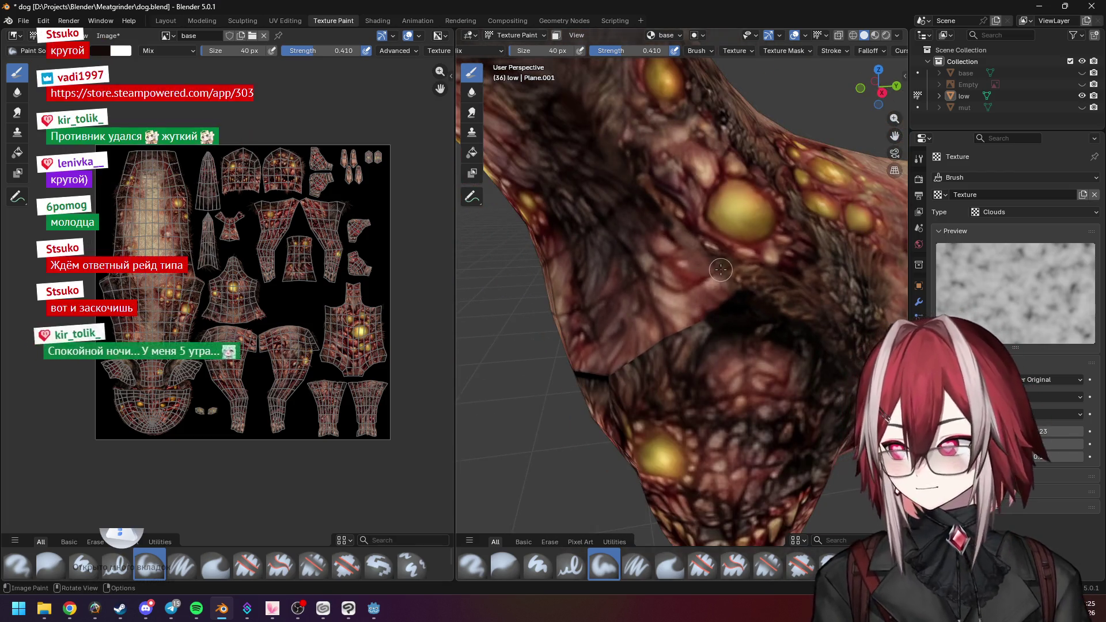
pyautogui.scroll(2, 712, 280)
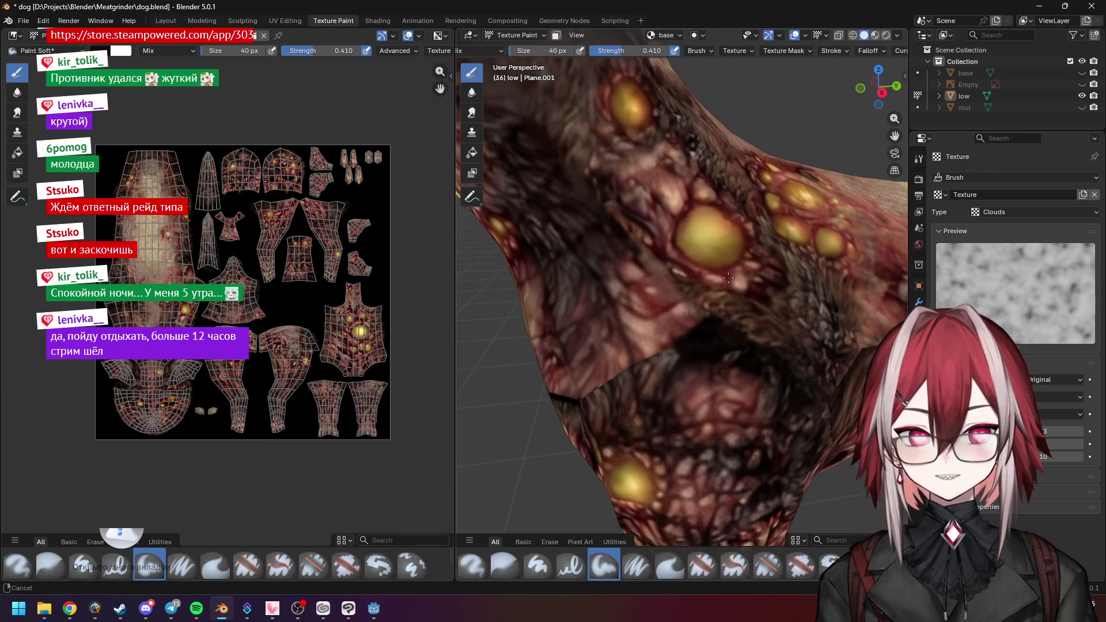
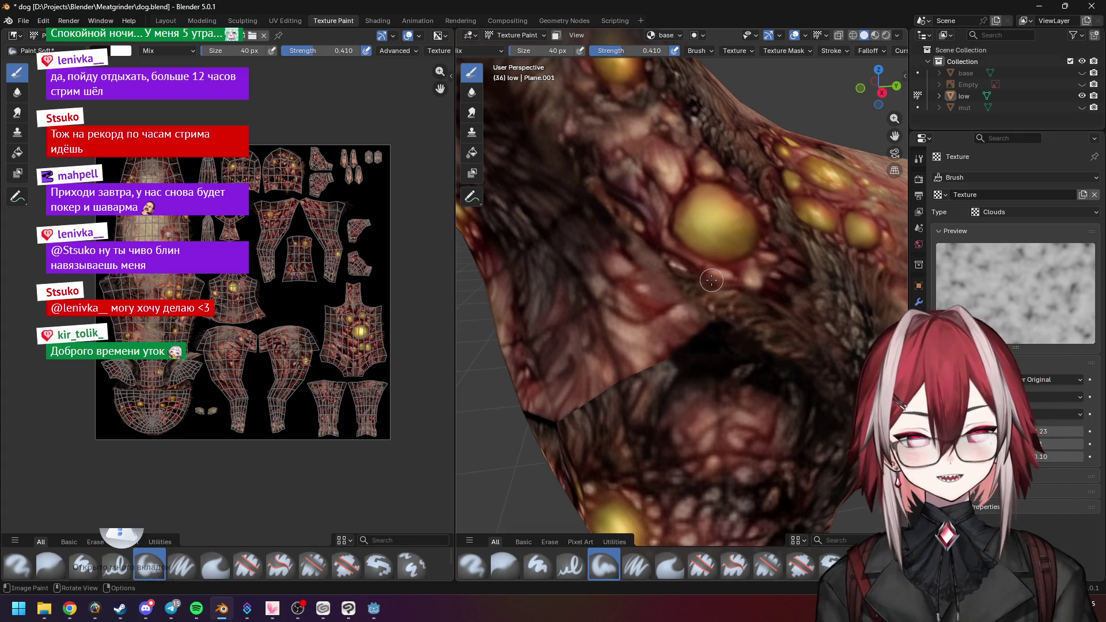
# Back in Blender, zoom in on the chest seam and sample a brush colour from the fur
pyautogui.hotkey('alt', 'Tab')
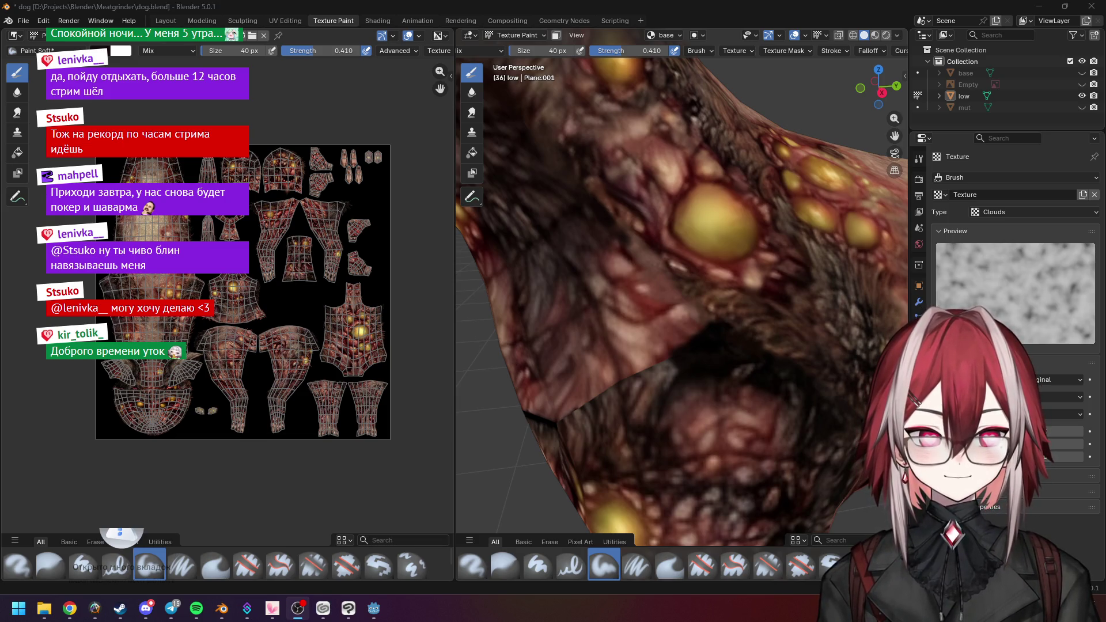
pyautogui.moveTo(629, 304)
pyautogui.mouseDown(button='middle')
pyautogui.moveTo(699, 282)
pyautogui.moveTo(705, 303)
pyautogui.moveTo(732, 309)
pyautogui.moveTo(676, 259)
pyautogui.mouseUp(button='middle')
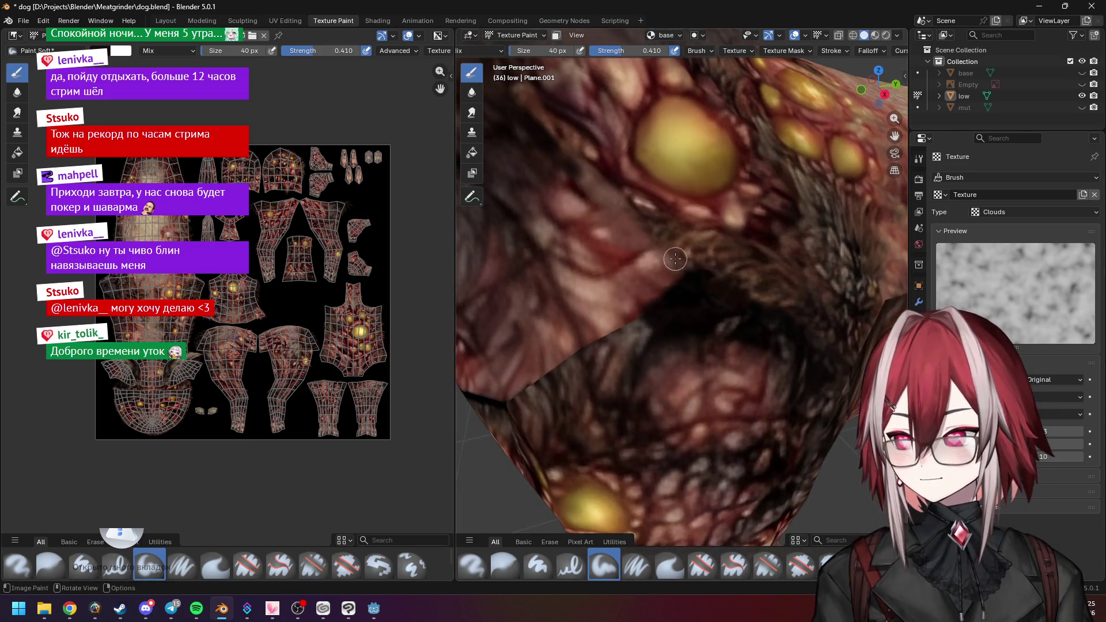
pyautogui.scroll(-8, 679, 283)
pyautogui.scroll(8, 676, 285)
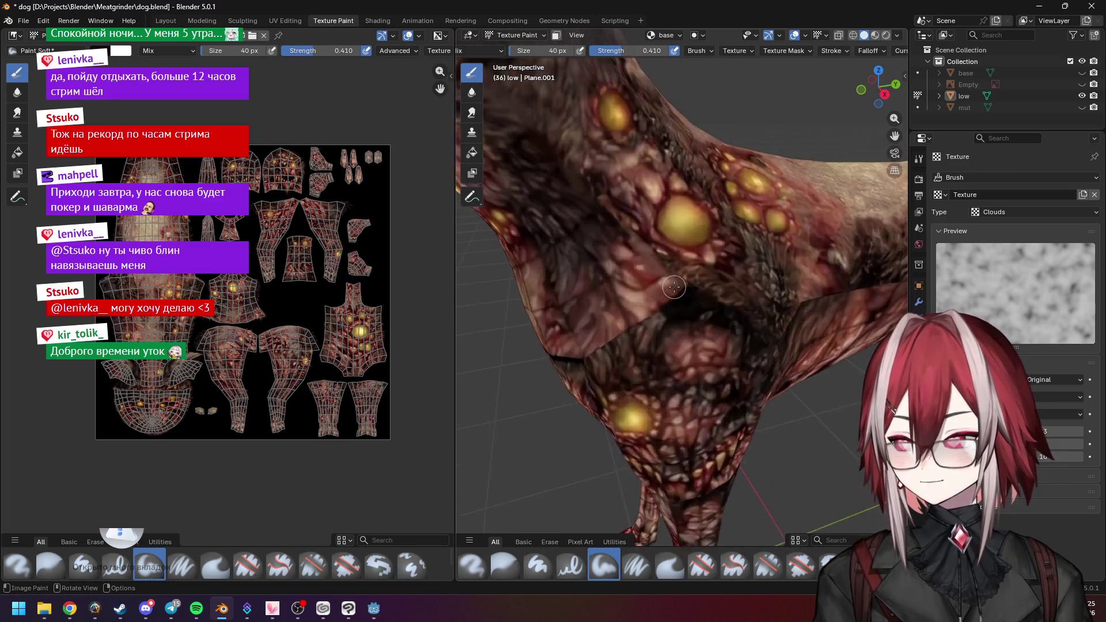
pyautogui.moveTo(674, 286)
pyautogui.mouseDown(button='middle')
pyautogui.moveTo(659, 279)
pyautogui.moveTo(670, 266)
pyautogui.mouseUp(button='middle')
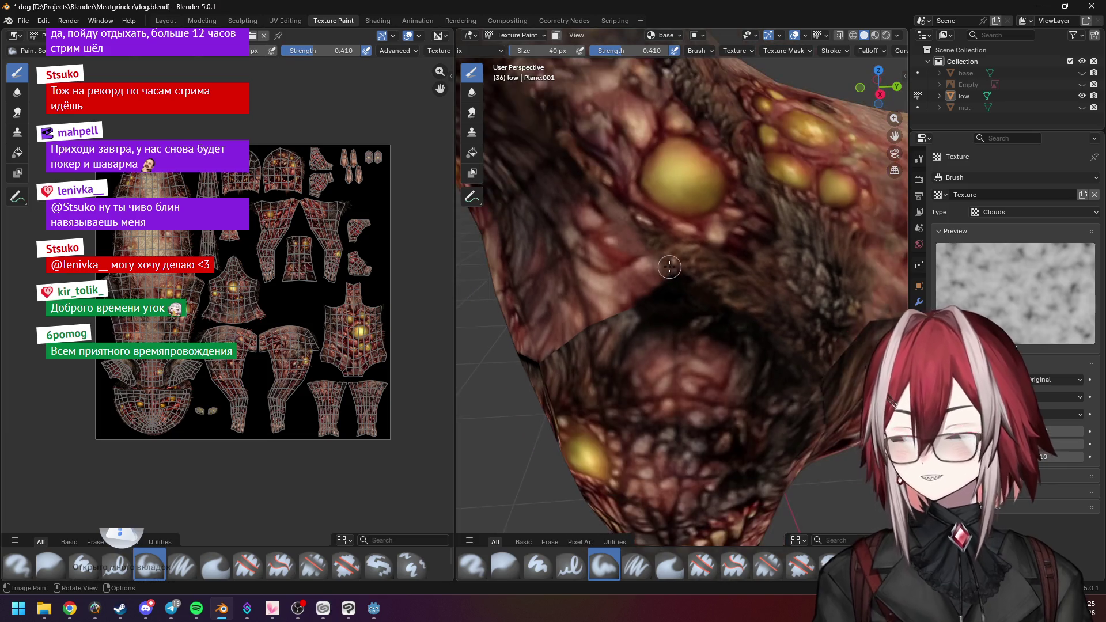
pyautogui.scroll(1, 669, 266)
pyautogui.scroll(-2, 671, 264)
pyautogui.scroll(3, 674, 261)
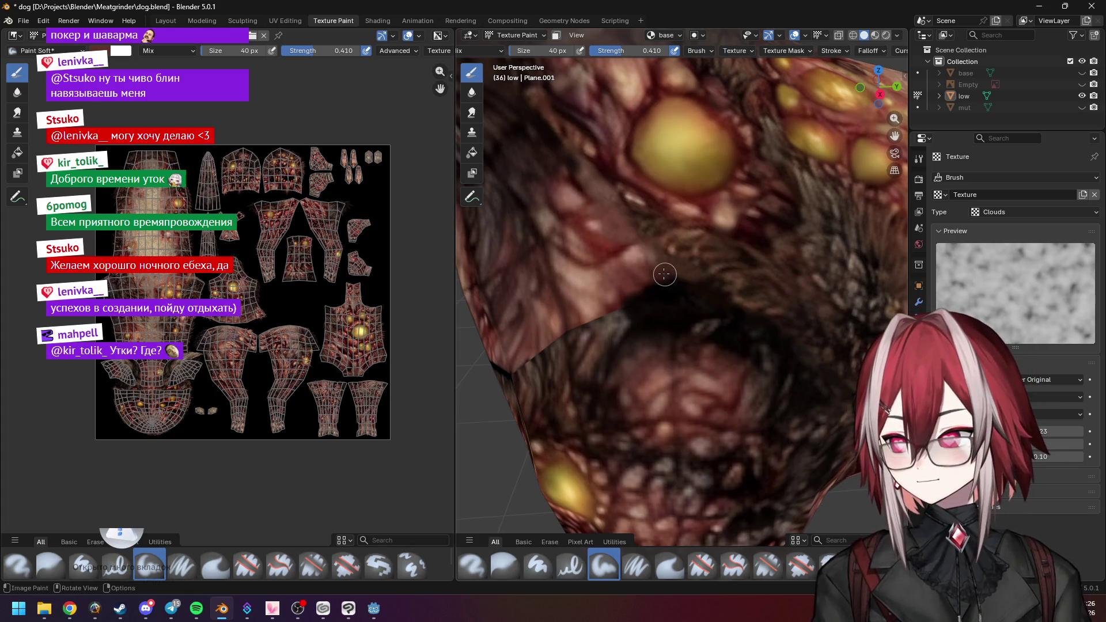
pyautogui.scroll(-5, 671, 275)
pyautogui.moveTo(720, 254)
pyautogui.mouseDown(button='middle')
pyautogui.moveTo(748, 203)
pyautogui.moveTo(720, 248)
pyautogui.mouseUp(button='middle')
pyautogui.scroll(8, 672, 282)
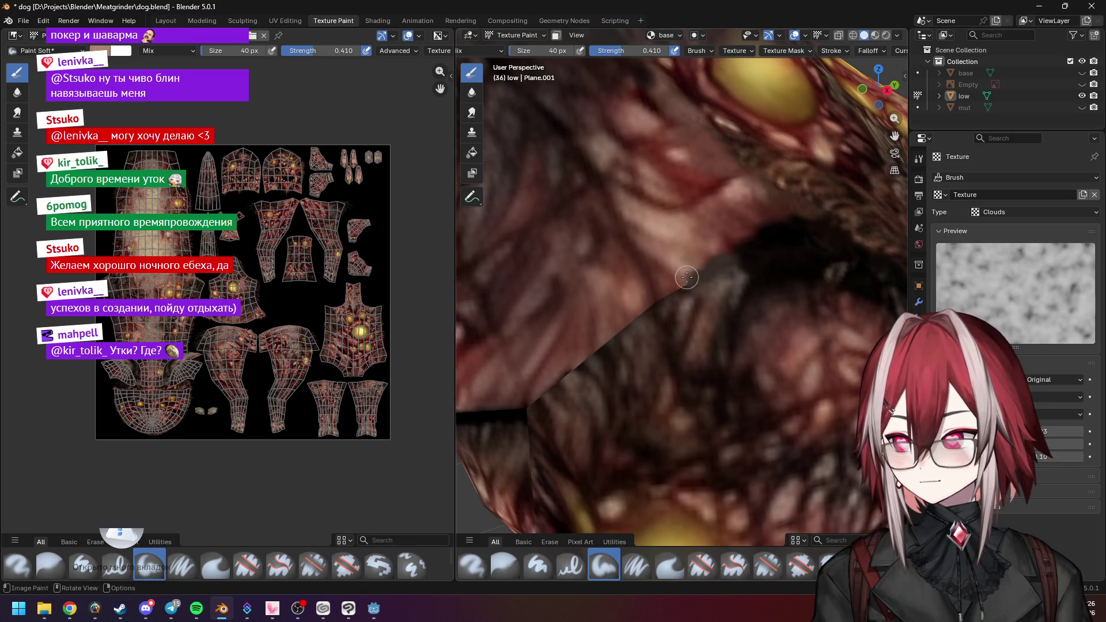
pyautogui.scroll(-3, 706, 271)
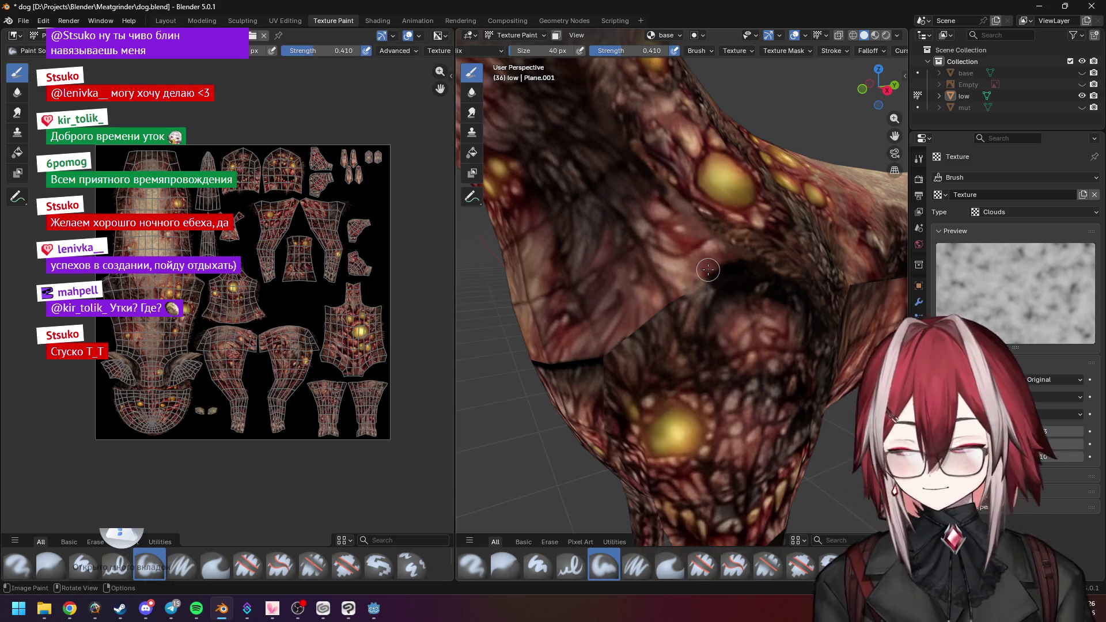
pyautogui.scroll(3, 708, 269)
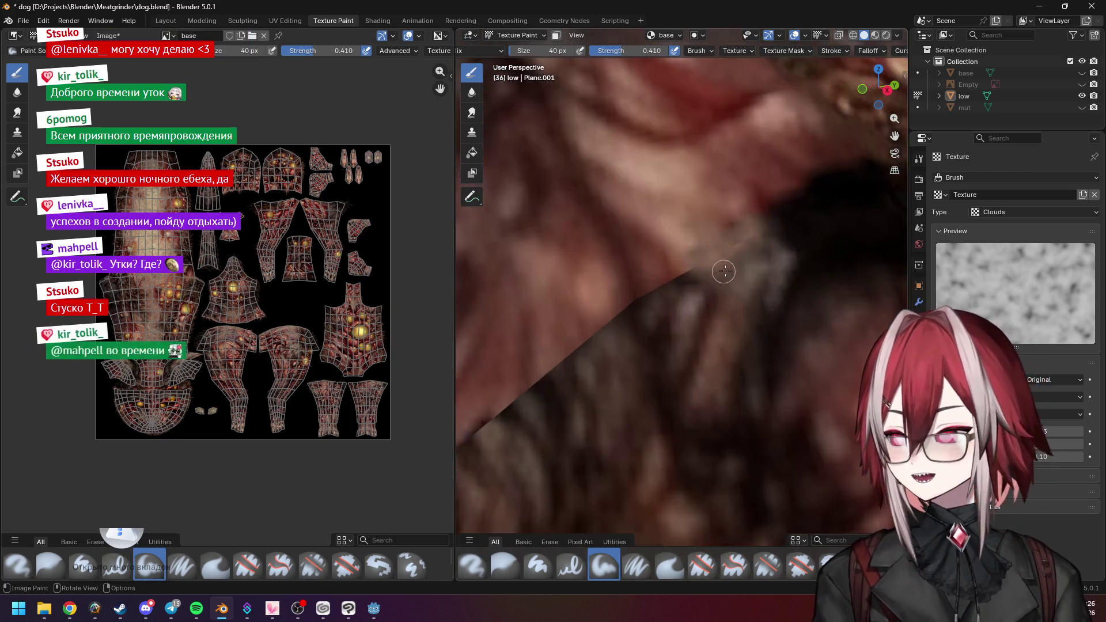
pyautogui.scroll(2, 736, 265)
pyautogui.moveTo(736, 265); pyautogui.dragTo(721, 276, button='middle')
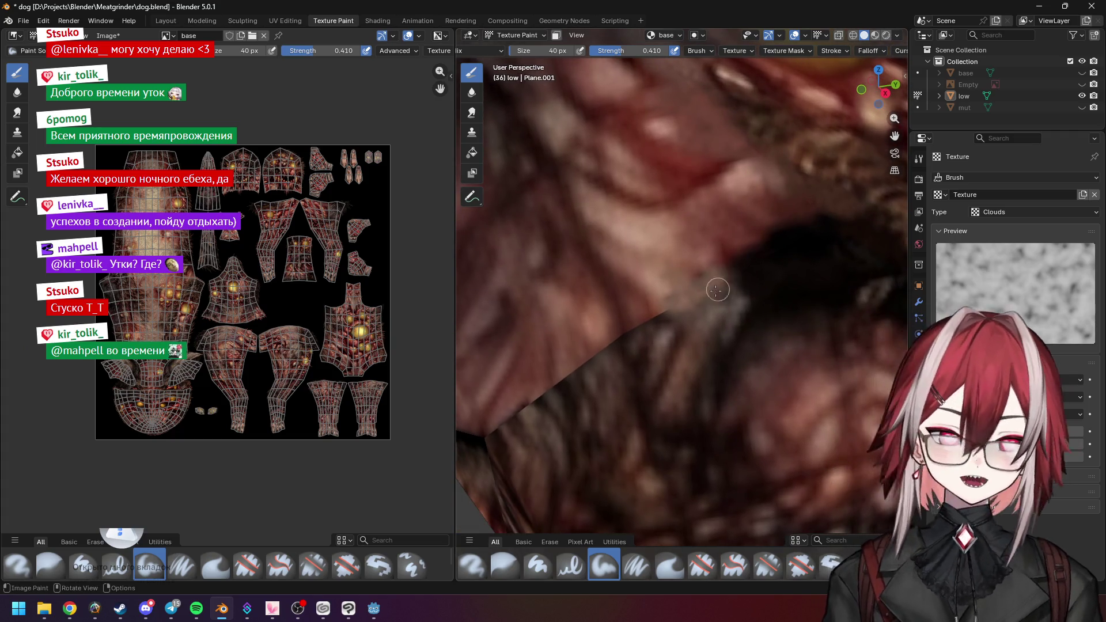
pyautogui.press('s')
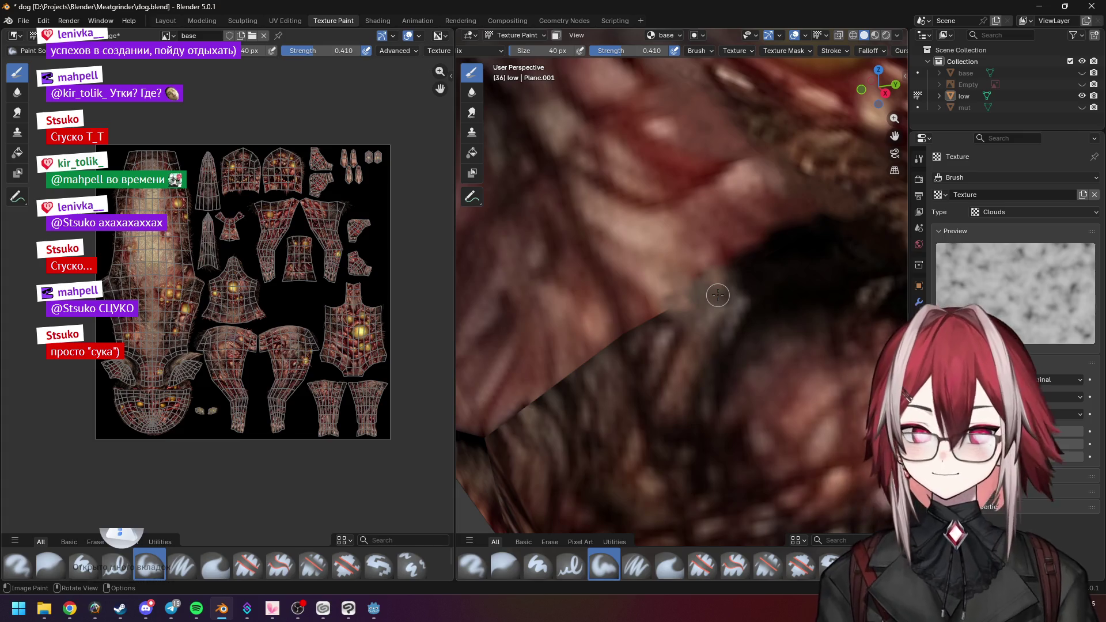
# Orbit around the dog's face, neck and body to inspect the seams
pyautogui.scroll(-3, 772, 277)
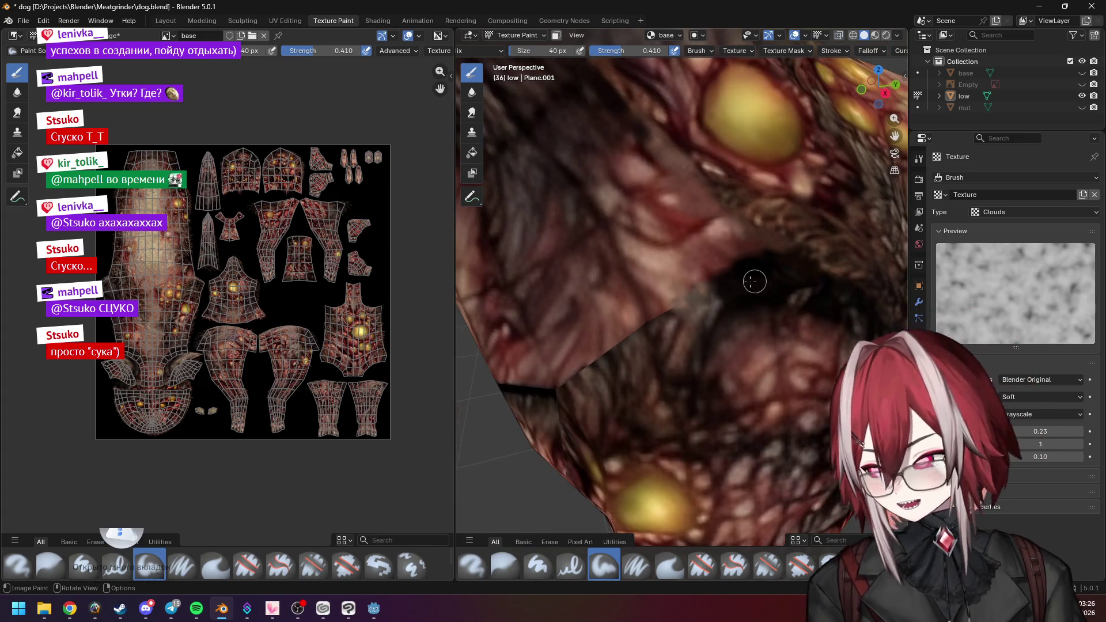
pyautogui.moveTo(740, 284); pyautogui.dragTo(720, 292, button='middle')
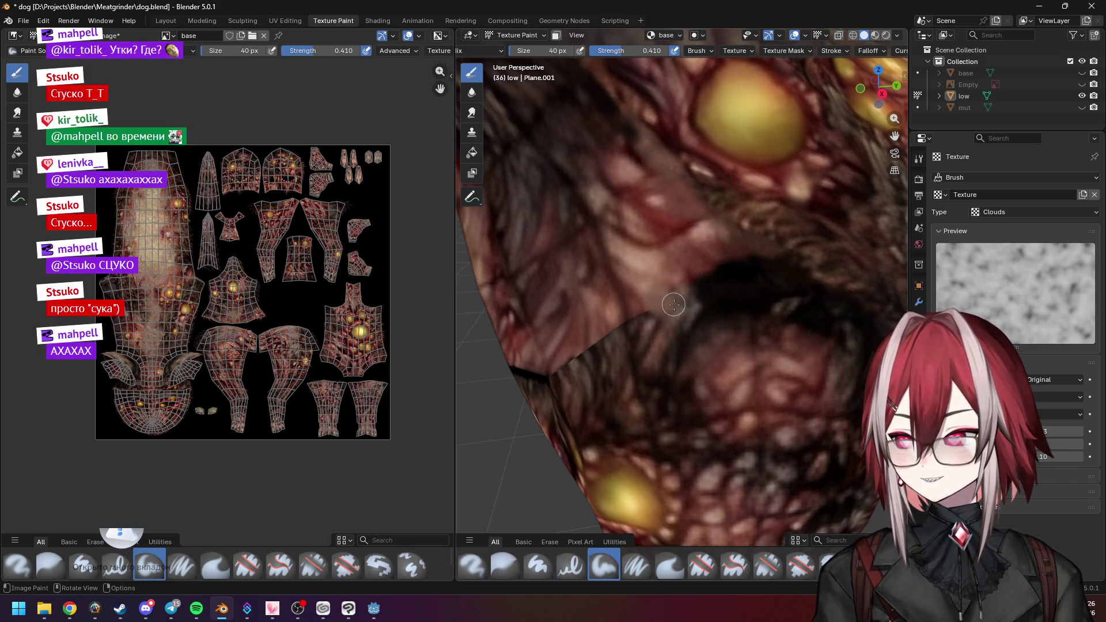
pyautogui.moveTo(715, 288); pyautogui.dragTo(753, 294, button='middle')
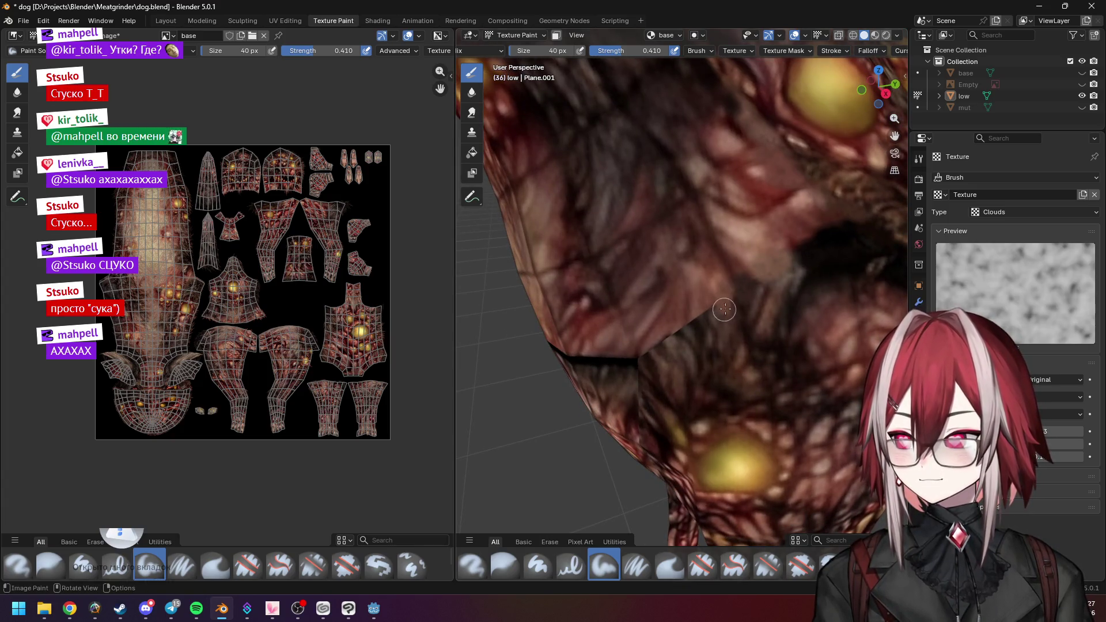
pyautogui.scroll(-3, 778, 268)
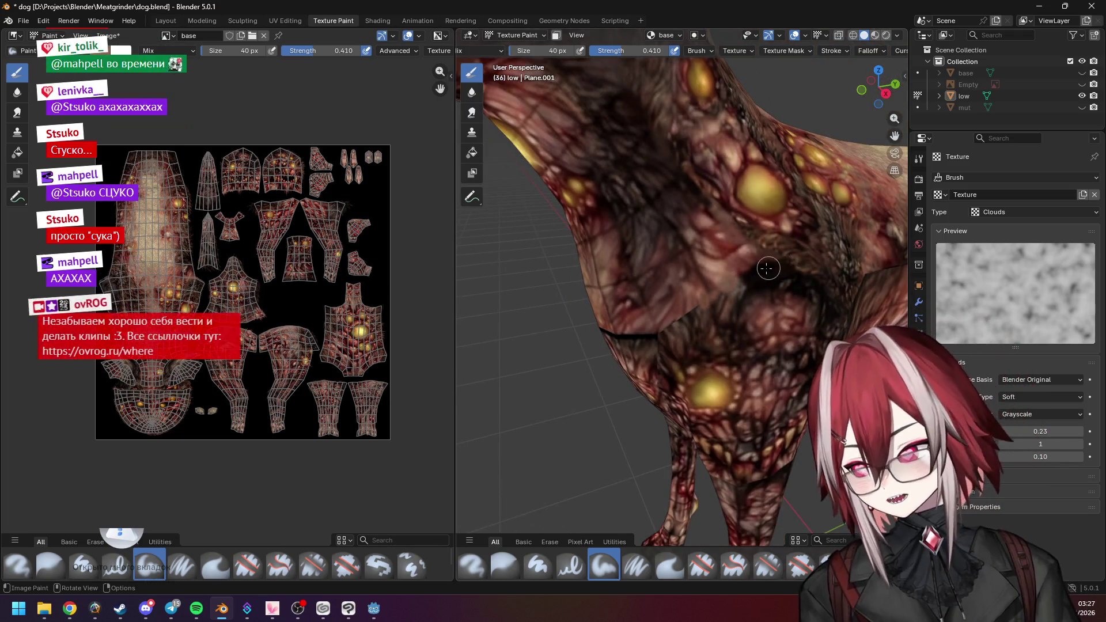
pyautogui.scroll(-4, 769, 268)
pyautogui.moveTo(768, 268)
pyautogui.mouseDown(button='middle')
pyautogui.moveTo(734, 255)
pyautogui.moveTo(631, 277)
pyautogui.mouseUp(button='middle')
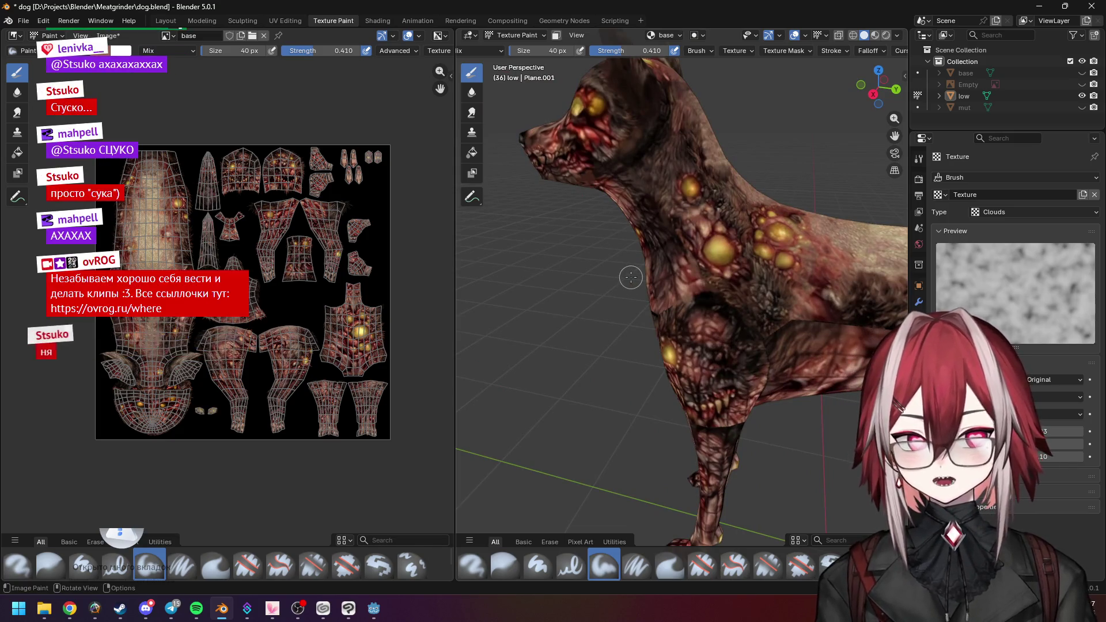
pyautogui.scroll(8, 691, 269)
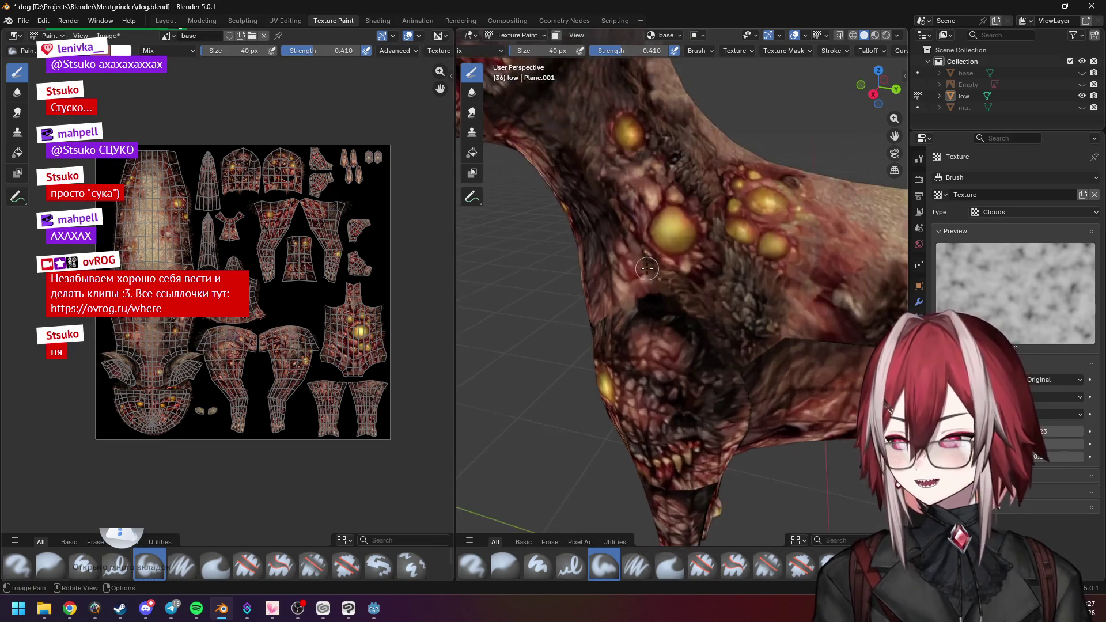
pyautogui.moveTo(715, 283)
pyautogui.mouseDown(button='middle')
pyautogui.moveTo(727, 290)
pyautogui.moveTo(728, 256)
pyautogui.mouseUp(button='middle')
pyautogui.scroll(-6, 701, 235)
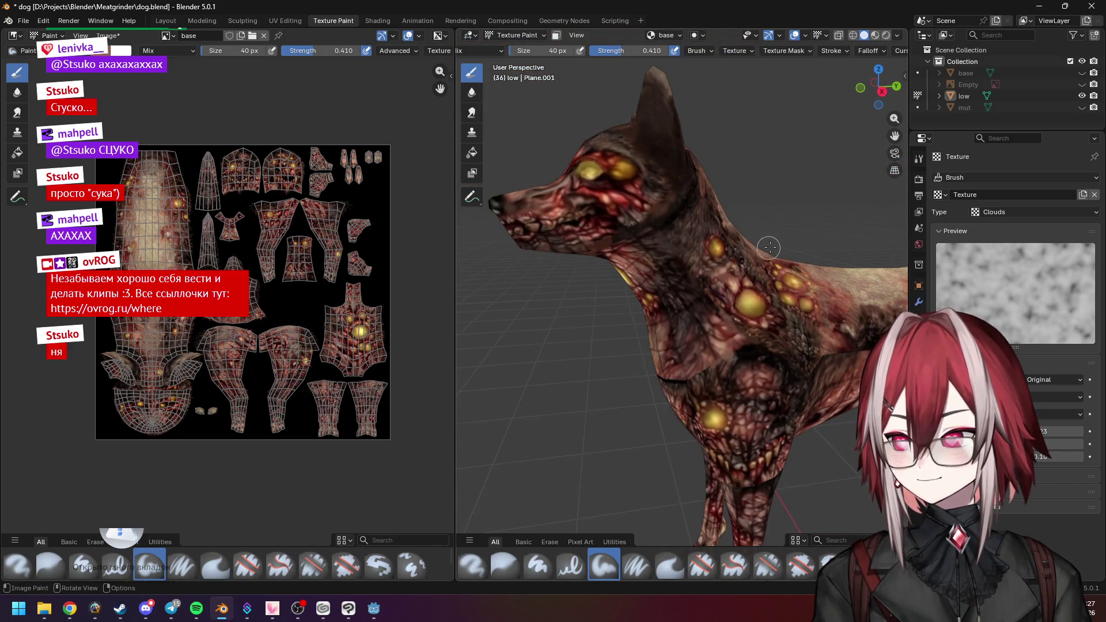
pyautogui.scroll(10, 715, 273)
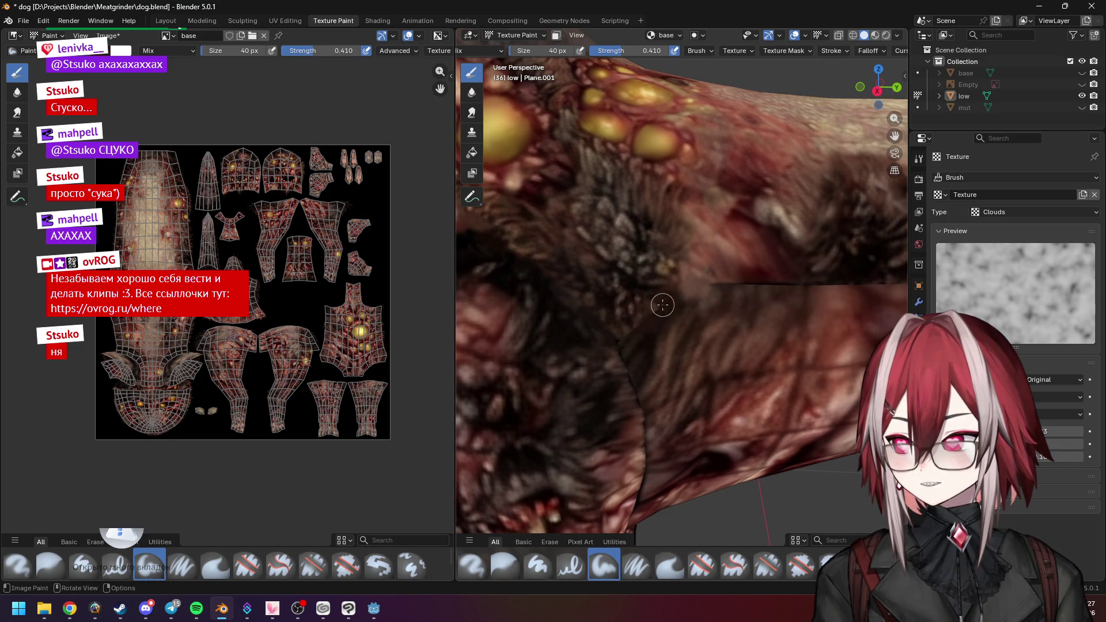
pyautogui.scroll(-5, 634, 329)
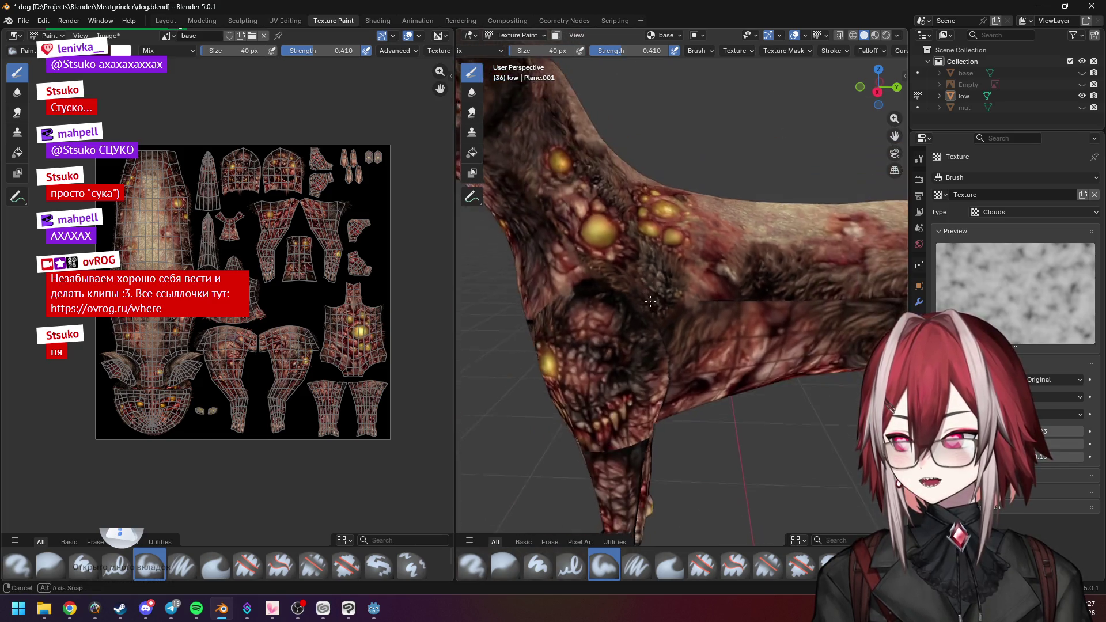
pyautogui.moveTo(552, 250); pyautogui.dragTo(656, 271, button='middle')
pyautogui.scroll(3, 656, 271)
pyautogui.scroll(-3, 656, 272)
pyautogui.scroll(-5, 656, 271)
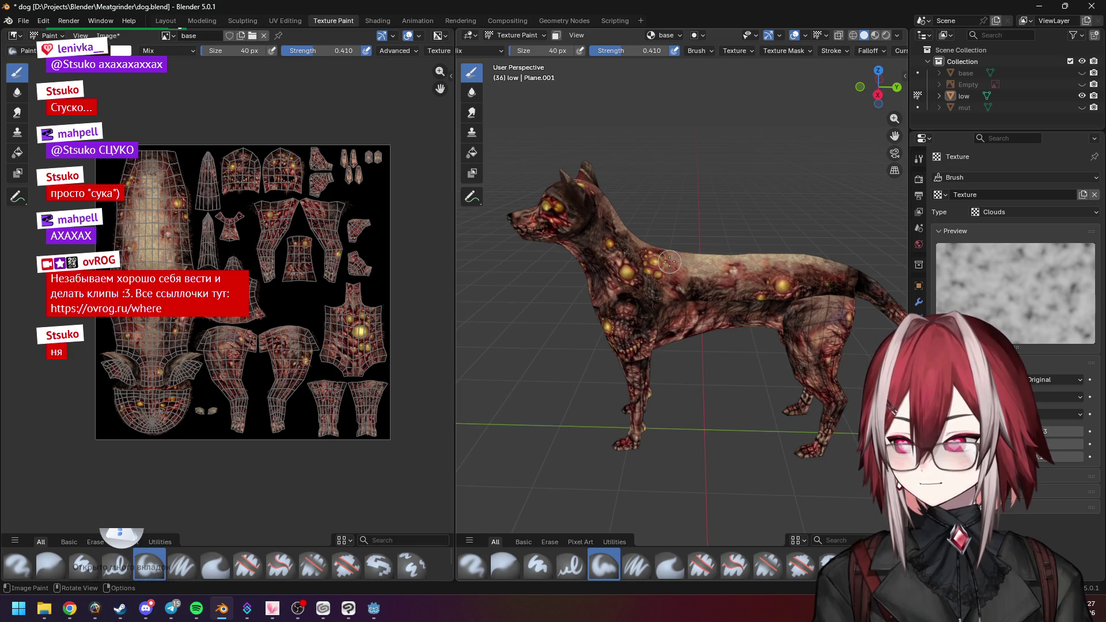
pyautogui.scroll(8, 669, 262)
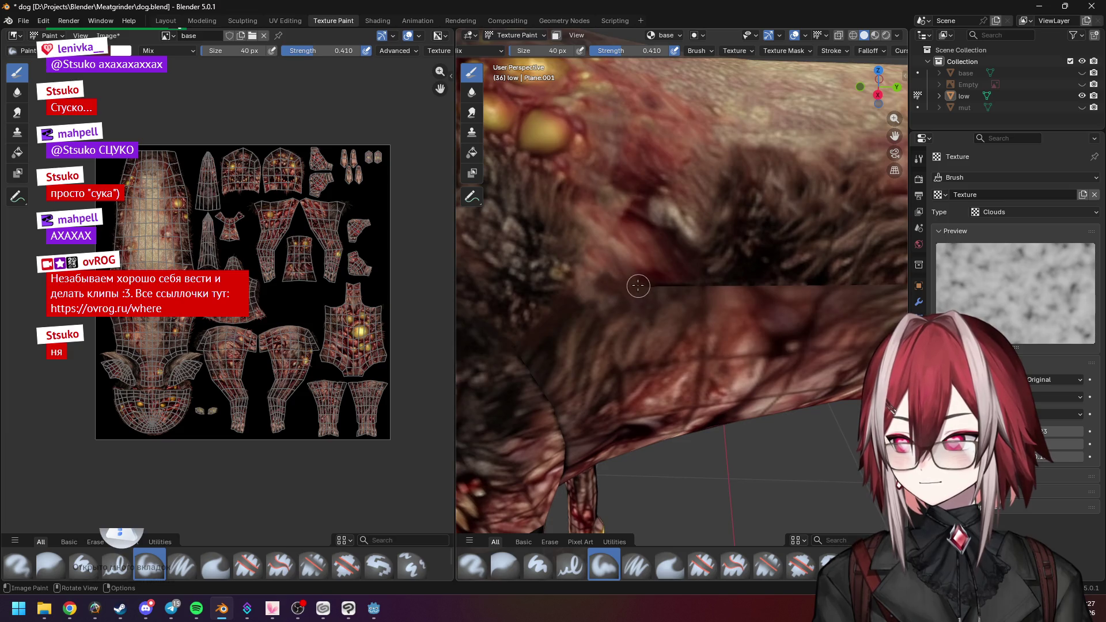
# Paint over the seam along the dog's torso and flank
pyautogui.moveTo(692, 284); pyautogui.dragTo(699, 288)
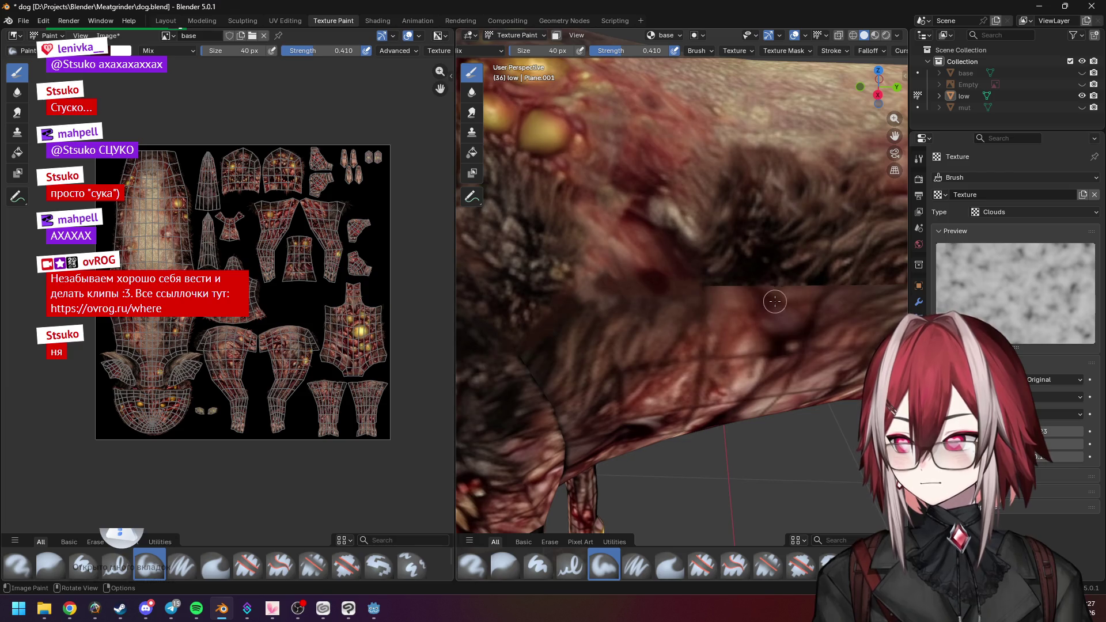
pyautogui.keyDown('shift'); pyautogui.moveTo(773, 296); pyautogui.dragTo(699, 287, button='middle'); pyautogui.keyUp('shift')
pyautogui.moveTo(659, 289)
pyautogui.mouseDown()
pyautogui.moveTo(642, 306)
pyautogui.moveTo(672, 301)
pyautogui.moveTo(662, 317)
pyautogui.moveTo(650, 311)
pyautogui.moveTo(667, 303)
pyautogui.moveTo(701, 321)
pyautogui.moveTo(697, 306)
pyautogui.moveTo(681, 306)
pyautogui.moveTo(722, 316)
pyautogui.moveTo(732, 310)
pyautogui.moveTo(711, 308)
pyautogui.moveTo(752, 305)
pyautogui.moveTo(726, 307)
pyautogui.mouseUp()
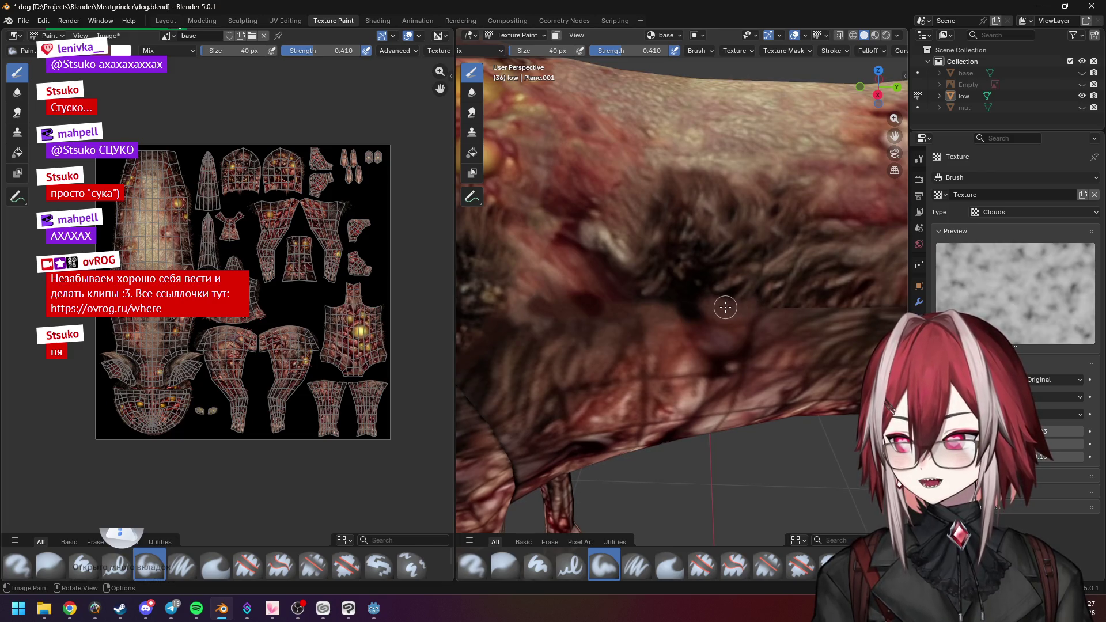
# Frame the whole dog and orbit from a side view to a front view
pyautogui.scroll(2, 726, 307)
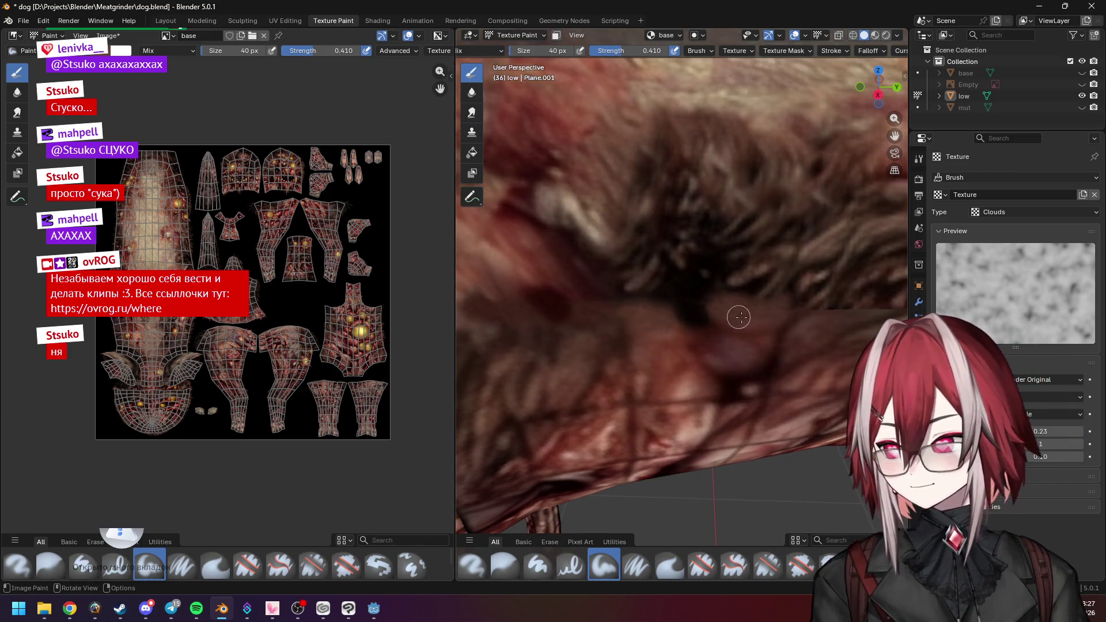
pyautogui.press('Home')
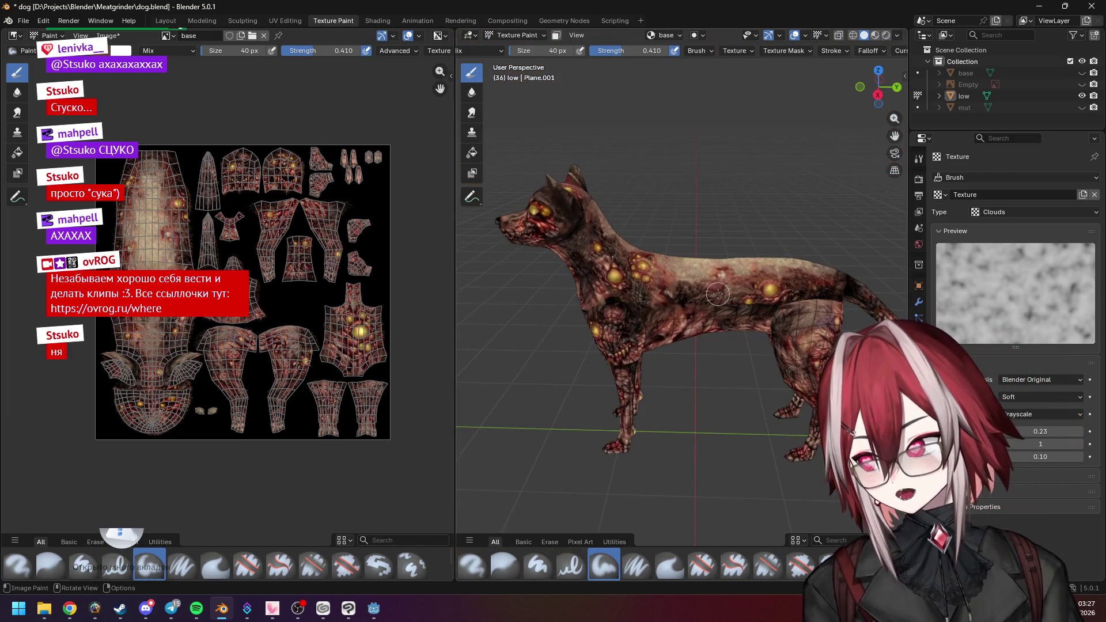
pyautogui.moveTo(718, 294)
pyautogui.mouseDown(button='middle')
pyautogui.moveTo(820, 263)
pyautogui.moveTo(706, 270)
pyautogui.mouseUp(button='middle')
pyautogui.scroll(10, 730, 271)
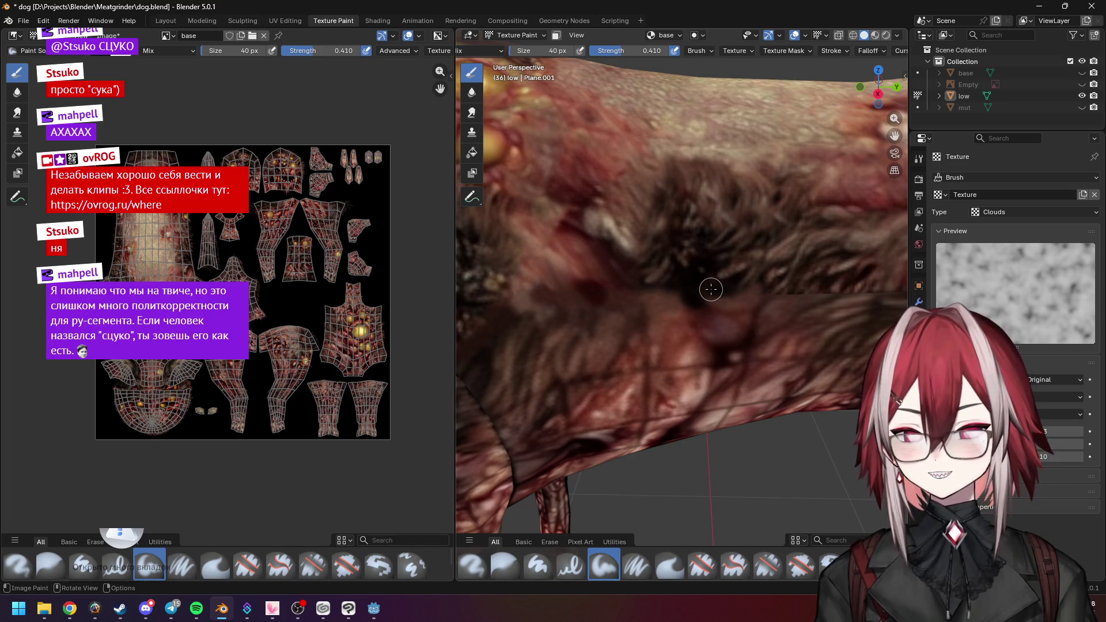
pyautogui.scroll(2, 711, 289)
pyautogui.scroll(-3, 710, 289)
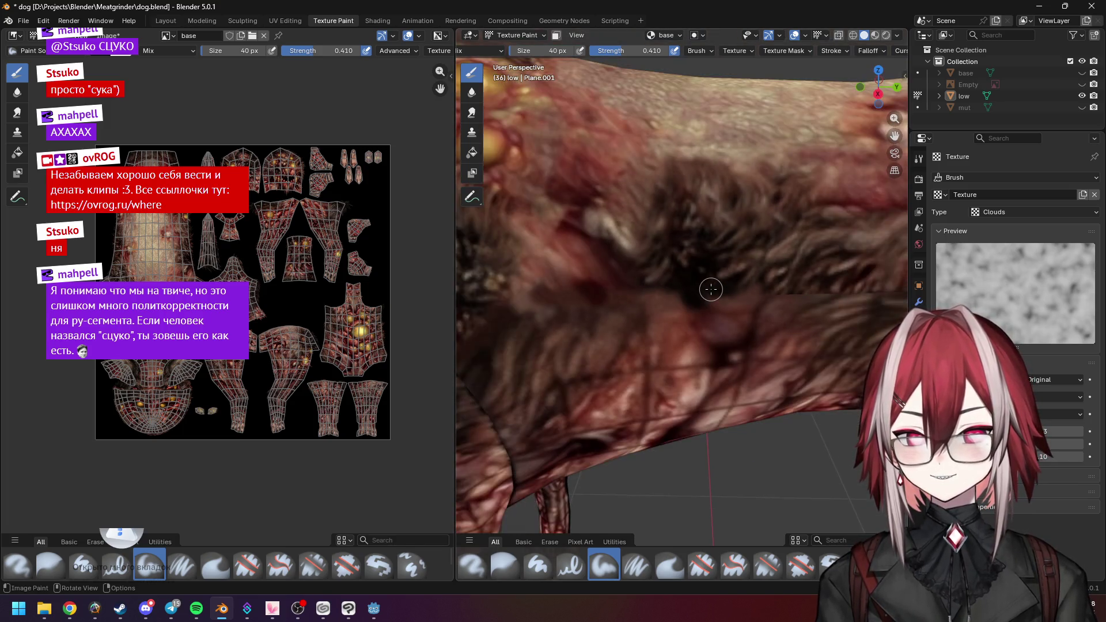
pyautogui.scroll(4, 628, 288)
# Sample a dark red from the fleshy texture and paint strokes across the fur seam
pyautogui.press('s')
pyautogui.scroll(-3, 703, 257)
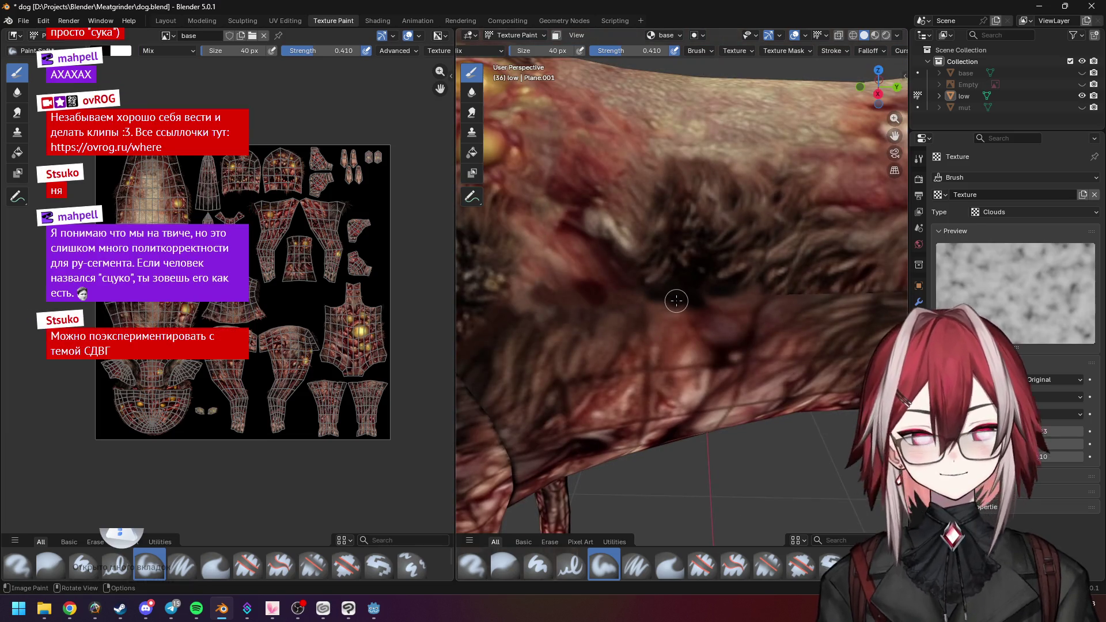
pyautogui.scroll(1, 749, 299)
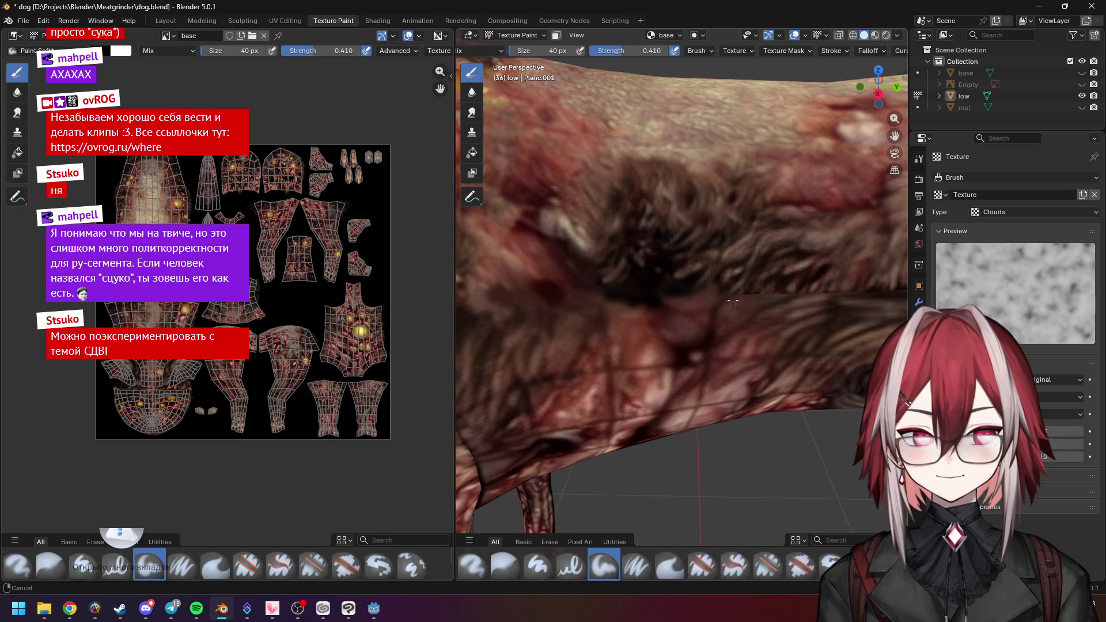
pyautogui.scroll(2, 720, 276)
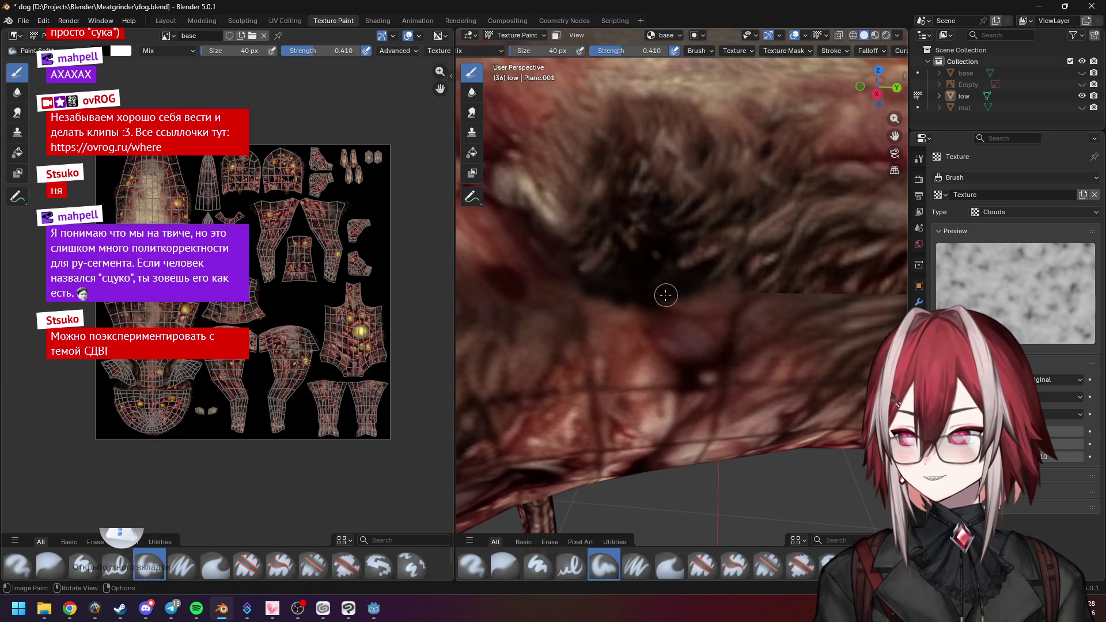
pyautogui.press('s')
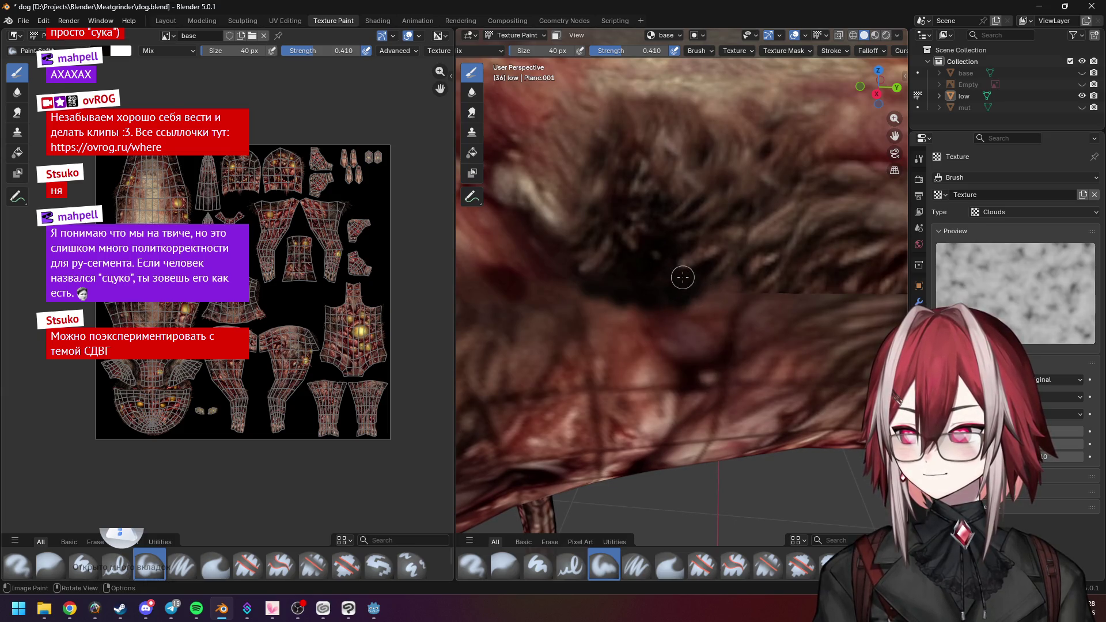
pyautogui.moveTo(691, 300)
pyautogui.mouseDown()
pyautogui.moveTo(720, 289)
pyautogui.moveTo(711, 301)
pyautogui.moveTo(736, 299)
pyautogui.mouseUp()
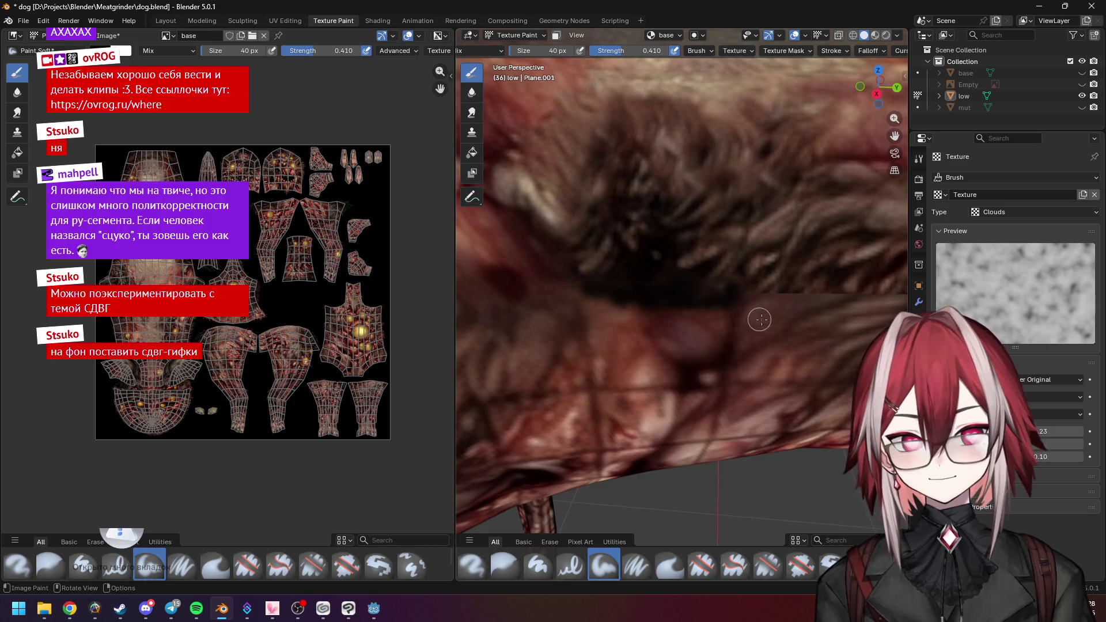
pyautogui.scroll(-2, 743, 326)
pyautogui.scroll(1, 724, 320)
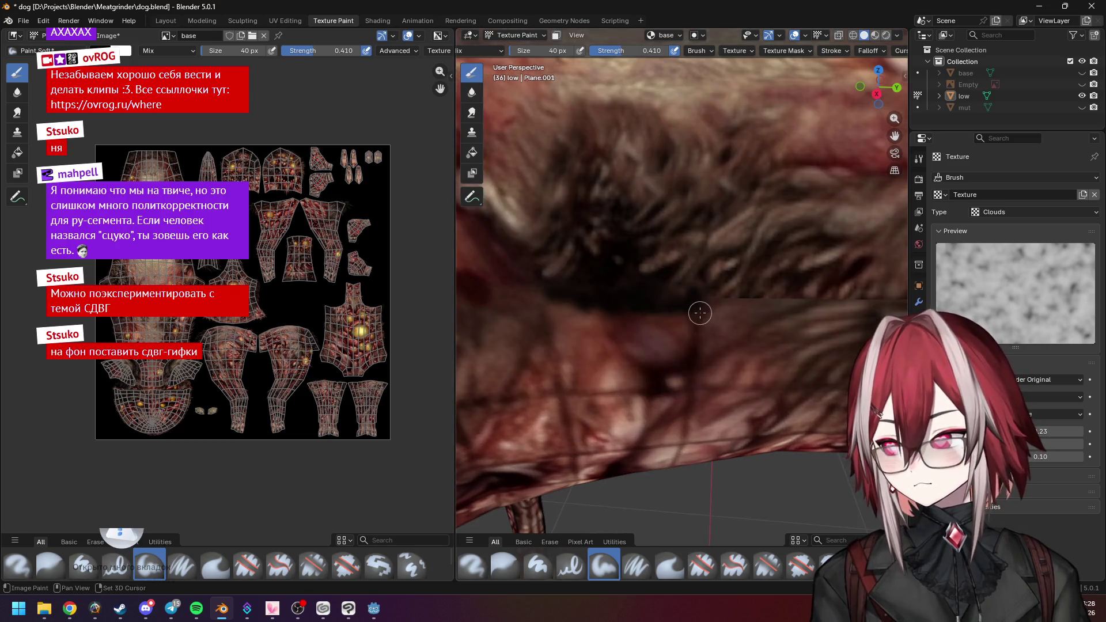
pyautogui.scroll(1, 695, 317)
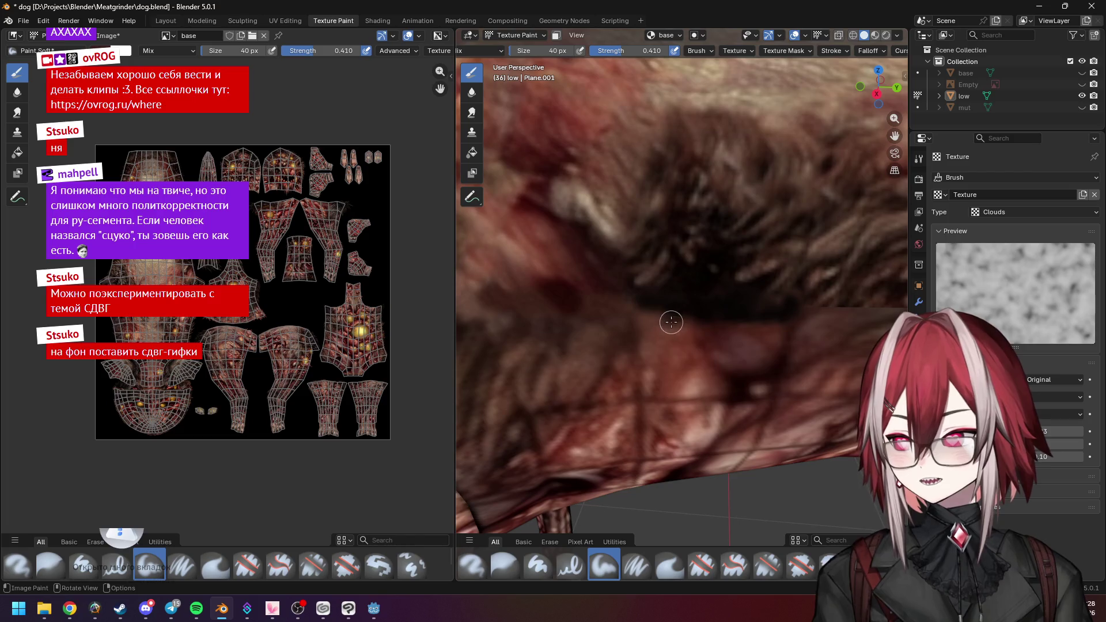
pyautogui.moveTo(655, 323); pyautogui.dragTo(674, 326)
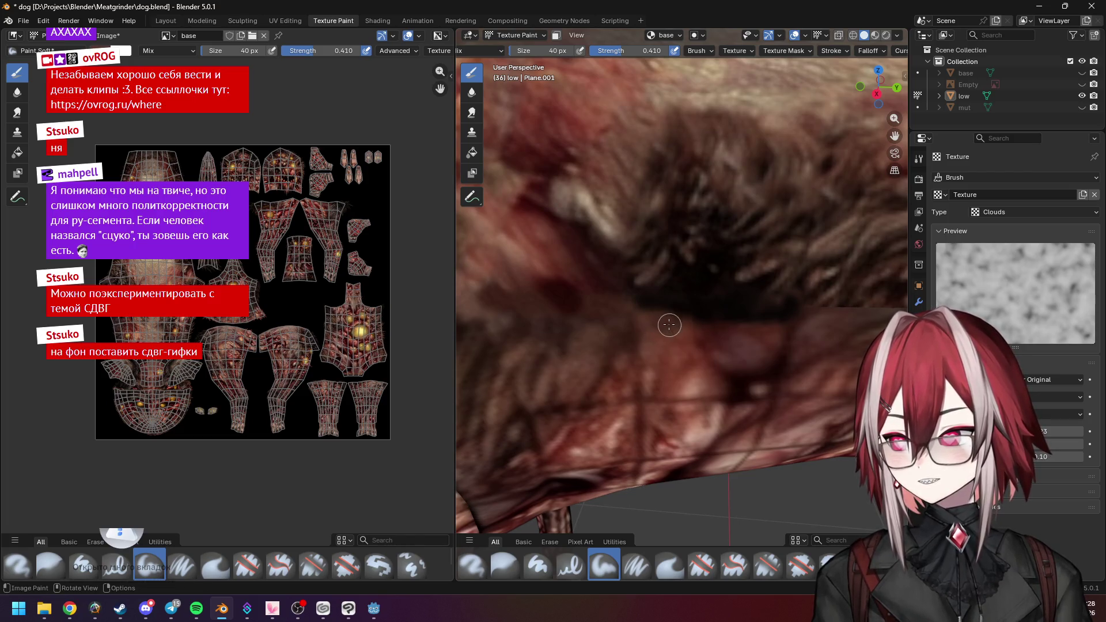
# Sample the dark brown fur colour as the brush colour
pyautogui.press('s')
pyautogui.click(680, 337)
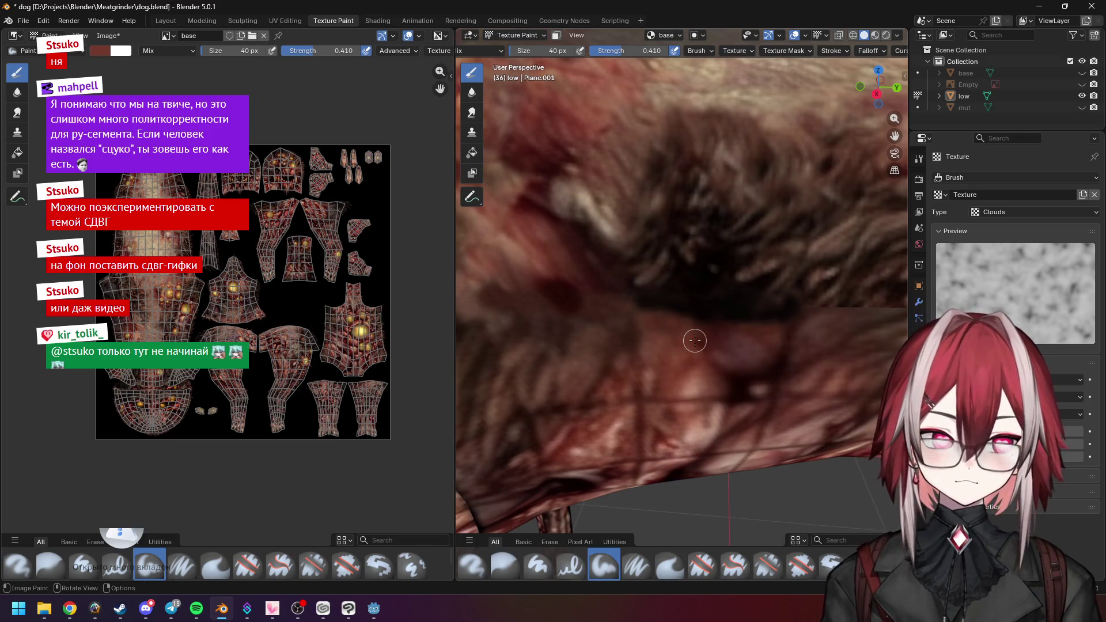
pyautogui.press('s')
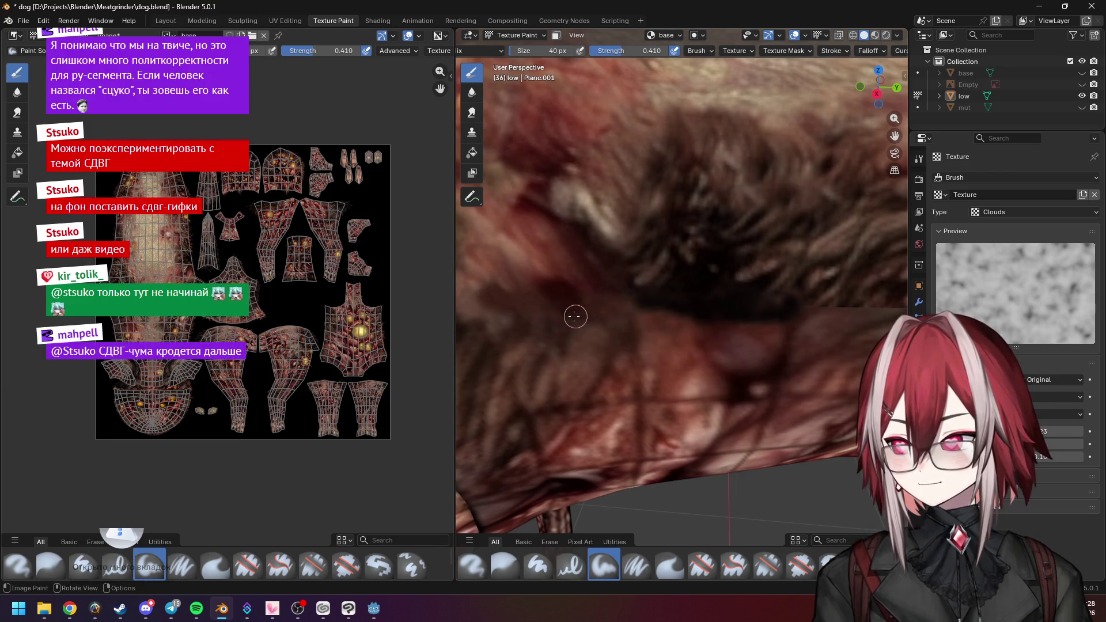
pyautogui.scroll(-4, 686, 332)
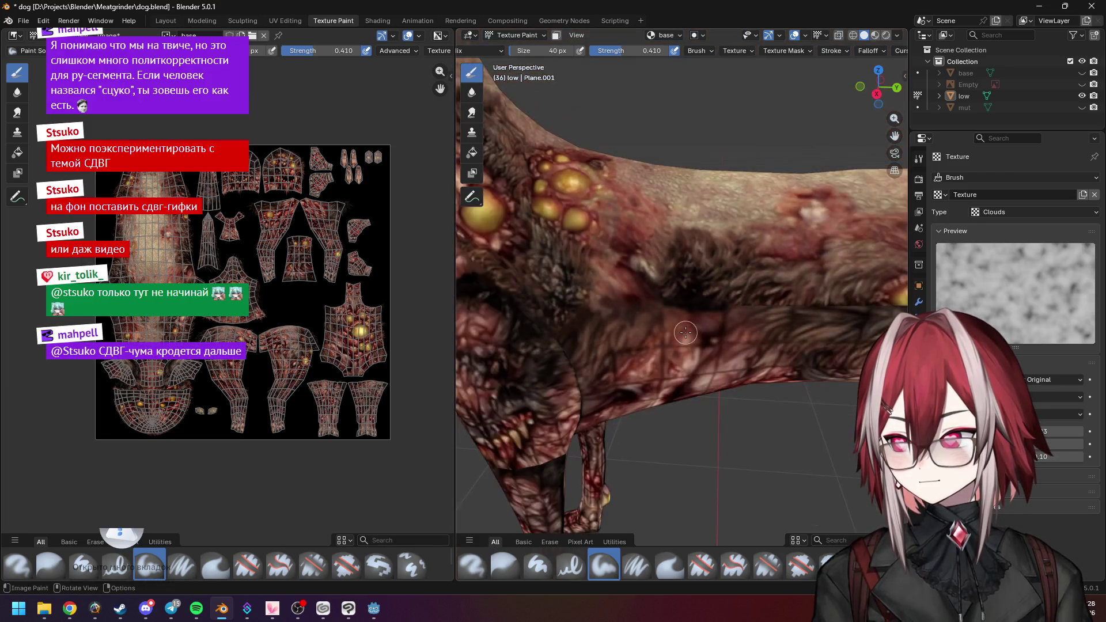
pyautogui.scroll(5, 605, 291)
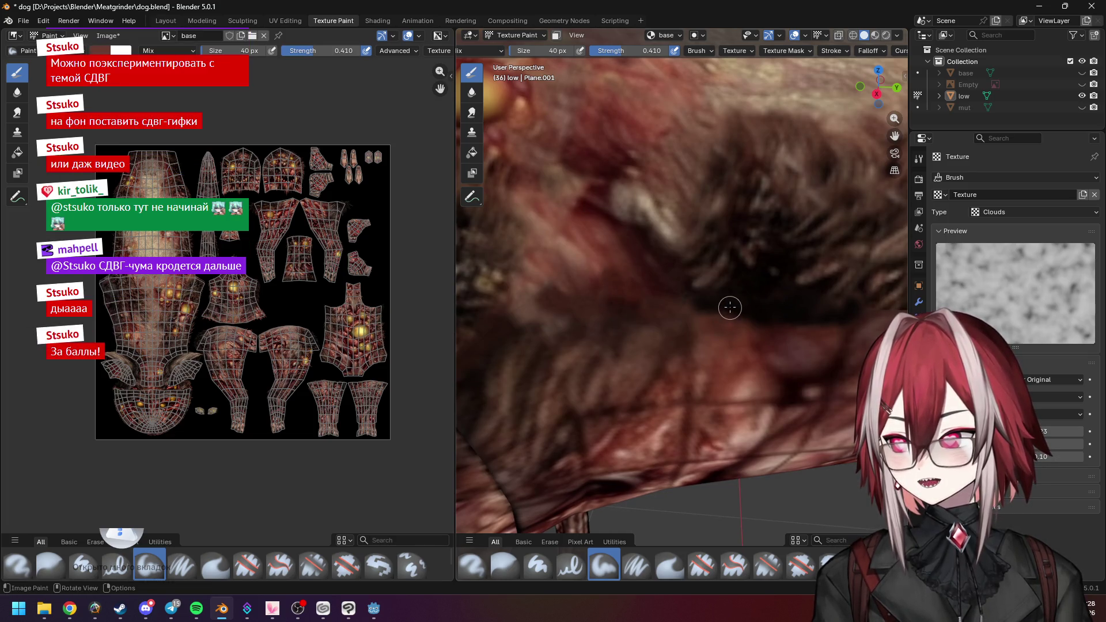
pyautogui.scroll(-2, 730, 307)
# Pan and orbit across the fur, then view the dog from Top view
pyautogui.keyDown('shift'); pyautogui.moveTo(766, 303); pyautogui.dragTo(733, 301, button='middle'); pyautogui.keyUp('shift')
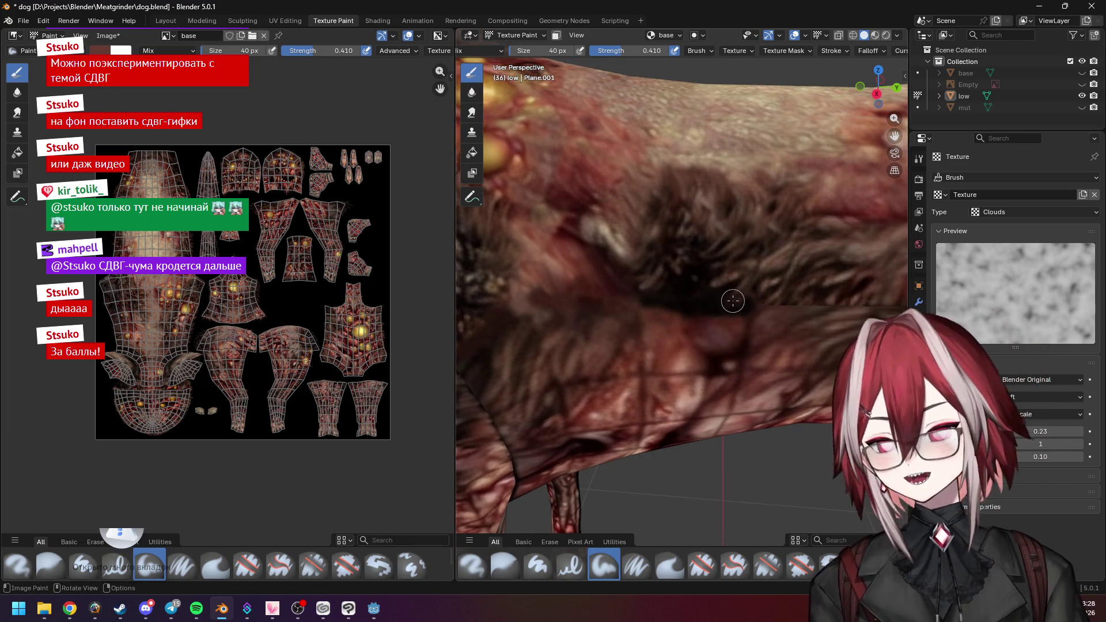
pyautogui.scroll(2, 732, 300)
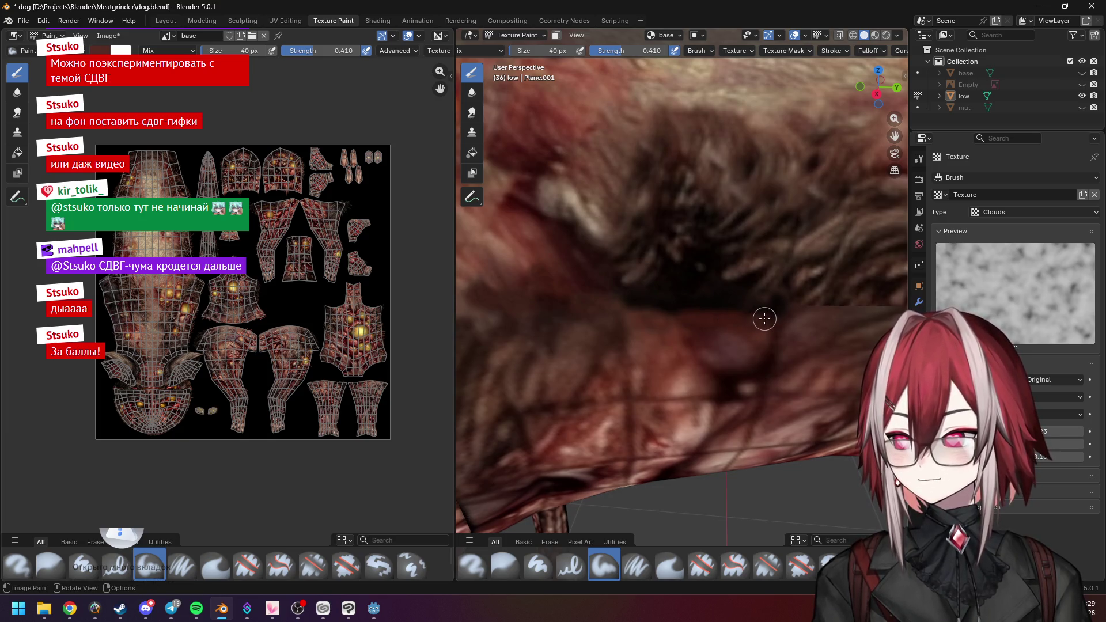
pyautogui.moveTo(749, 322); pyautogui.dragTo(693, 315, button='middle')
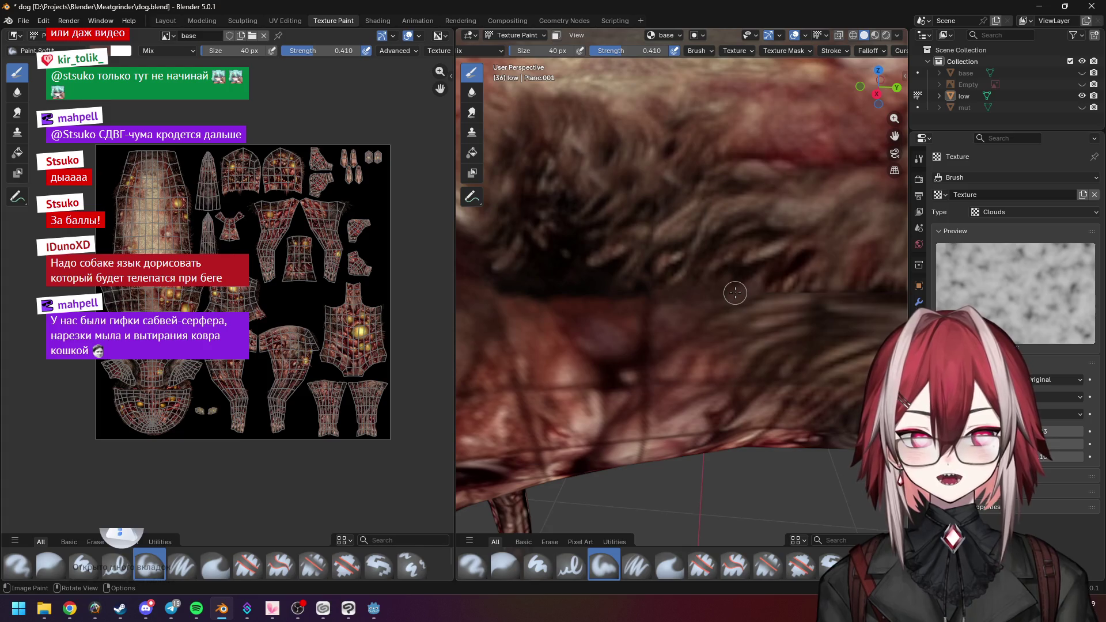
pyautogui.scroll(-6, 735, 293)
pyautogui.moveTo(638, 286); pyautogui.dragTo(704, 279, button='middle')
pyautogui.press('KP_7')
pyautogui.scroll(-5, 704, 279)
pyautogui.keyDown('shift'); pyautogui.moveTo(768, 315); pyautogui.dragTo(737, 300, button='middle'); pyautogui.keyUp('shift')
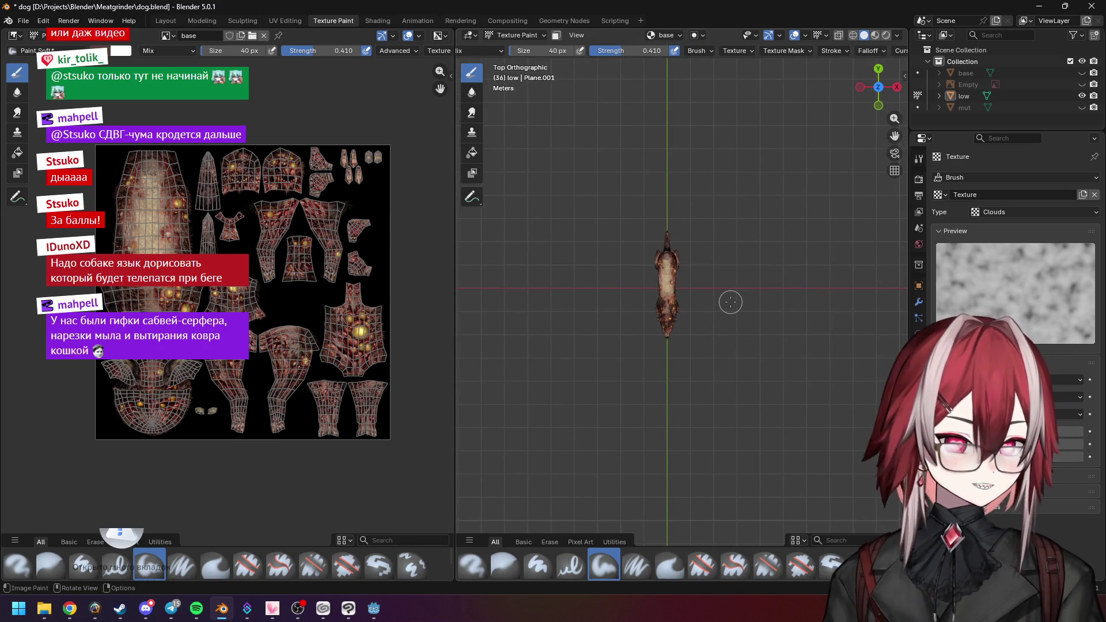
pyautogui.scroll(1, 651, 345)
pyautogui.scroll(-2, 669, 345)
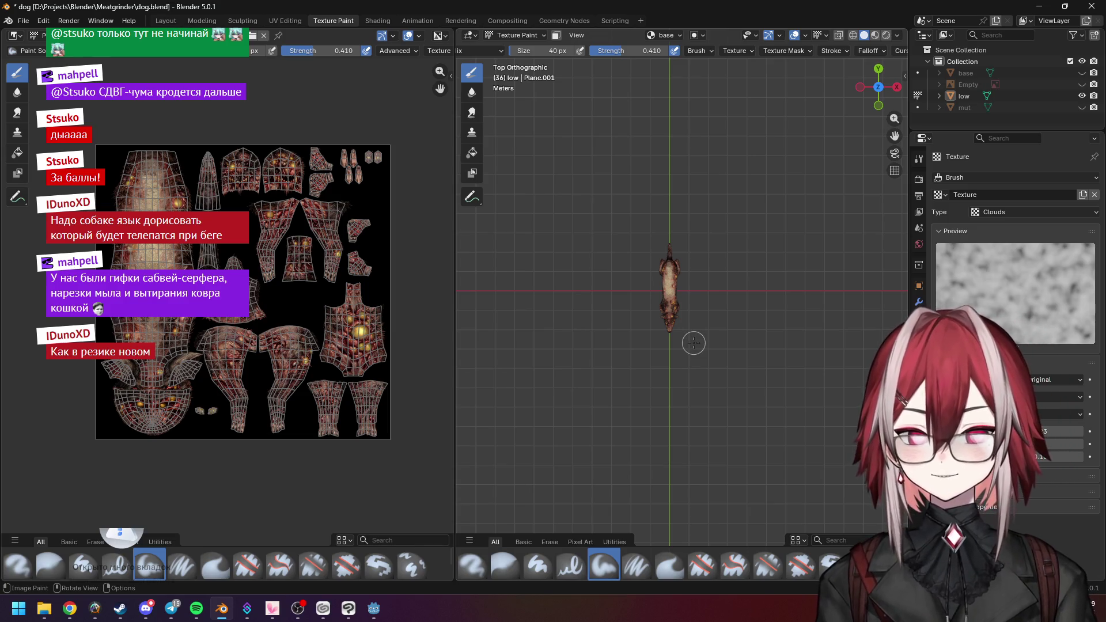
# Orbit back to a side view and zoom into a close-up of the flank fur
pyautogui.moveTo(723, 295); pyautogui.dragTo(687, 240, button='middle')
pyautogui.scroll(8, 691, 248)
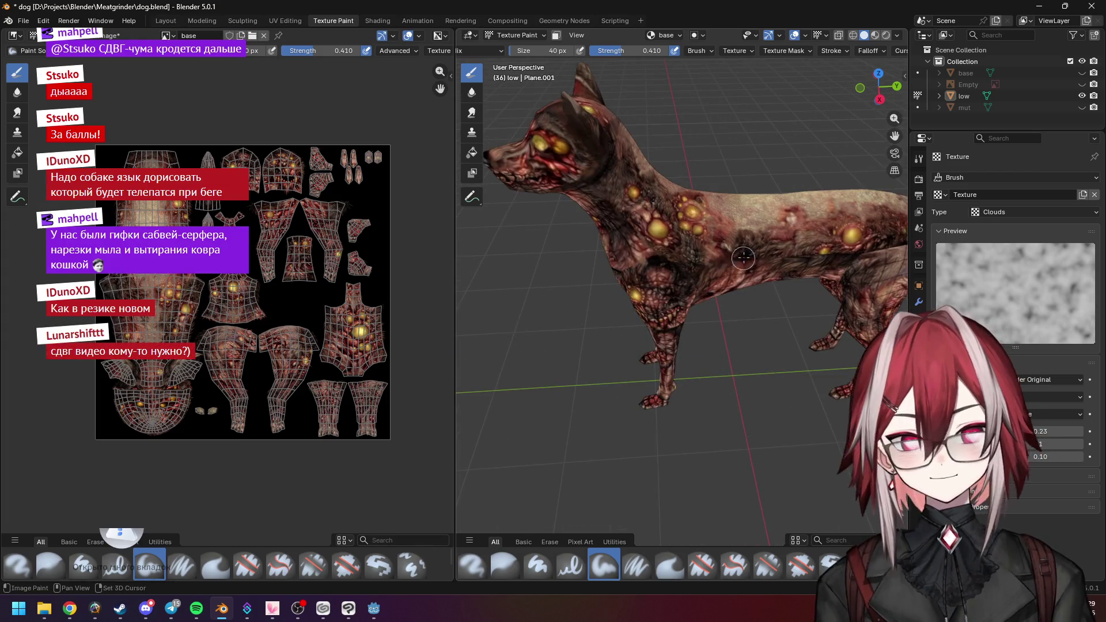
pyautogui.keyDown('ctrl'); pyautogui.scroll(6, 743, 258); pyautogui.keyUp('ctrl')
pyautogui.scroll(6, 663, 263)
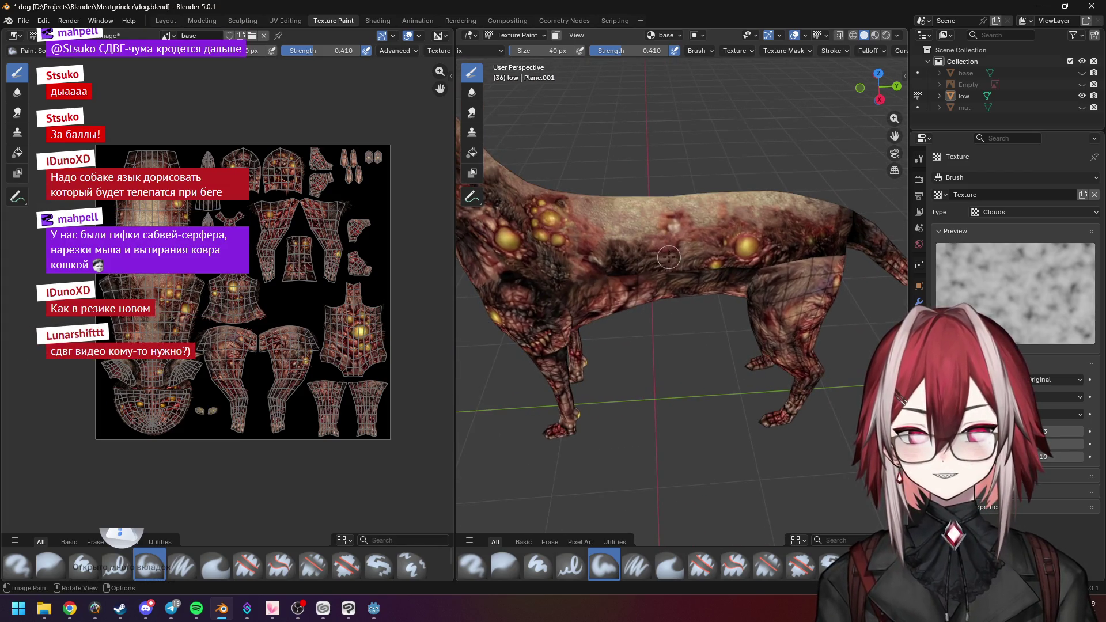
pyautogui.scroll(5, 675, 275)
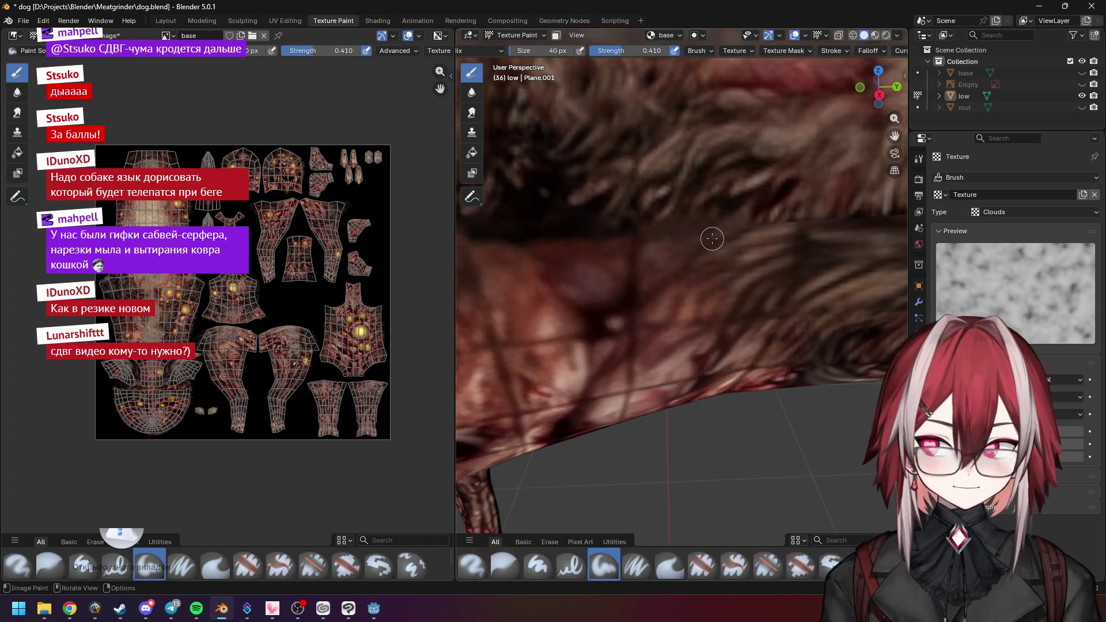
pyautogui.scroll(-2, 711, 238)
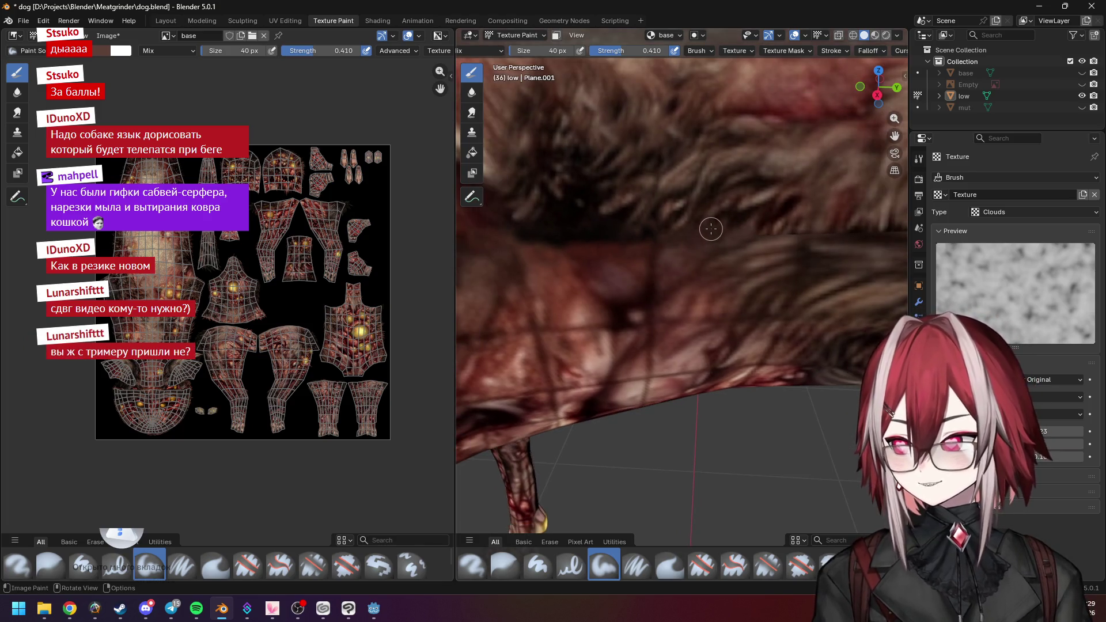
pyautogui.moveTo(631, 231)
pyautogui.keyDown('shift'); pyautogui.mouseDown(button='middle')
pyautogui.moveTo(670, 257)
pyautogui.moveTo(631, 259)
pyautogui.mouseUp(button='middle'); pyautogui.keyUp('shift')
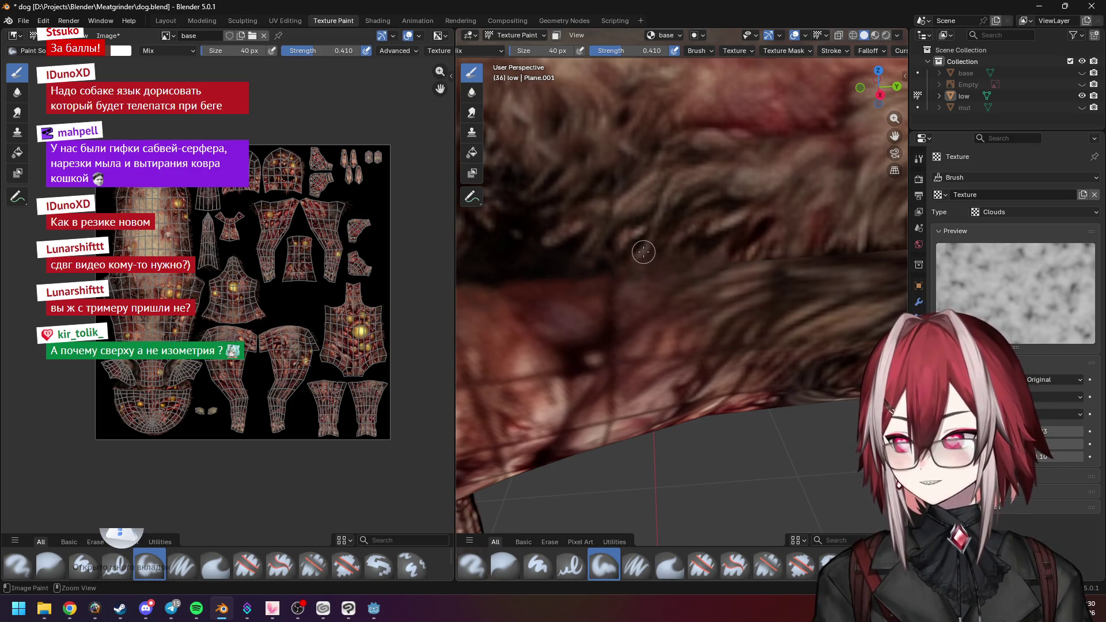
# Sample a fur colour beside the flank seam, then orbit to see the dog from behind
pyautogui.press('s')
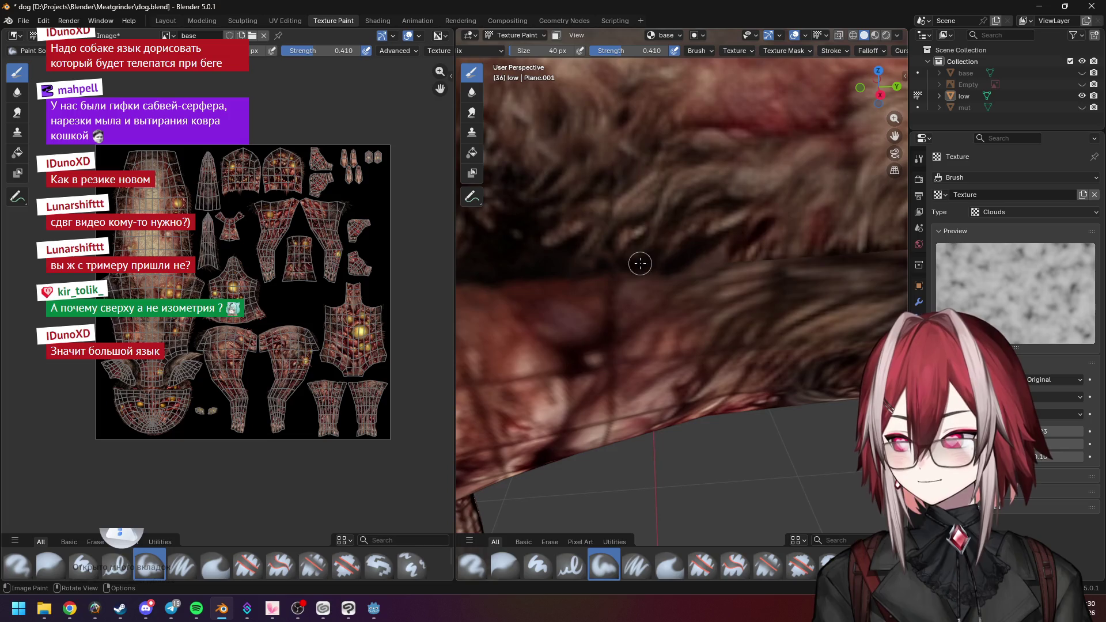
pyautogui.press('shift')
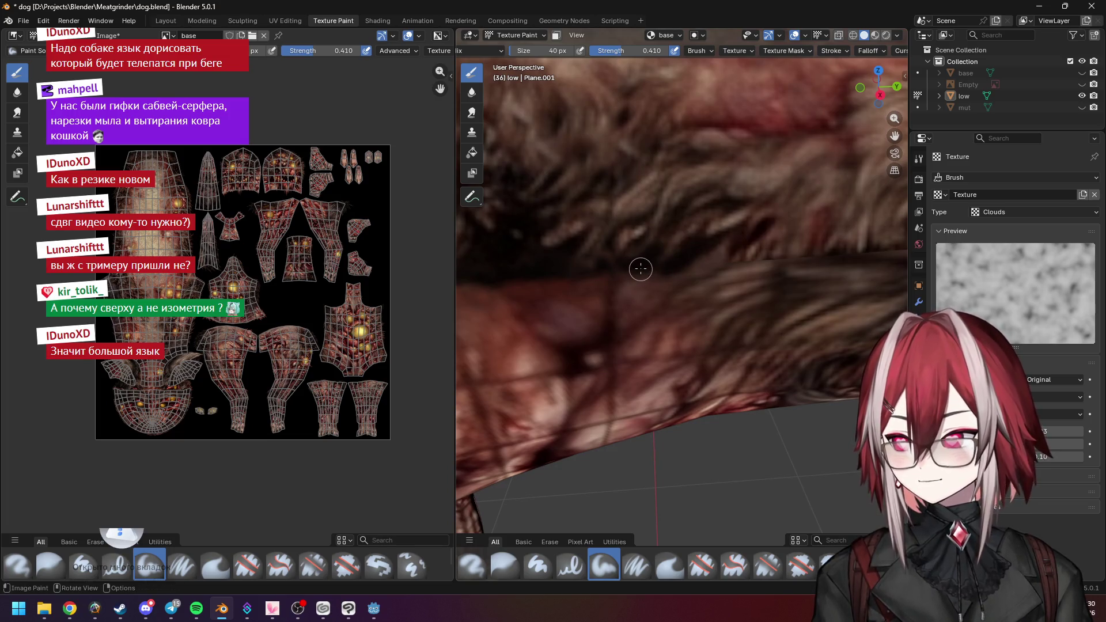
pyautogui.moveTo(656, 269); pyautogui.dragTo(663, 288, button='middle')
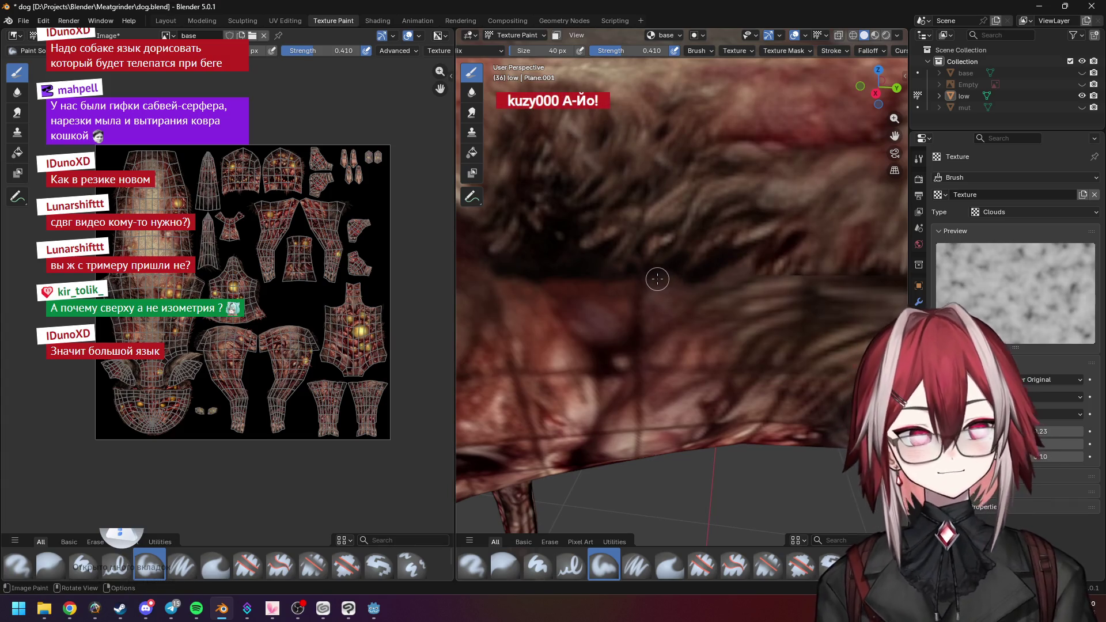
pyautogui.moveTo(657, 277)
pyautogui.keyDown('shift'); pyautogui.mouseDown(button='middle')
pyautogui.moveTo(670, 297)
pyautogui.moveTo(625, 303)
pyautogui.mouseUp(button='middle'); pyautogui.keyUp('shift')
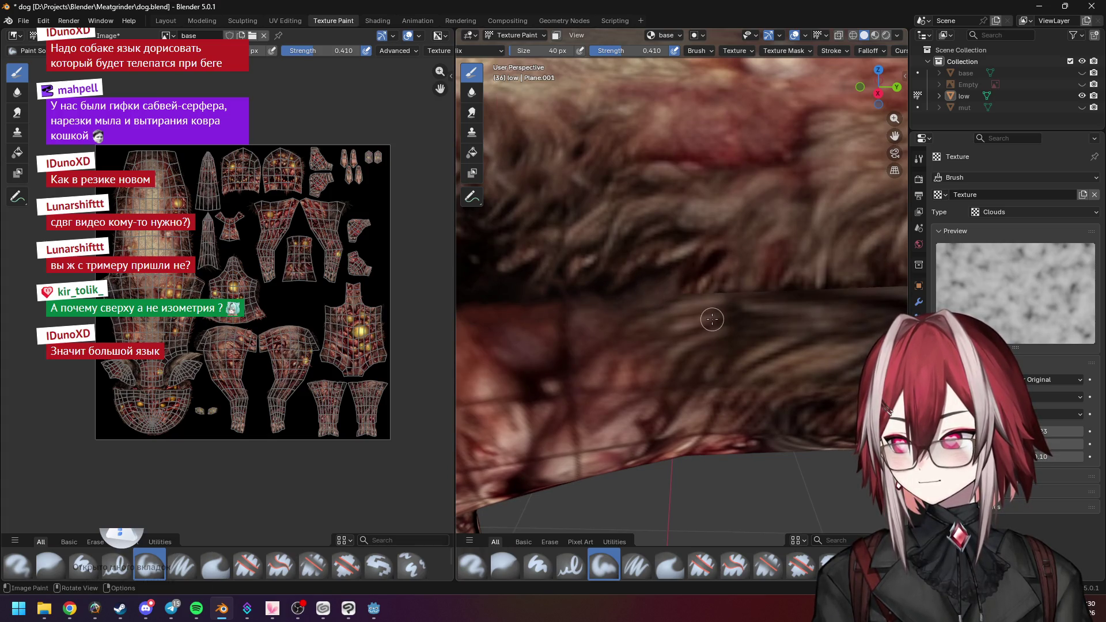
pyautogui.scroll(1, 713, 319)
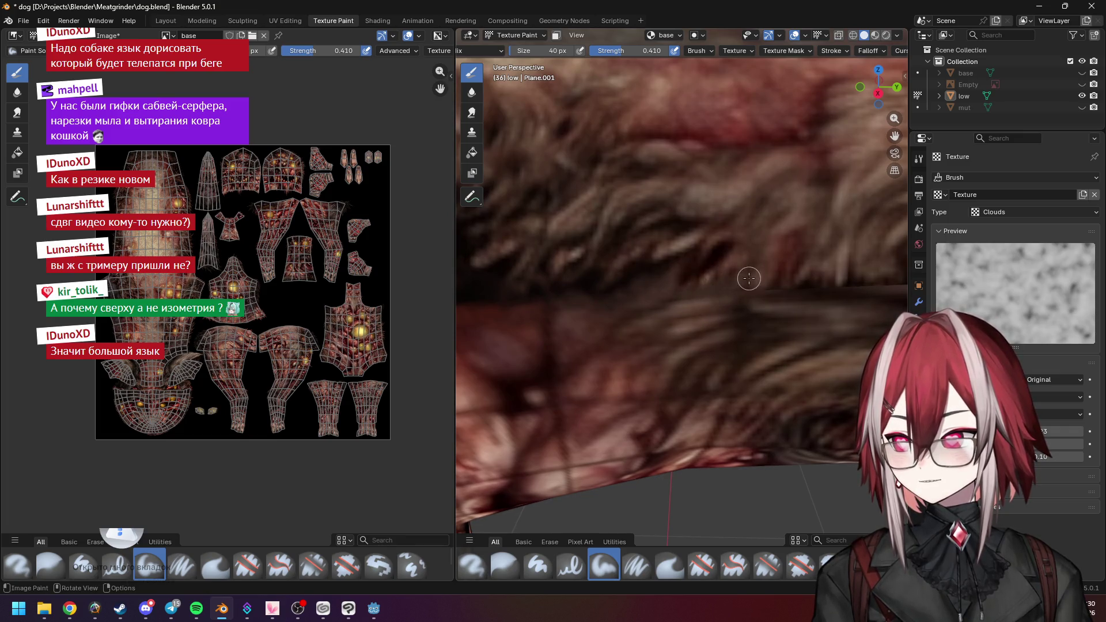
pyautogui.scroll(-1, 741, 279)
pyautogui.scroll(2, 709, 265)
pyautogui.scroll(-1, 721, 260)
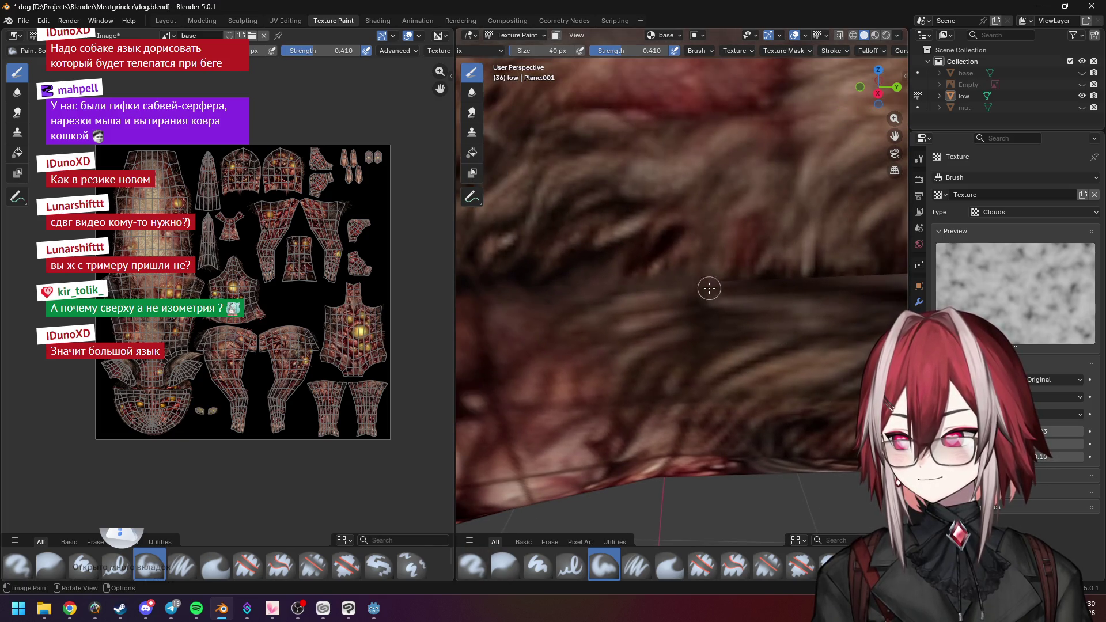
pyautogui.moveTo(729, 283)
pyautogui.mouseDown(button='middle')
pyautogui.moveTo(748, 286)
pyautogui.moveTo(733, 247)
pyautogui.moveTo(641, 241)
pyautogui.mouseUp(button='middle')
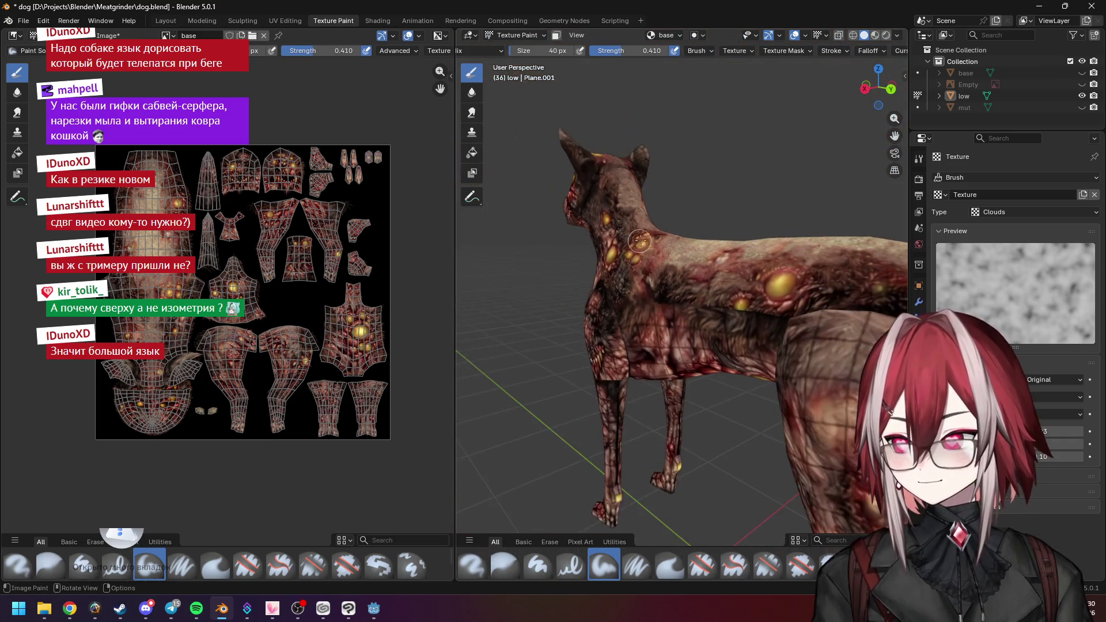
# Sample the yellow of the spot above the seam and paint it across the seam
pyautogui.scroll(10, 648, 235)
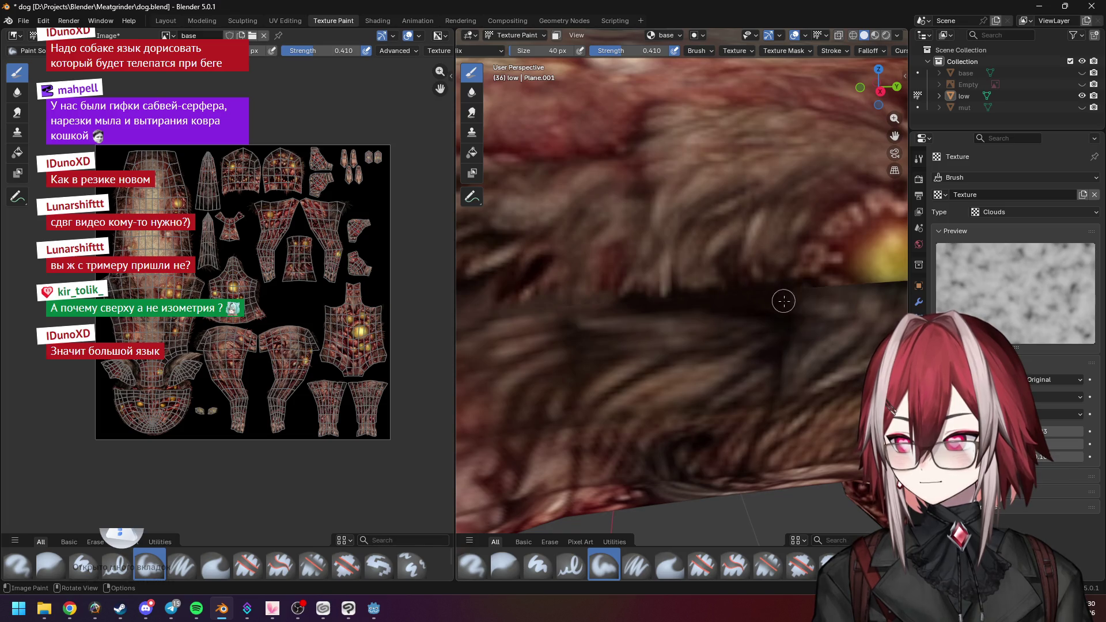
pyautogui.keyDown('shift'); pyautogui.moveTo(822, 306); pyautogui.dragTo(699, 296, button='middle'); pyautogui.keyUp('shift')
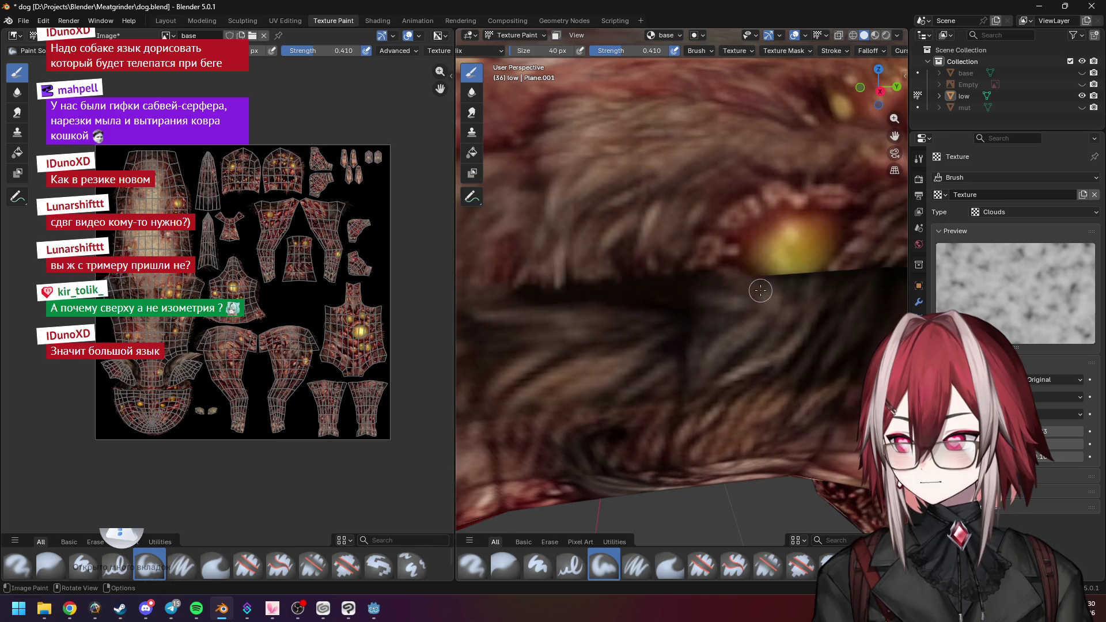
pyautogui.moveTo(773, 289)
pyautogui.mouseDown(button='middle')
pyautogui.moveTo(726, 292)
pyautogui.moveTo(743, 291)
pyautogui.mouseUp(button='middle')
pyautogui.press('s')
pyautogui.moveTo(775, 292)
pyautogui.mouseDown()
pyautogui.moveTo(755, 299)
pyautogui.moveTo(795, 304)
pyautogui.moveTo(789, 297)
pyautogui.mouseUp()
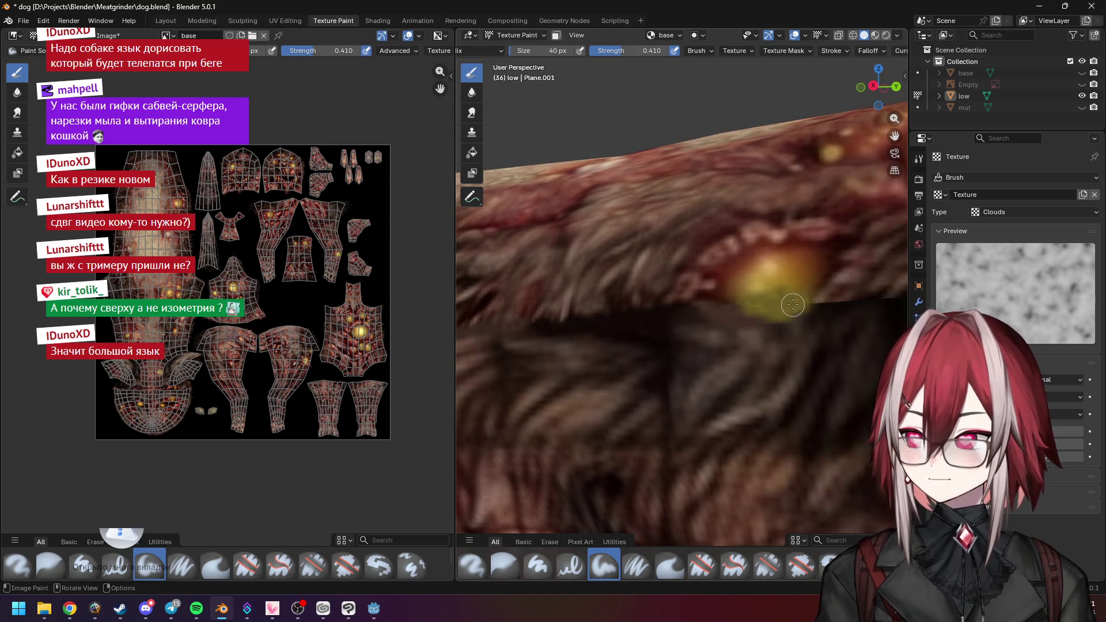
pyautogui.moveTo(772, 295)
pyautogui.mouseDown(button='middle')
pyautogui.moveTo(805, 326)
pyautogui.moveTo(663, 271)
pyautogui.moveTo(663, 291)
pyautogui.moveTo(691, 300)
pyautogui.mouseUp(button='middle')
pyautogui.click(517, 556)
pyautogui.scroll(-1, 663, 277)
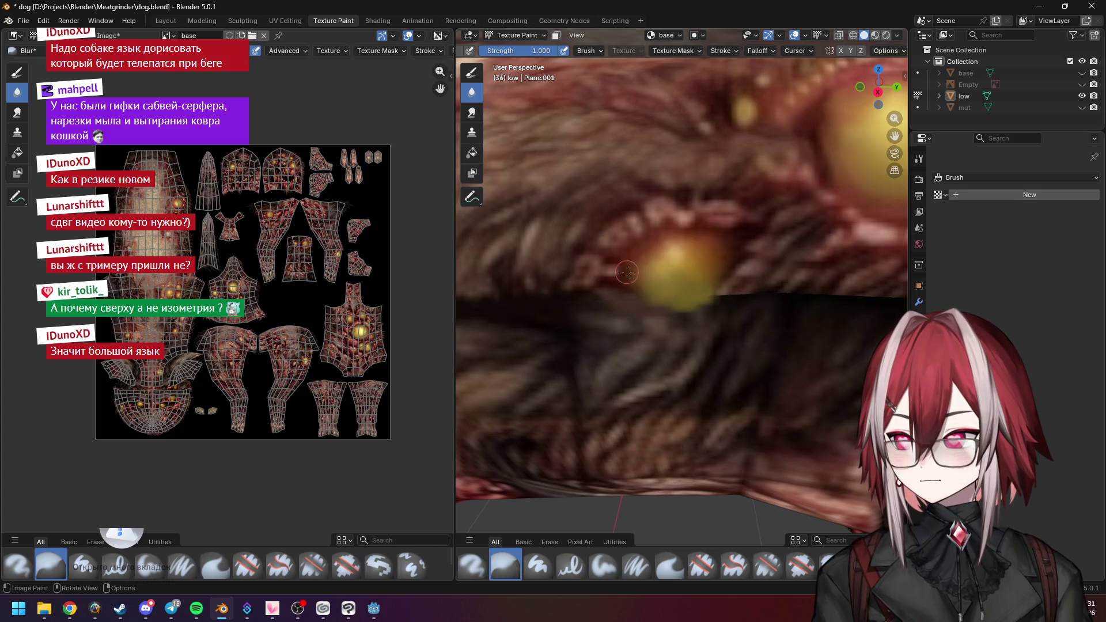
pyautogui.moveTo(715, 281)
pyautogui.mouseDown(button='middle')
pyautogui.moveTo(700, 291)
pyautogui.moveTo(708, 270)
pyautogui.mouseUp(button='middle')
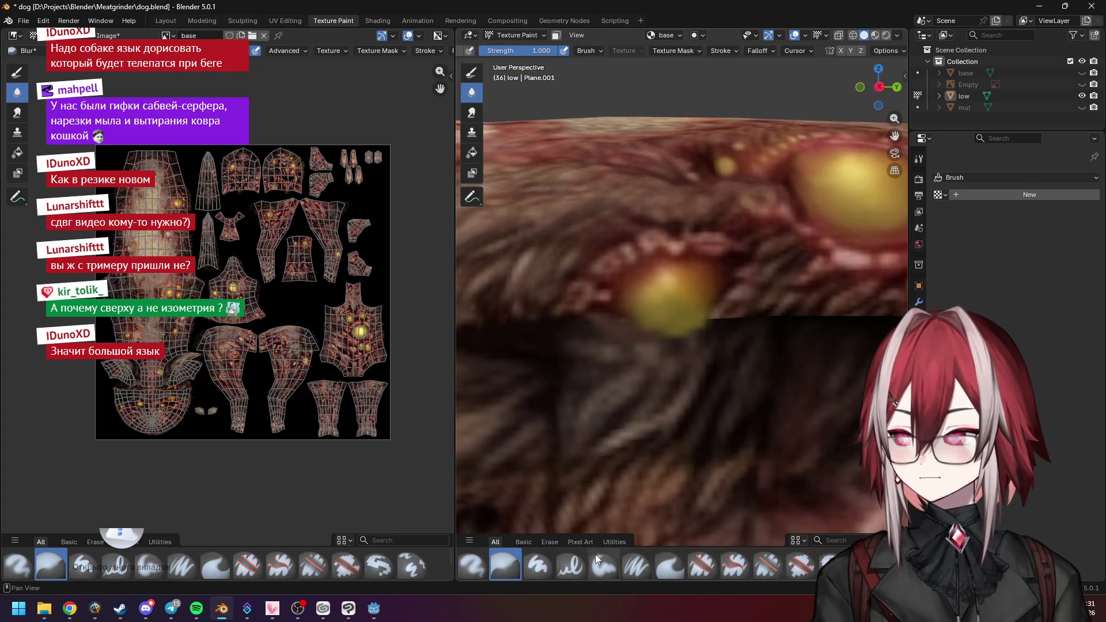
pyautogui.click(604, 568)
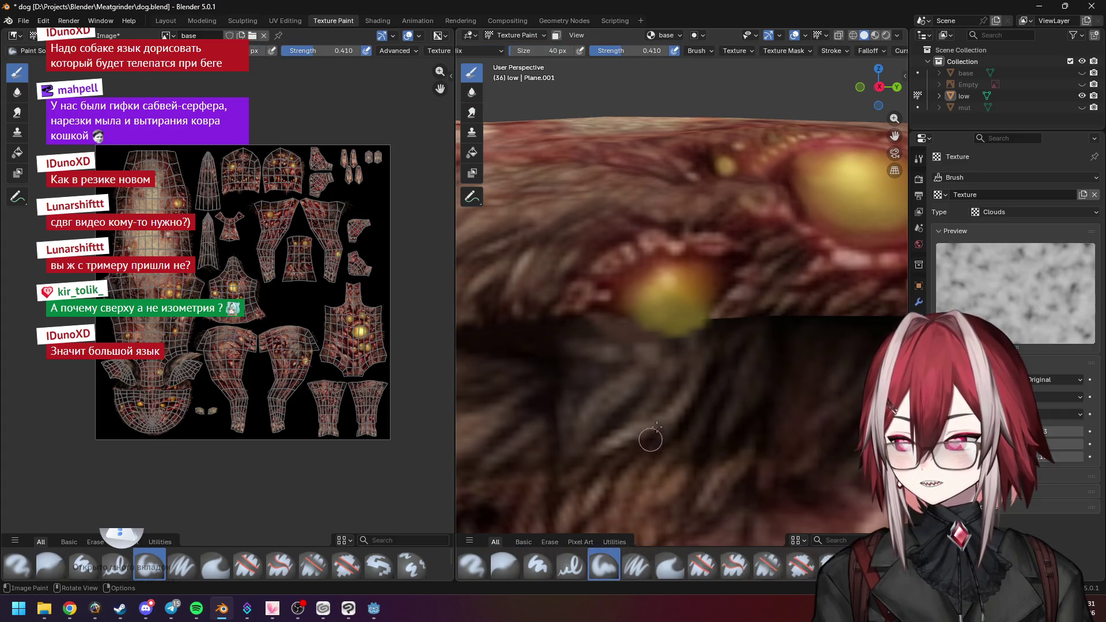
pyautogui.moveTo(632, 289); pyautogui.dragTo(601, 306, button='middle')
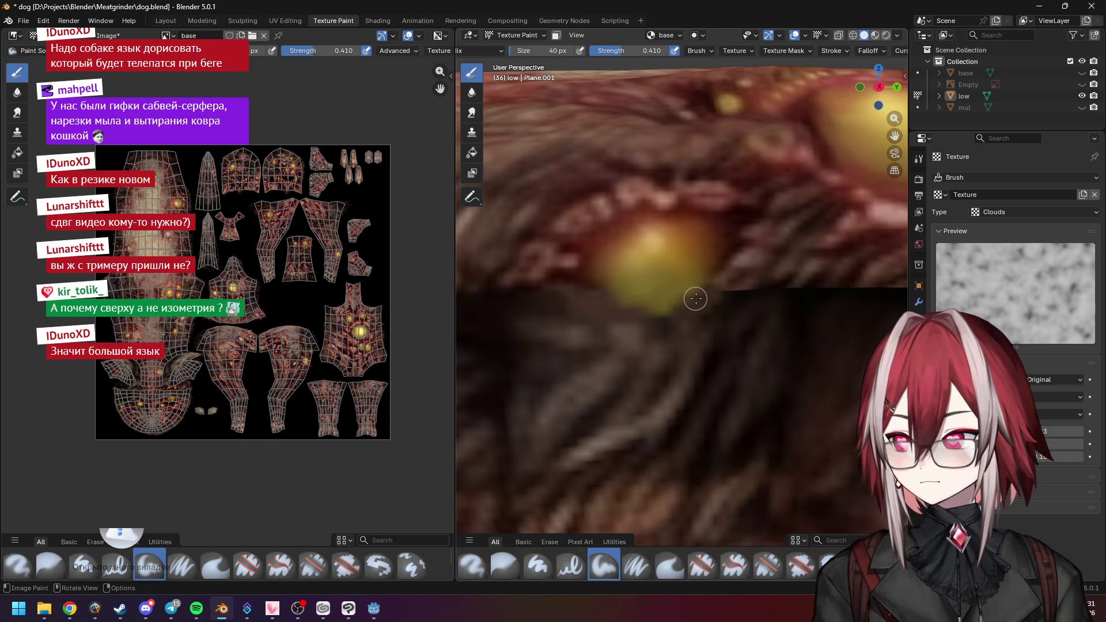
pyautogui.moveTo(690, 285); pyautogui.dragTo(698, 318, button='middle')
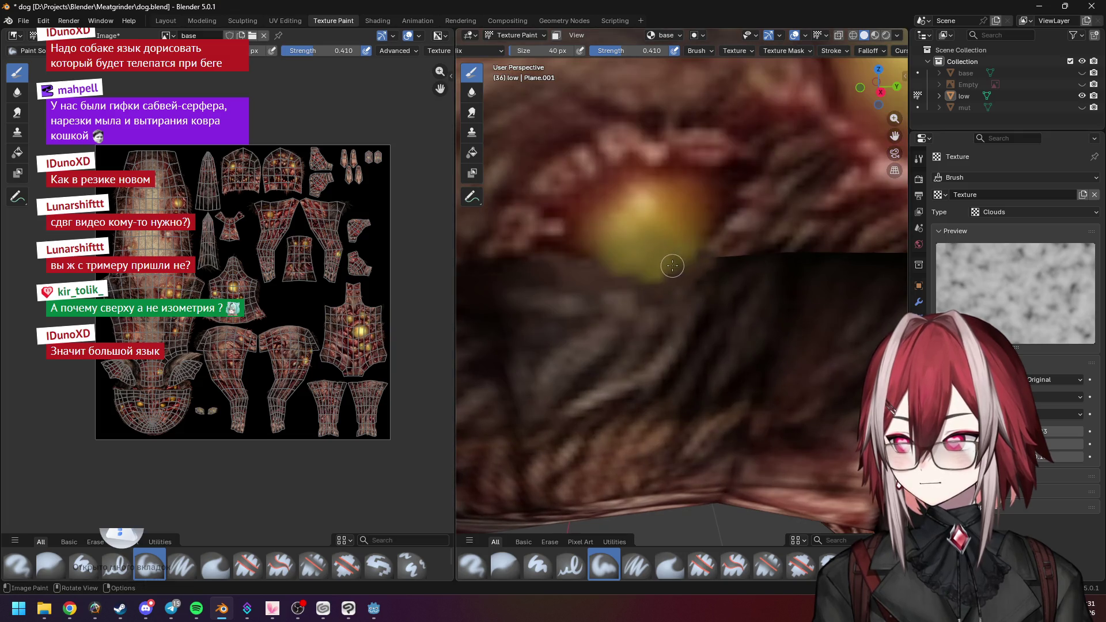
pyautogui.scroll(-5, 712, 241)
pyautogui.scroll(5, 667, 245)
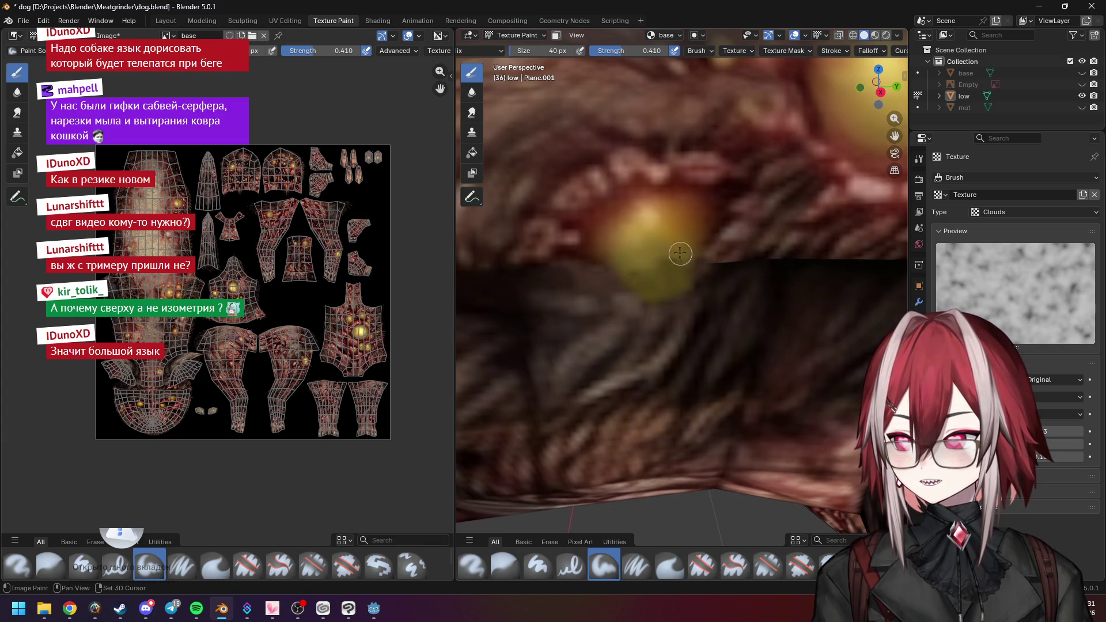
pyautogui.scroll(-10, 655, 289)
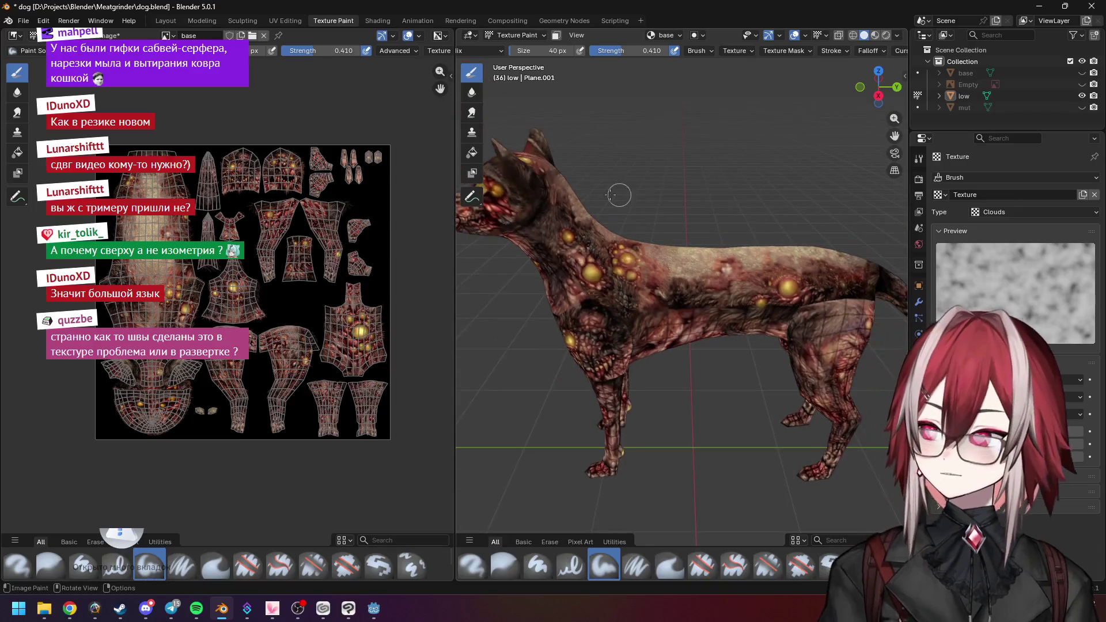
# Orbit and zoom around the whole dog to check its seams
pyautogui.moveTo(657, 271)
pyautogui.mouseDown(button='middle')
pyautogui.moveTo(663, 206)
pyautogui.moveTo(640, 211)
pyautogui.moveTo(746, 225)
pyautogui.moveTo(761, 245)
pyautogui.moveTo(719, 227)
pyautogui.moveTo(749, 239)
pyautogui.mouseUp(button='middle')
pyautogui.scroll(4, 746, 226)
pyautogui.scroll(-4, 747, 226)
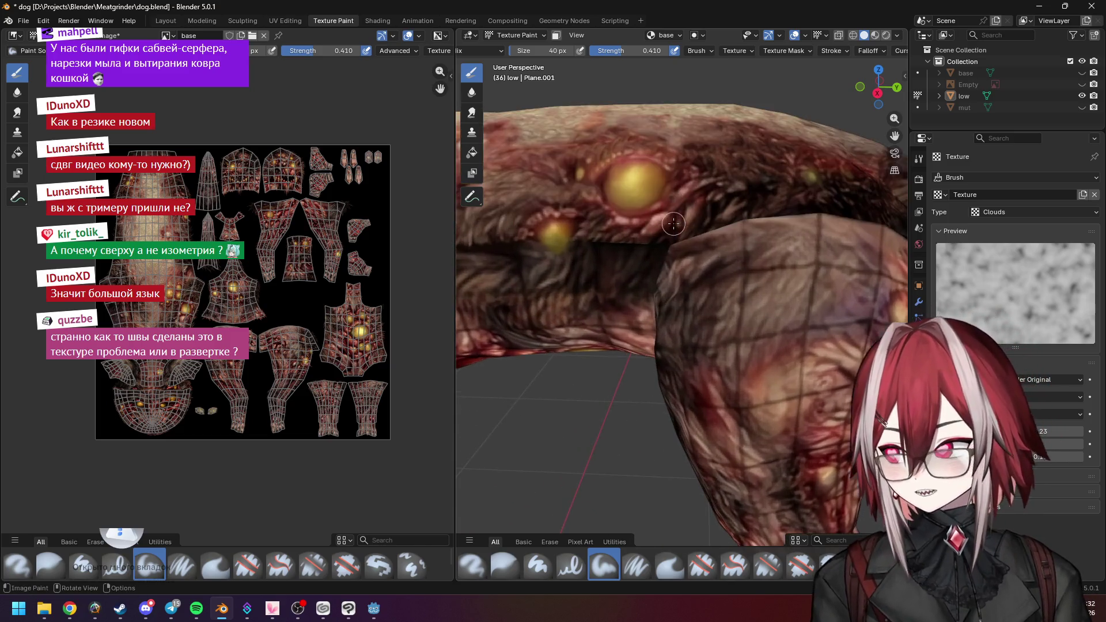
pyautogui.scroll(4, 153, 235)
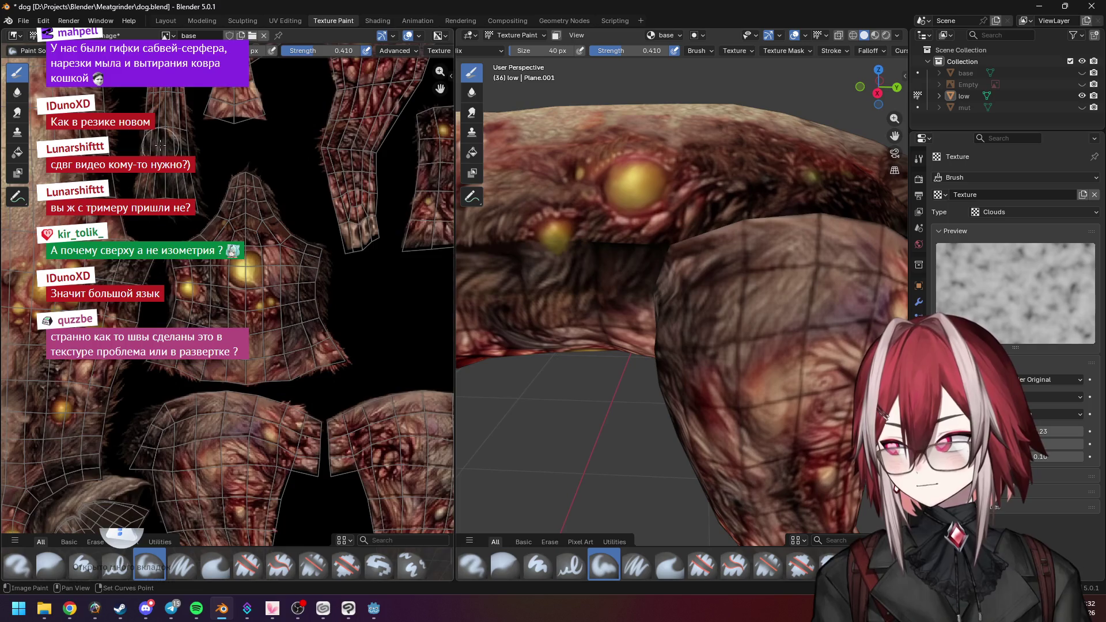
pyautogui.scroll(-5, 167, 173)
pyautogui.scroll(5, 704, 247)
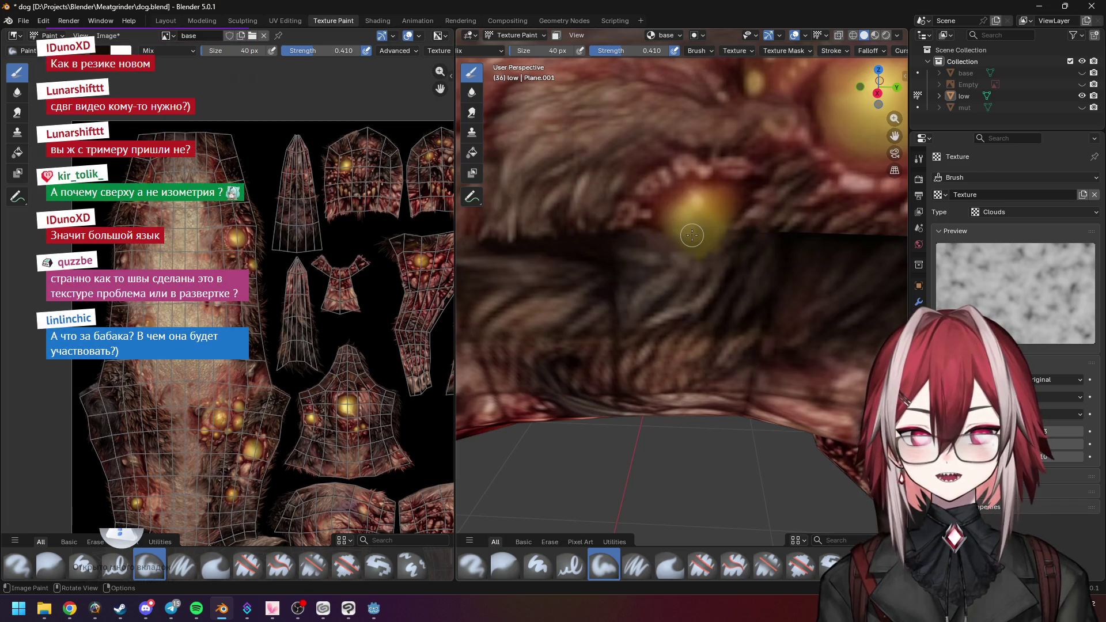
# Switch to the Meatgrinder project in Godot and launch a test run
pyautogui.scroll(-3, 692, 235)
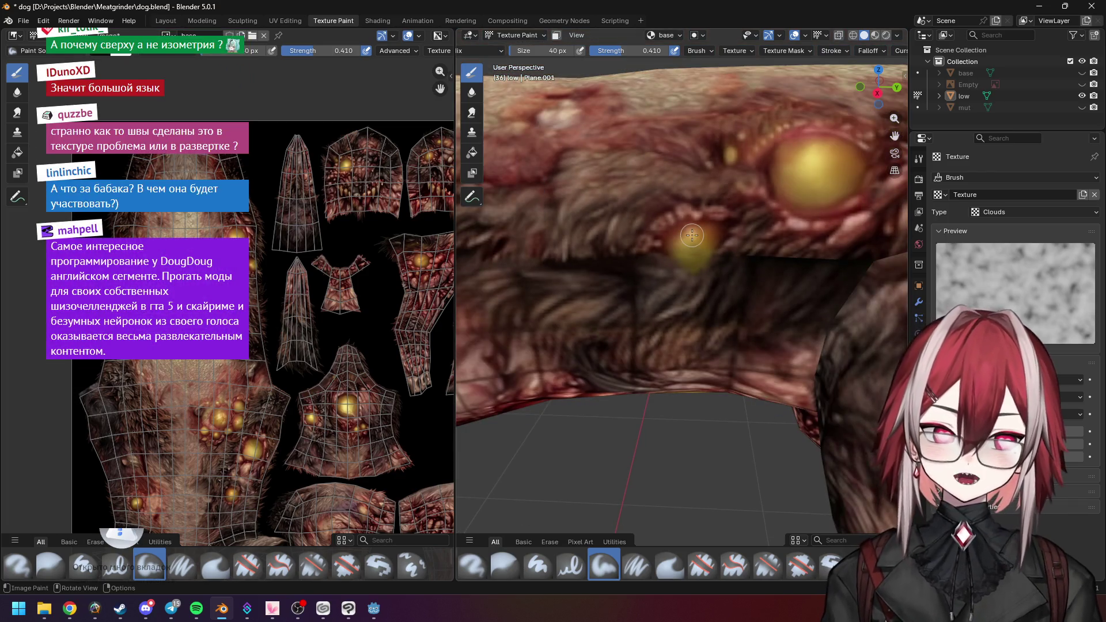
pyautogui.scroll(-4, 692, 235)
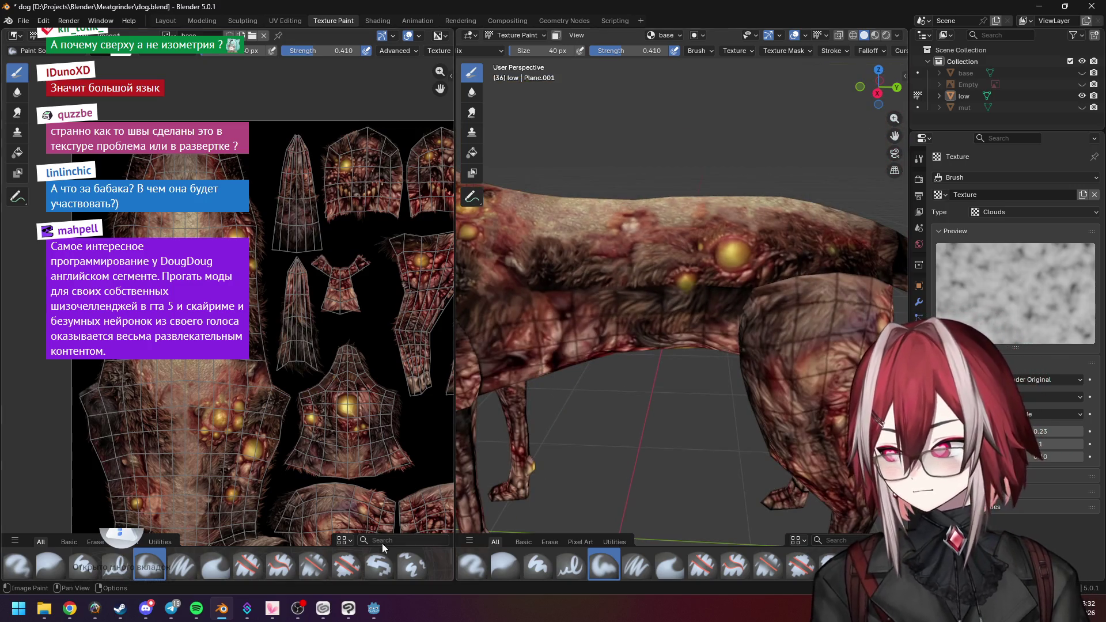
pyautogui.click(374, 608)
pyautogui.click(1006, 24)
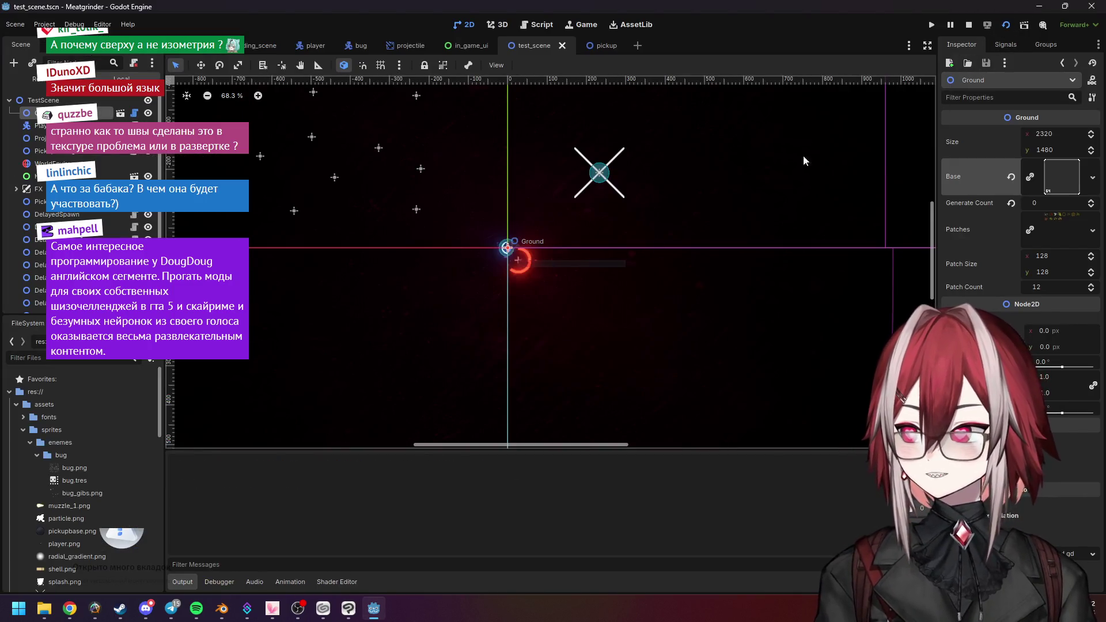
# Move the player around the arena with WASD and fire shots at the bugs
pyautogui.press('a')
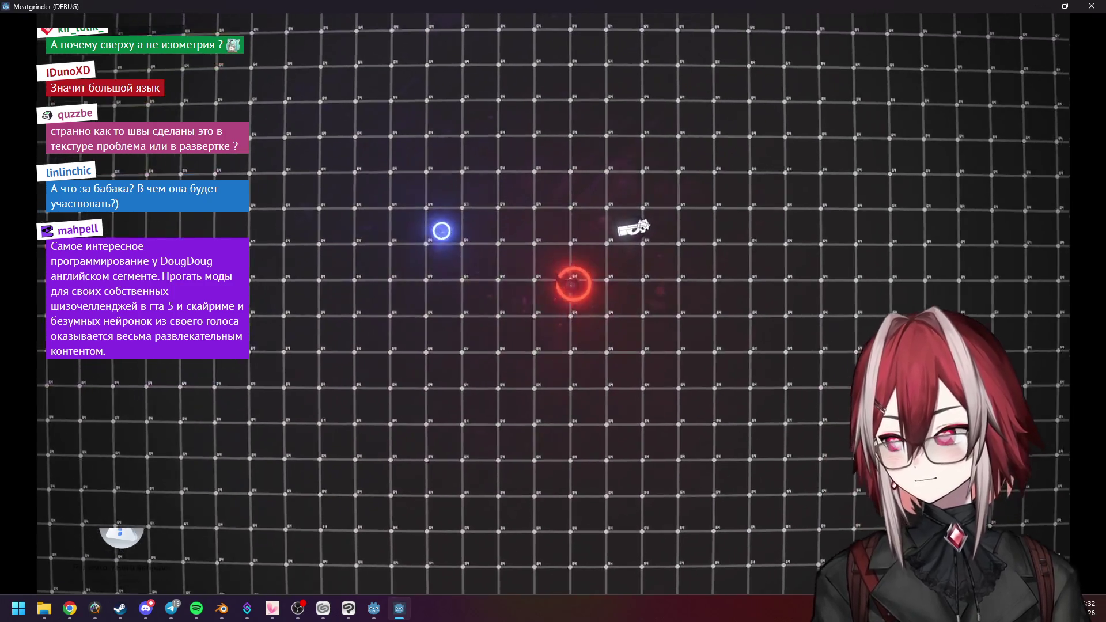
pyautogui.press('d')
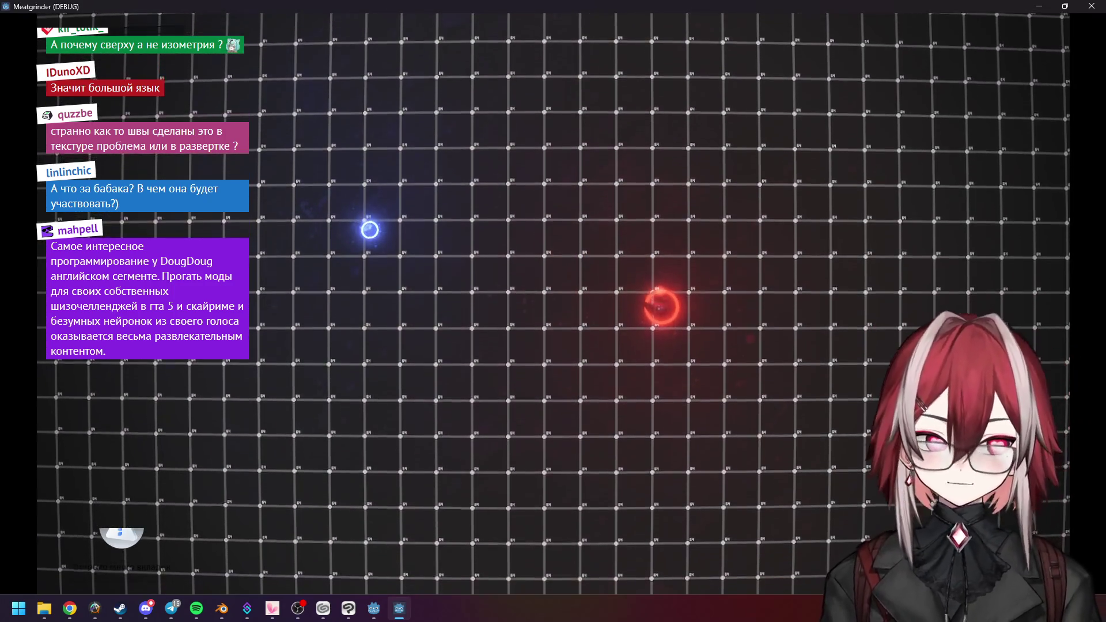
pyautogui.press('a')
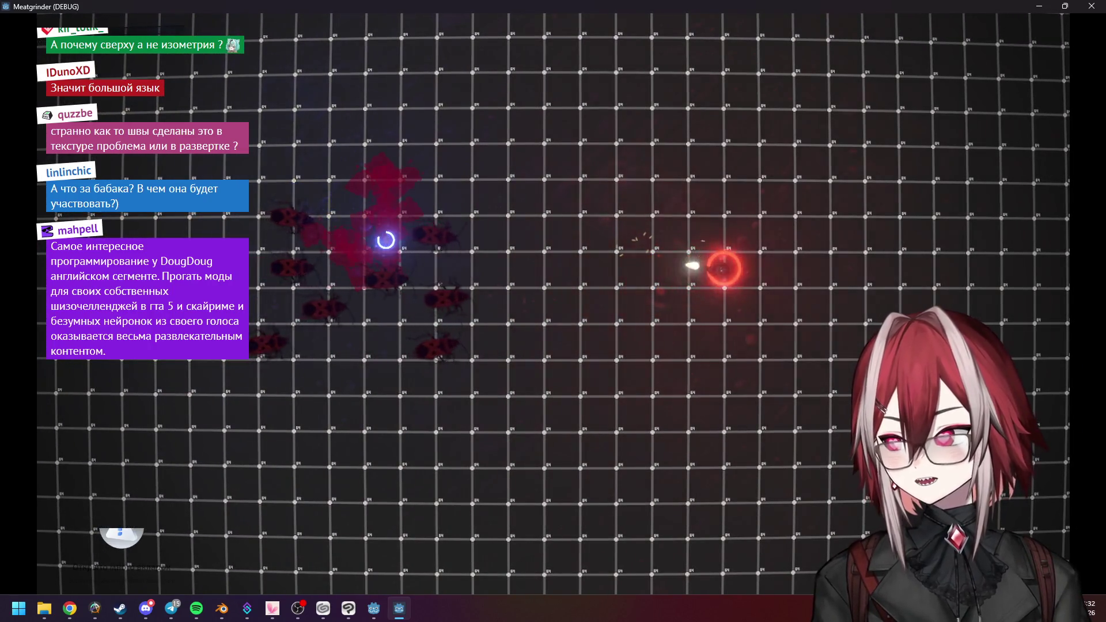
pyautogui.press('d')
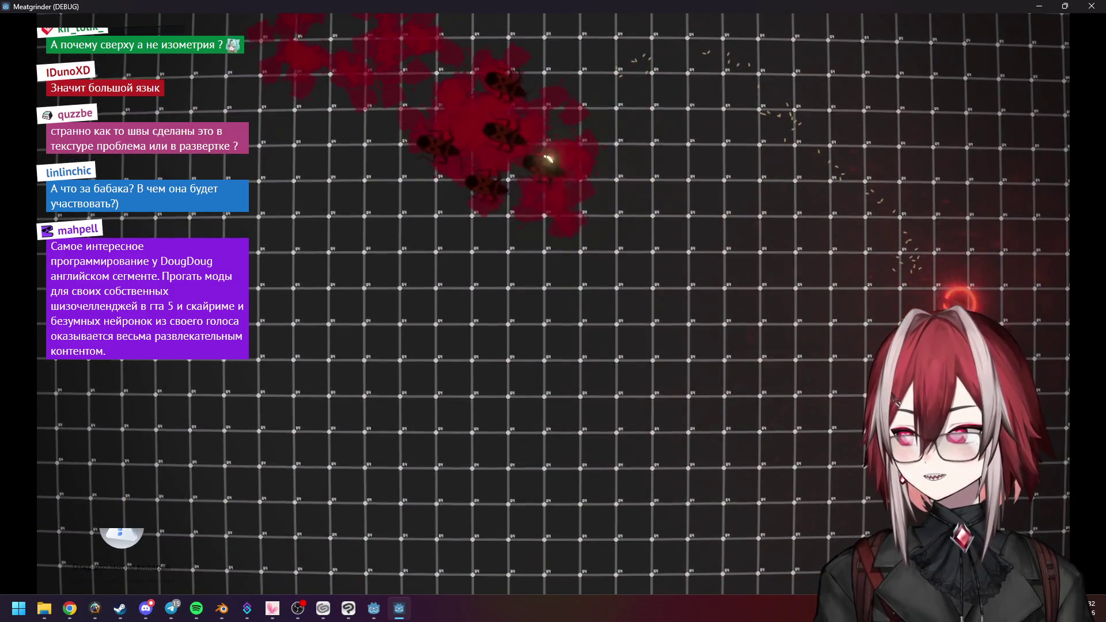
pyautogui.press('s')
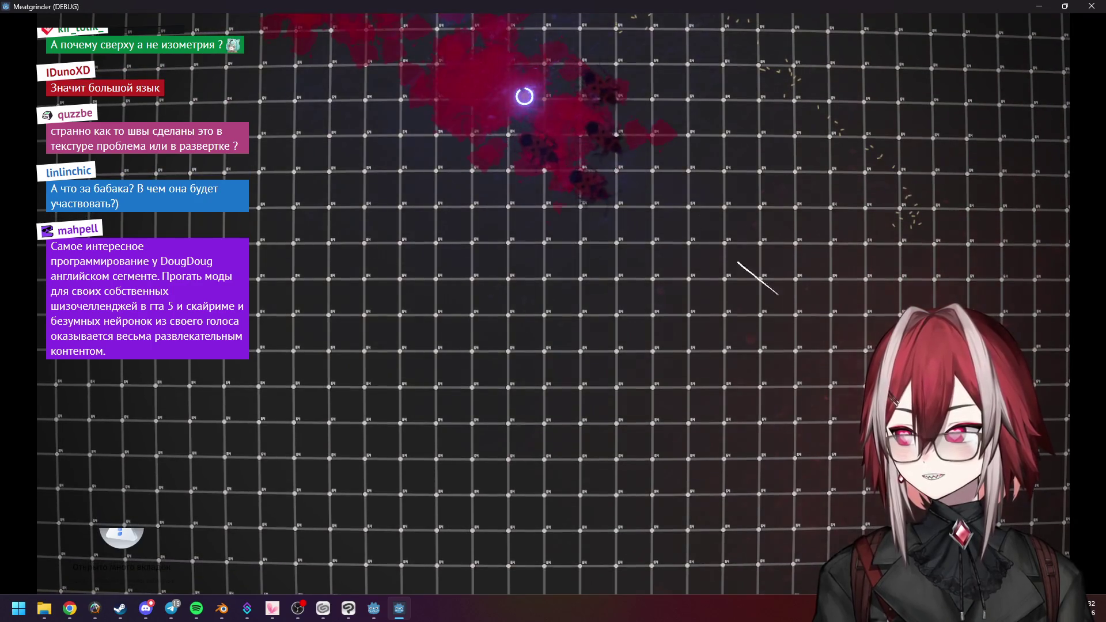
pyautogui.press('a')
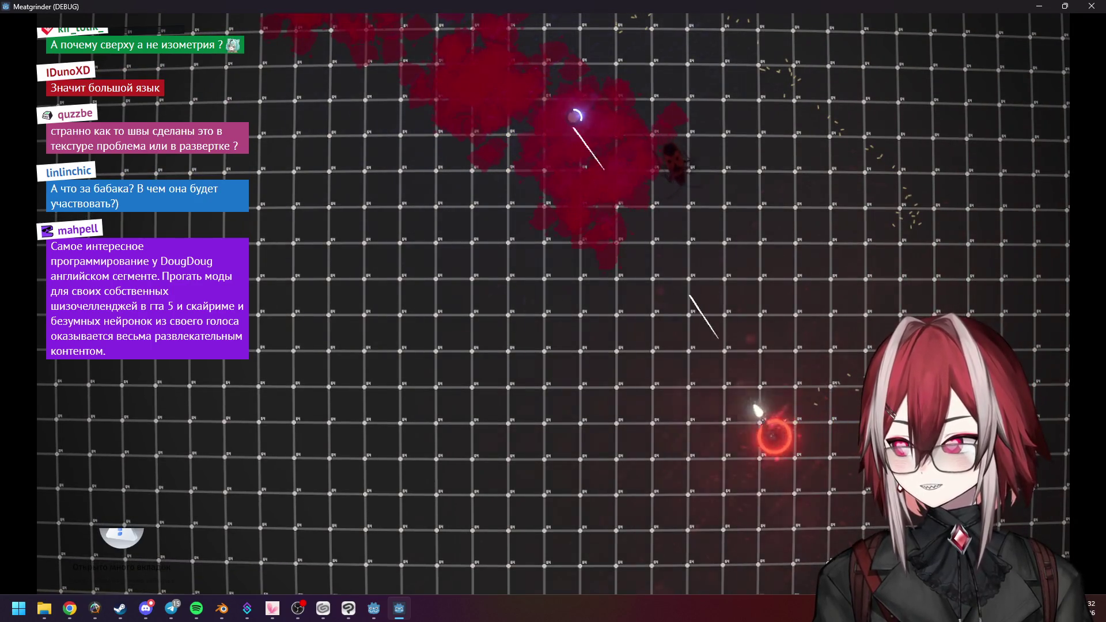
pyautogui.press('w')
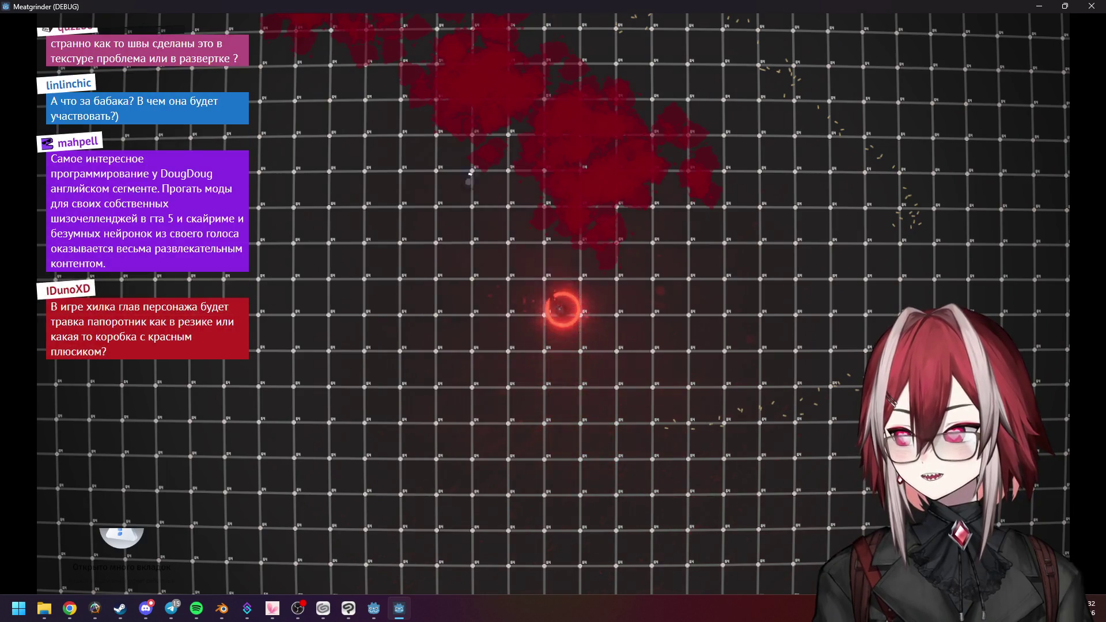
pyautogui.press('a')
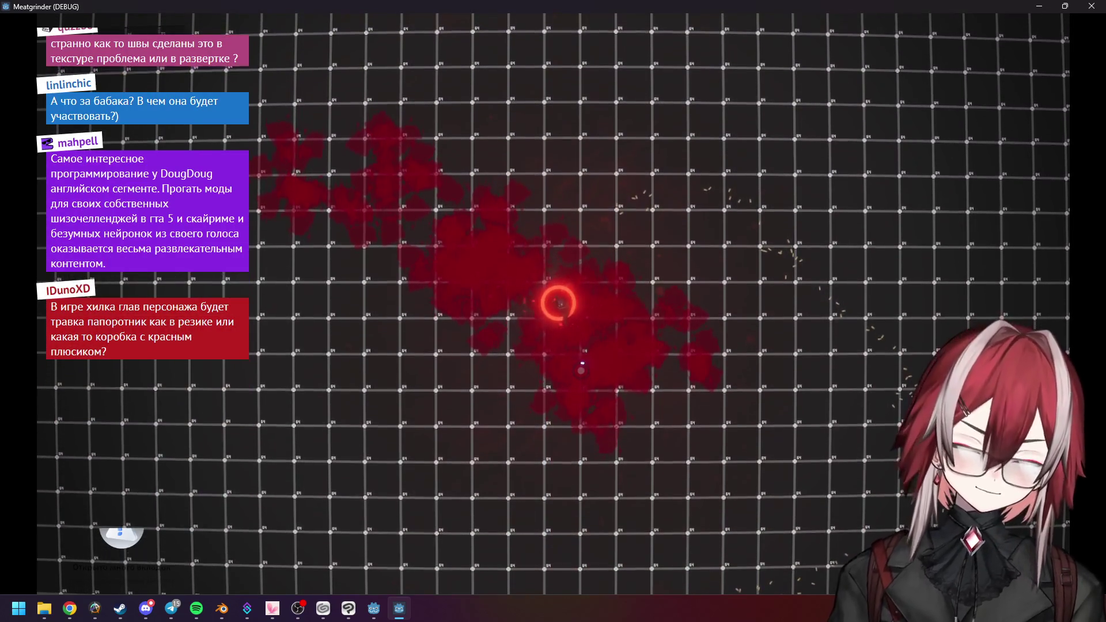
pyautogui.press('a')
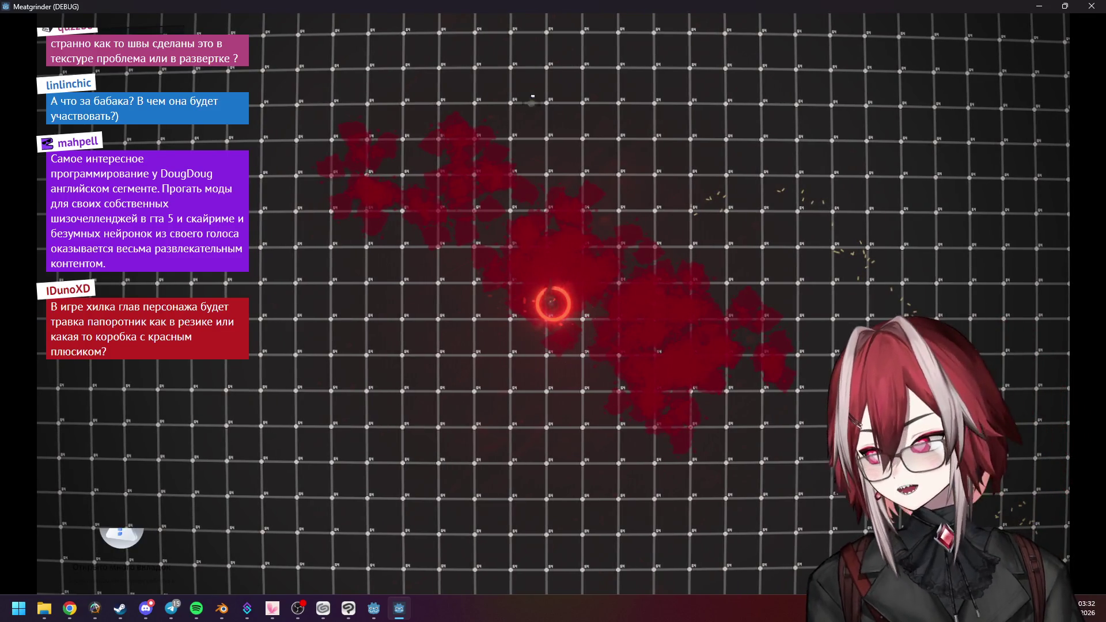
pyautogui.press('d')
pyautogui.click(407, 167)
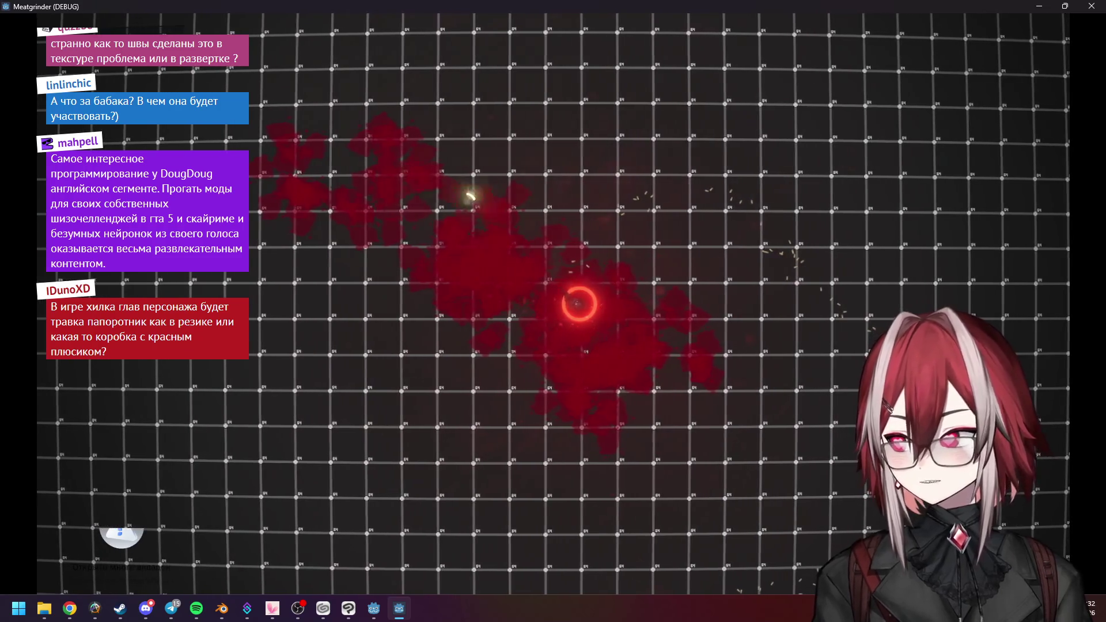
# Close the running game and return to the dog model in Blender
pyautogui.click(1091, 6)
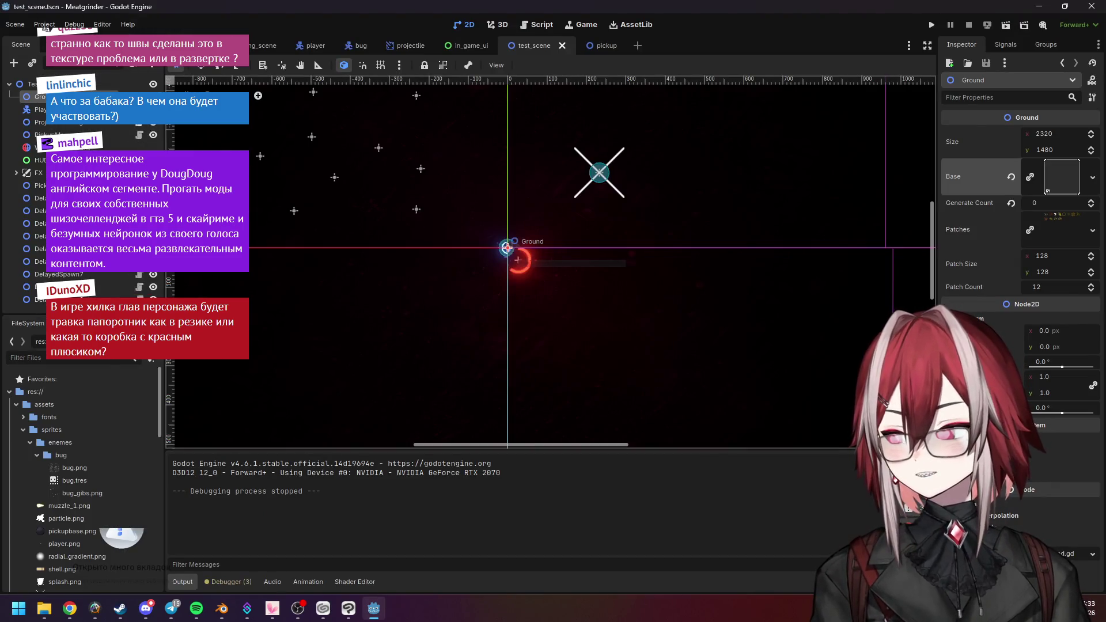
pyautogui.click(349, 609)
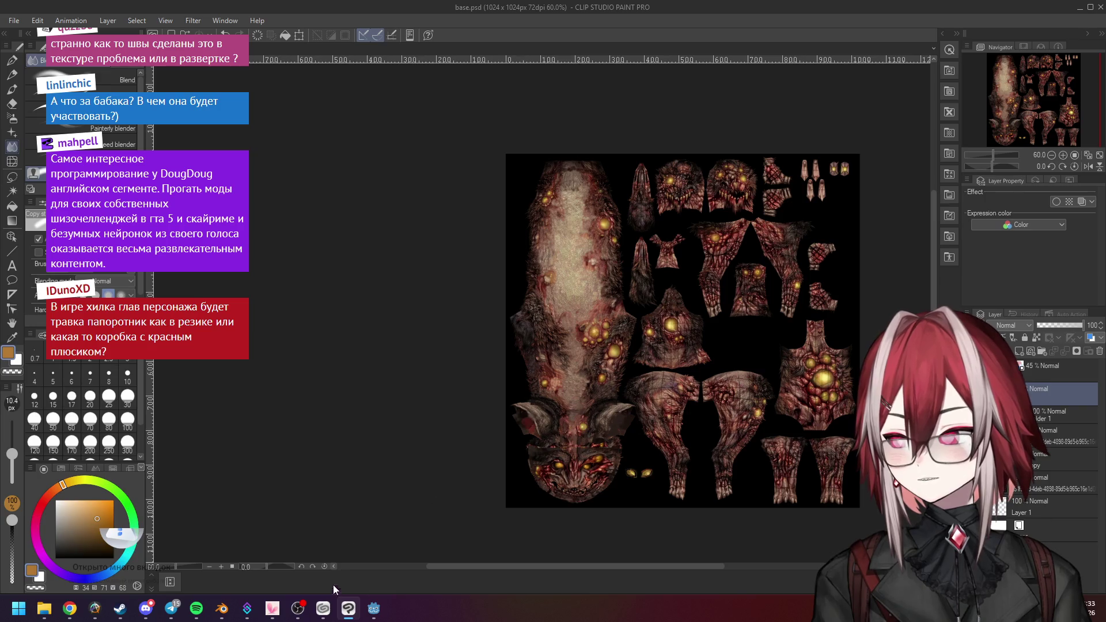
pyautogui.click(374, 609)
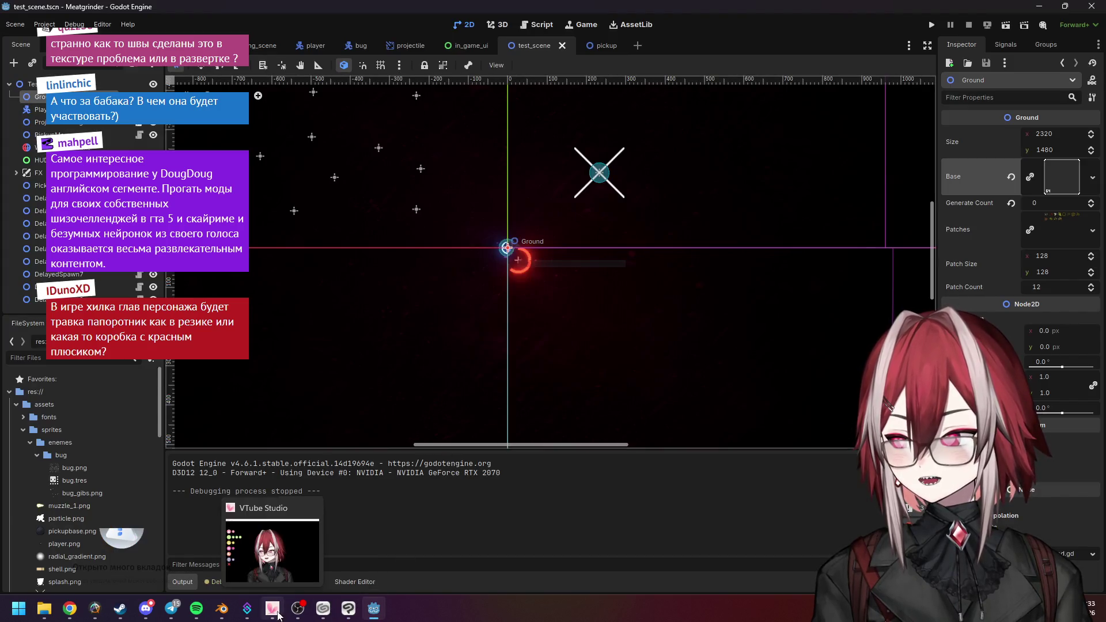
pyautogui.click(222, 609)
pyautogui.scroll(2, 614, 299)
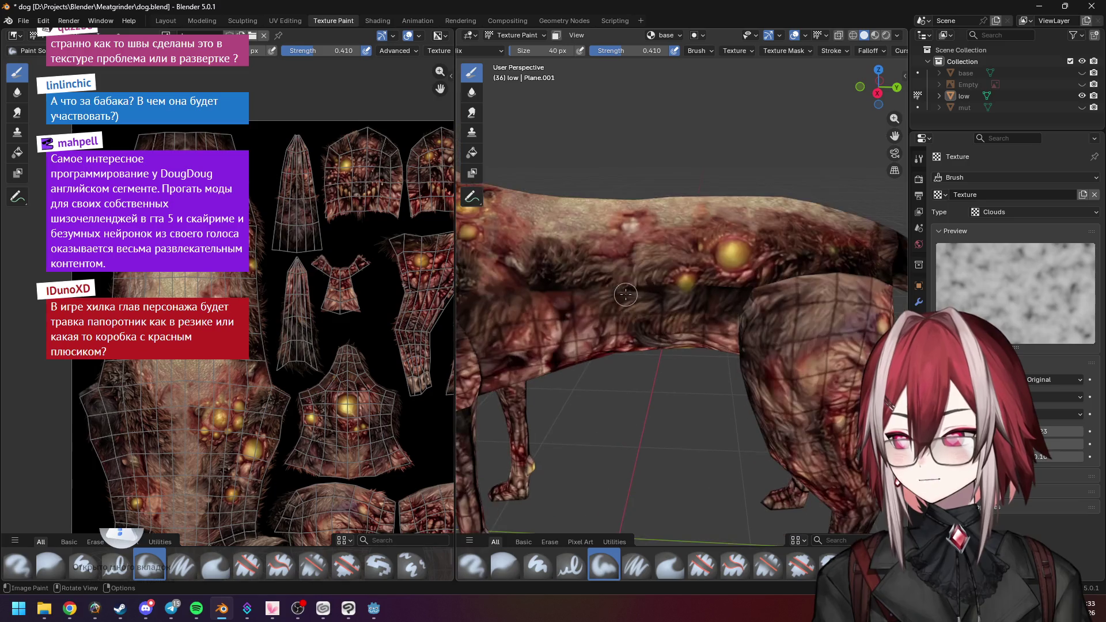
# Orbit to a front three-quarter view of the torso, then open the Meatgrinder folder
pyautogui.scroll(3, 632, 290)
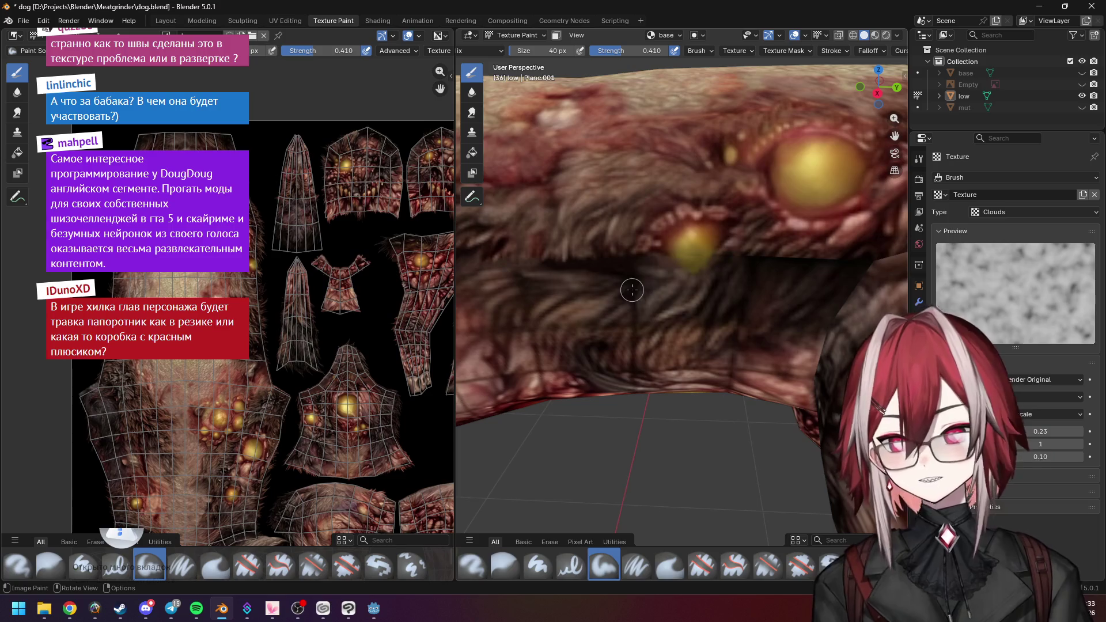
pyautogui.scroll(-5, 673, 268)
pyautogui.moveTo(744, 245)
pyautogui.mouseDown(button='middle')
pyautogui.moveTo(799, 250)
pyautogui.moveTo(612, 307)
pyautogui.moveTo(724, 284)
pyautogui.mouseUp(button='middle')
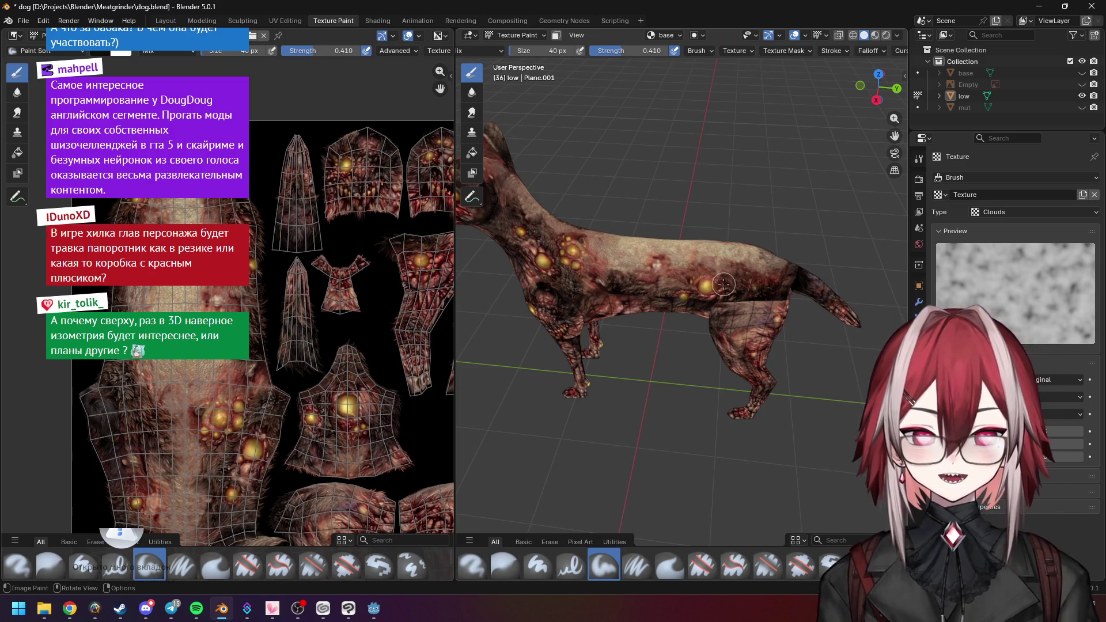
pyautogui.click(44, 608)
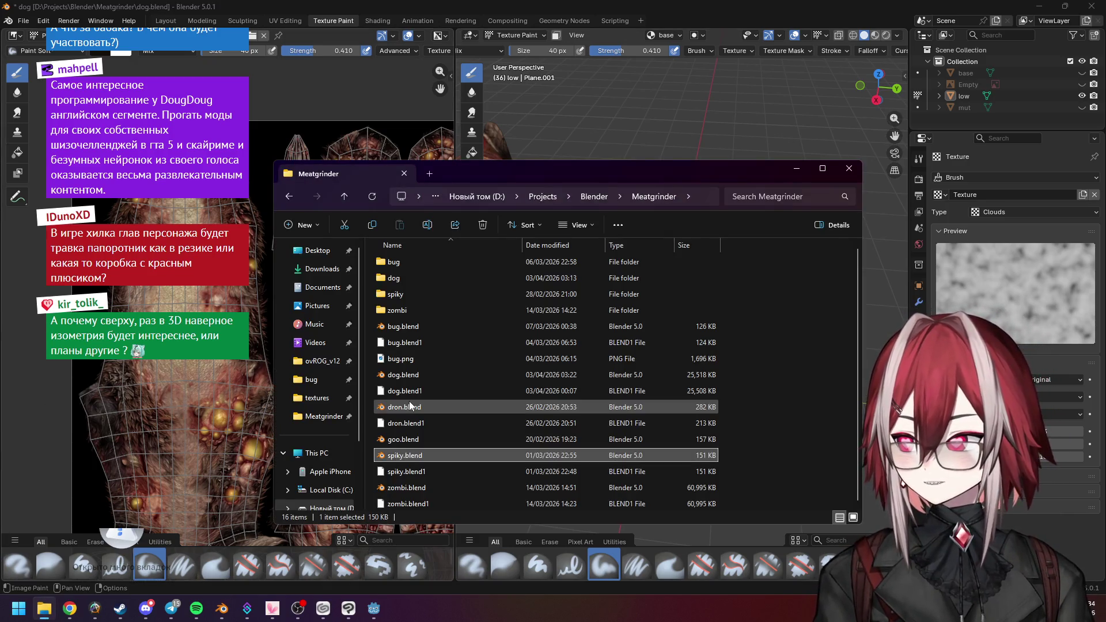
# Minimize Blender, Godot and the painting app and dismiss the VPN window
pyautogui.click(1040, 6)
pyautogui.click(1050, 7)
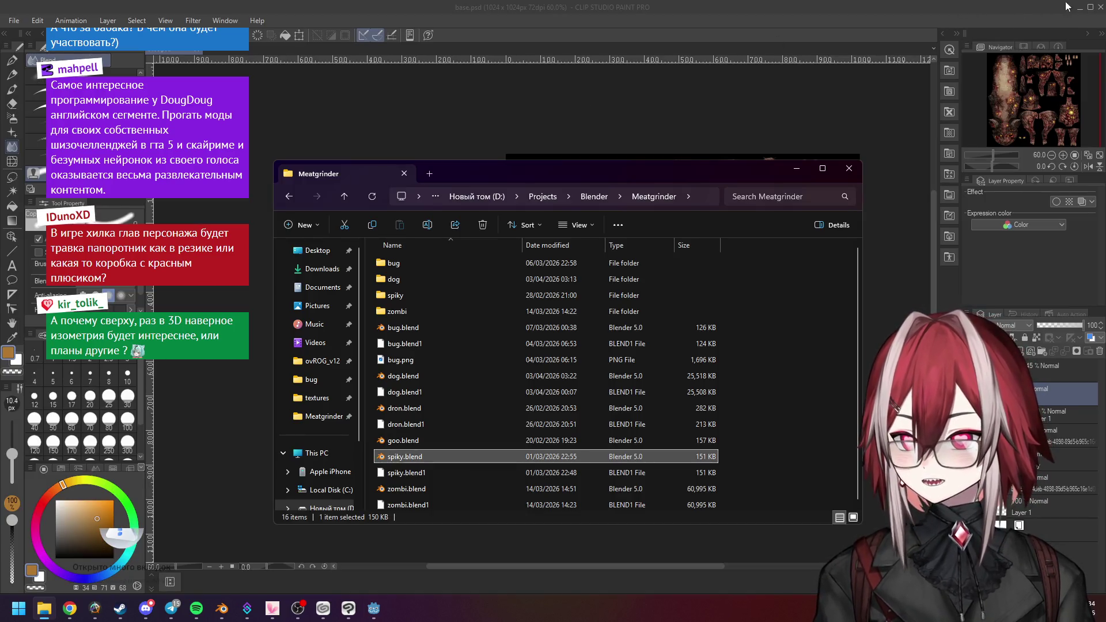
pyautogui.click(1075, 7)
pyautogui.click(594, 90)
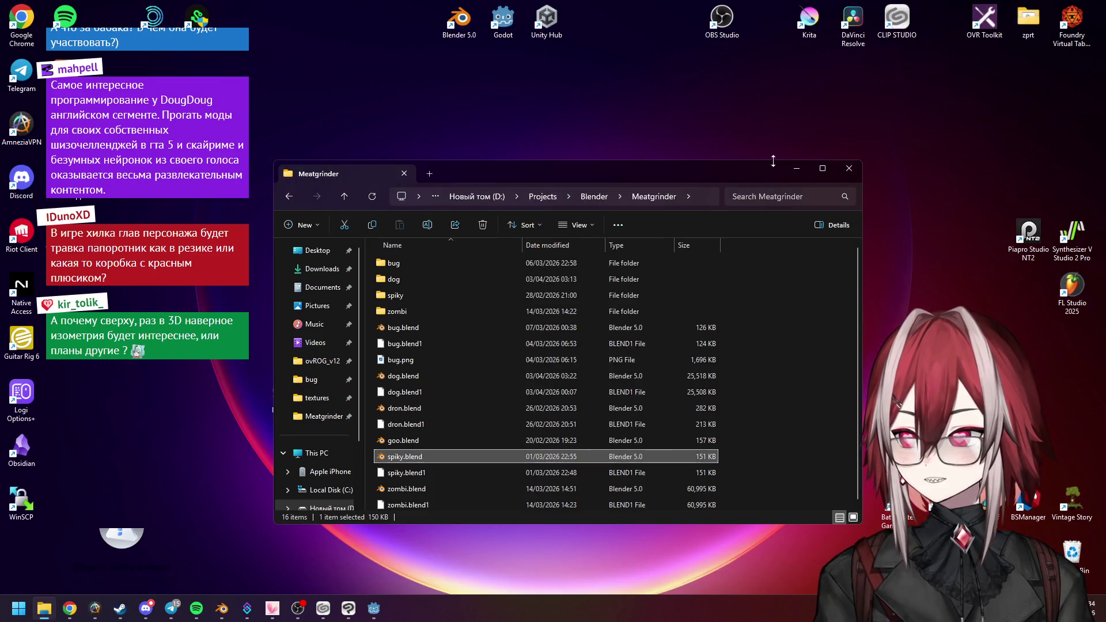
pyautogui.click(797, 168)
# View the bug.png sprite sheet in Photos, close it and go back to Blender
pyautogui.doubleClick(410, 183)
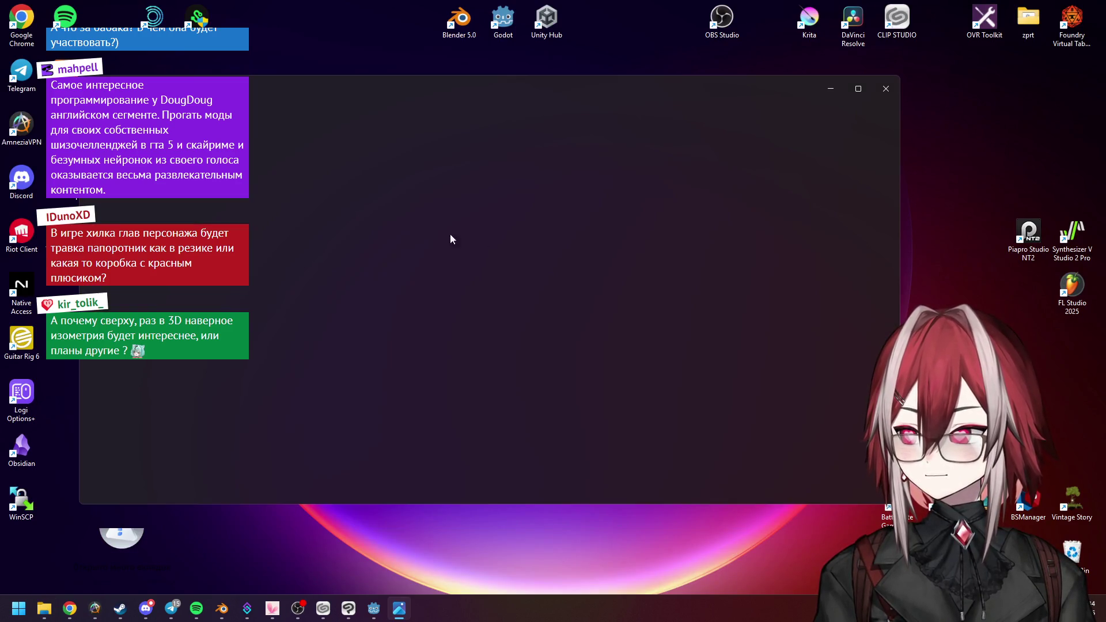
pyautogui.scroll(5, 424, 233)
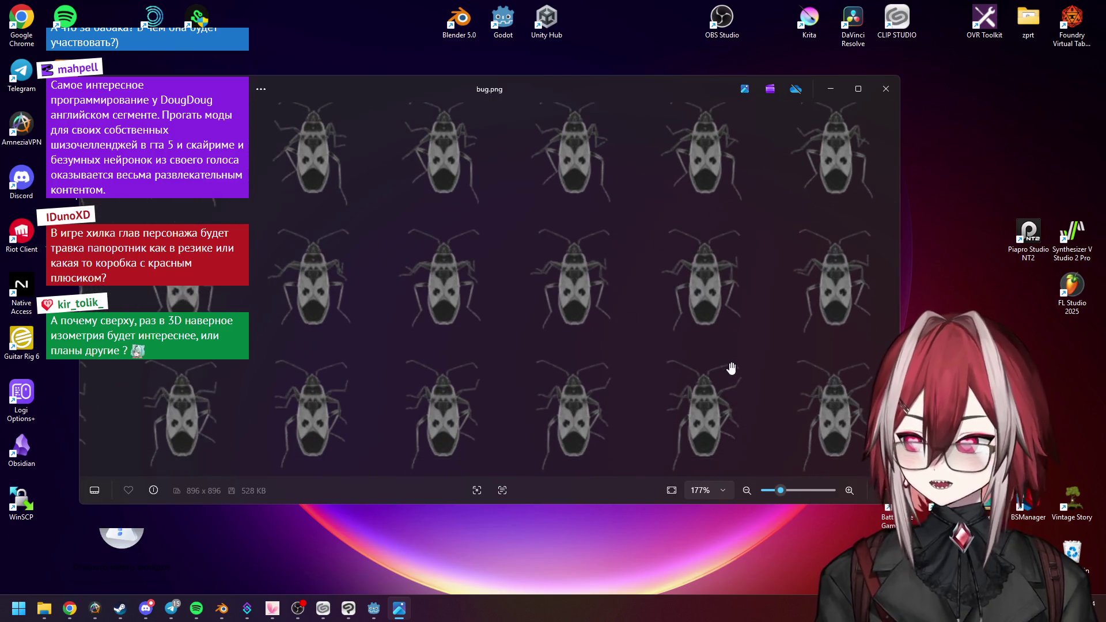
pyautogui.click(881, 94)
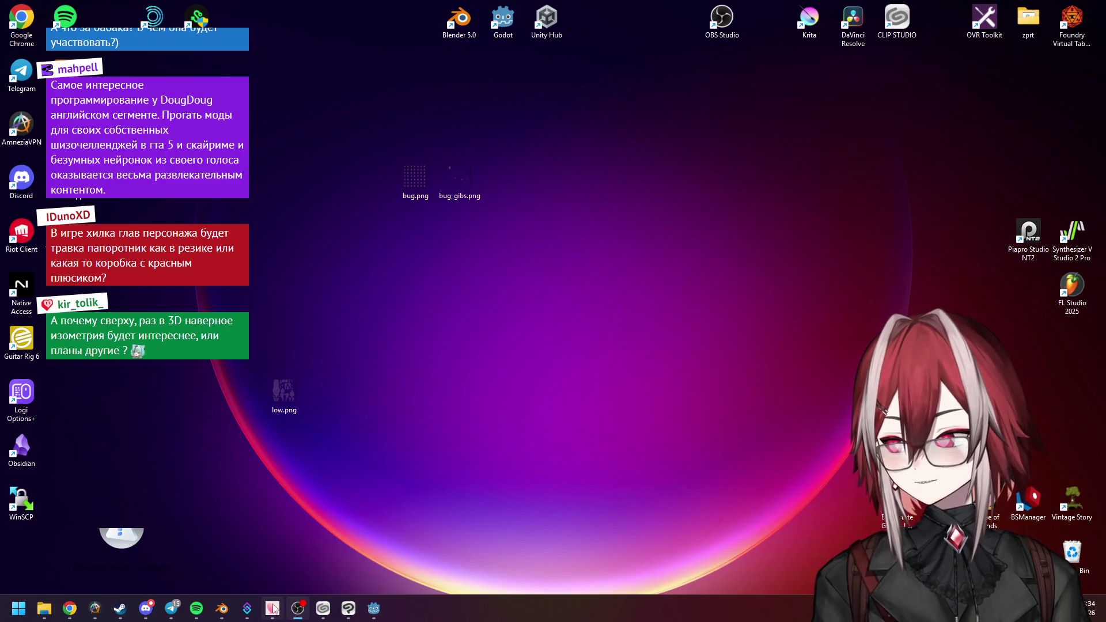
pyautogui.click(222, 609)
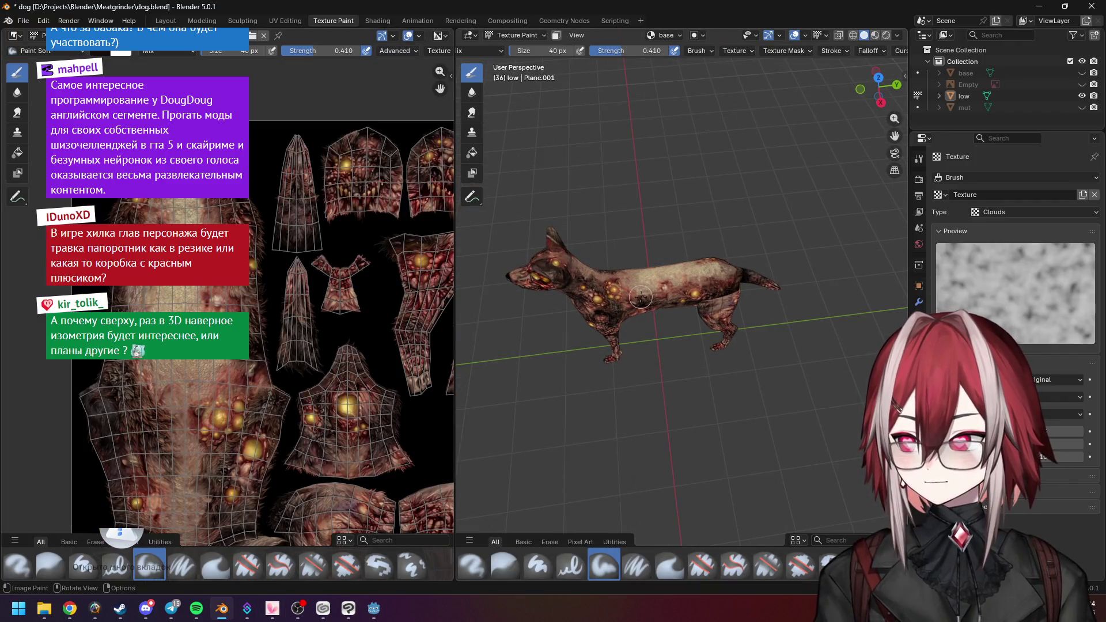
pyautogui.press('KP_7')
pyautogui.scroll(-5, 641, 297)
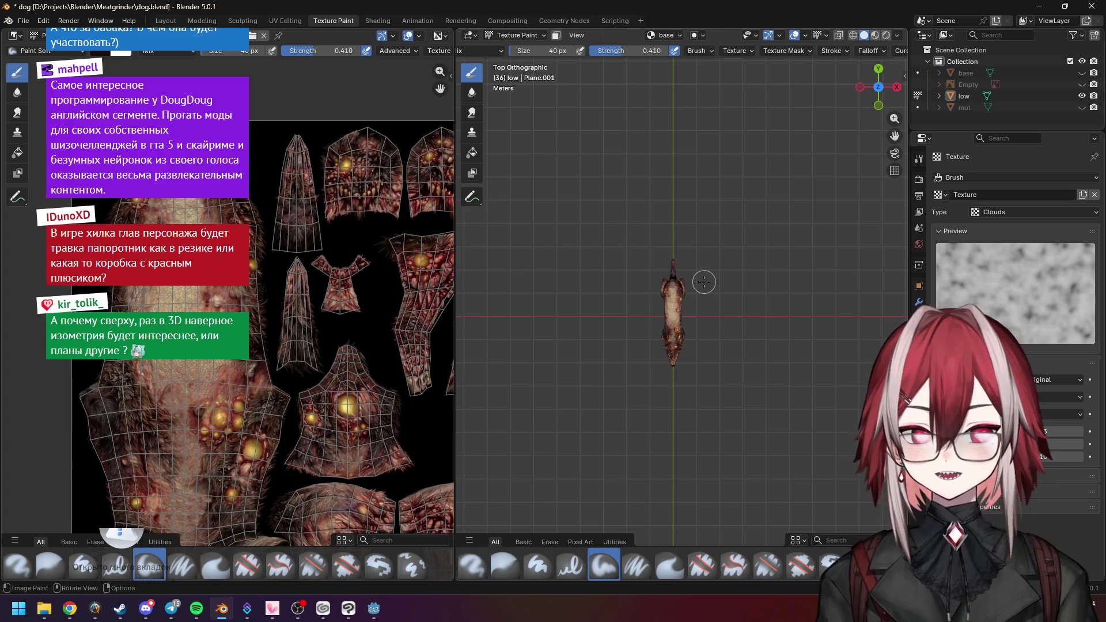
pyautogui.scroll(5, 718, 302)
pyautogui.moveTo(720, 306)
pyautogui.mouseDown(button='middle')
pyautogui.moveTo(708, 306)
pyautogui.moveTo(689, 230)
pyautogui.mouseUp(button='middle')
pyautogui.scroll(5, 689, 231)
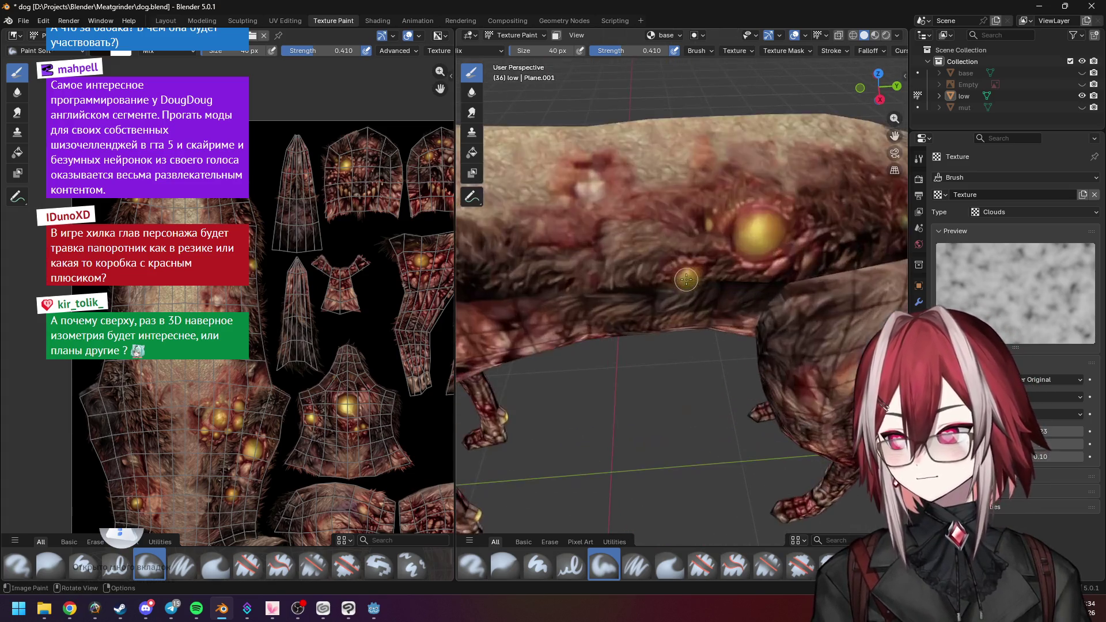
pyautogui.scroll(2, 648, 237)
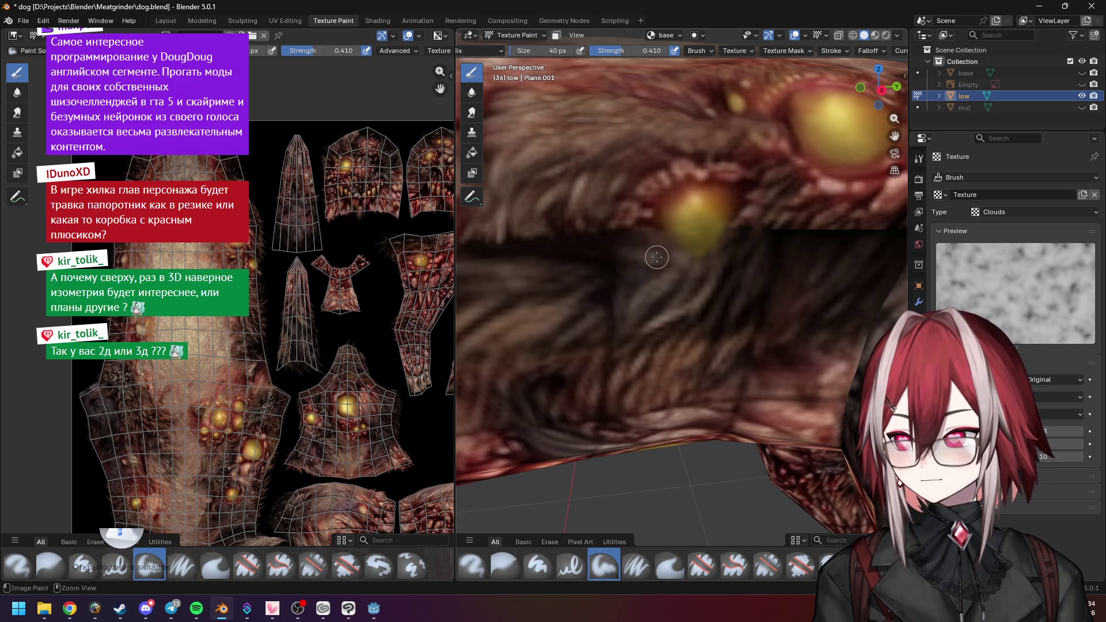
pyautogui.moveTo(733, 249)
pyautogui.keyDown('shift'); pyautogui.mouseDown(button='middle')
pyautogui.moveTo(684, 282)
pyautogui.moveTo(726, 235)
pyautogui.mouseUp(button='middle'); pyautogui.keyUp('shift')
pyautogui.scroll(-3, 685, 282)
pyautogui.press('KP_7')
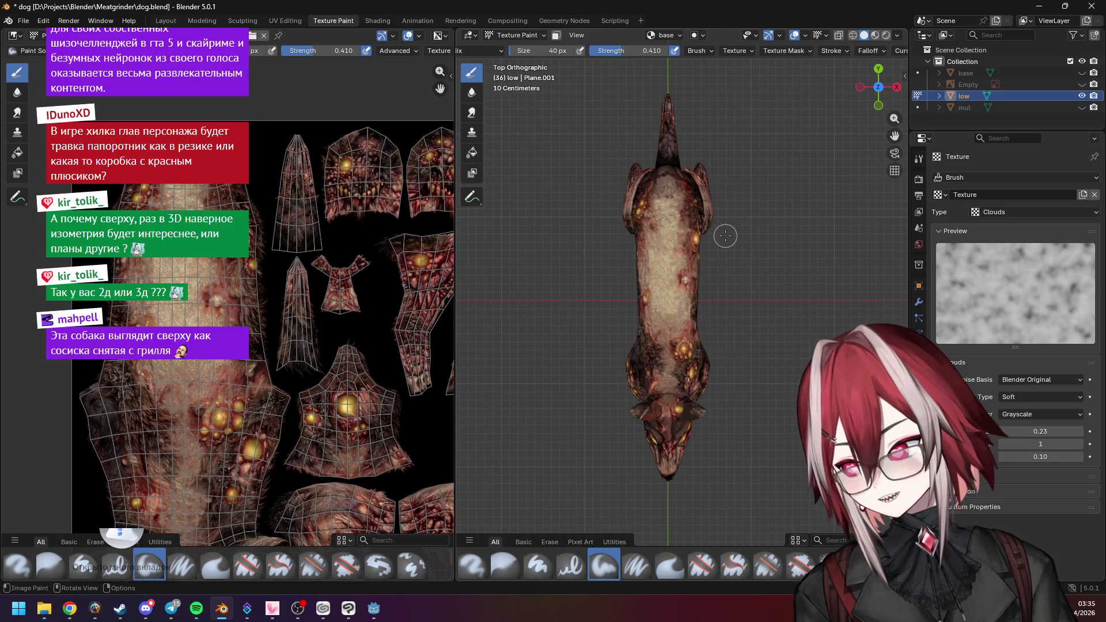
pyautogui.scroll(2, 735, 255)
pyautogui.moveTo(735, 255); pyautogui.dragTo(748, 274, button='middle')
pyautogui.scroll(3, 742, 264)
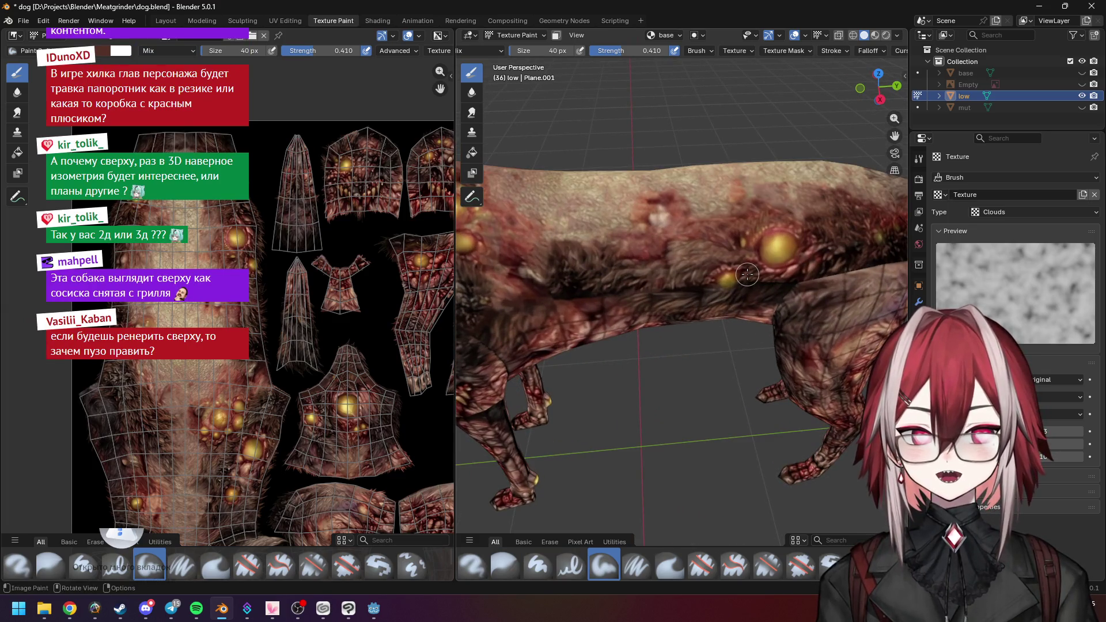
pyautogui.scroll(-4, 748, 275)
pyautogui.scroll(1, 745, 275)
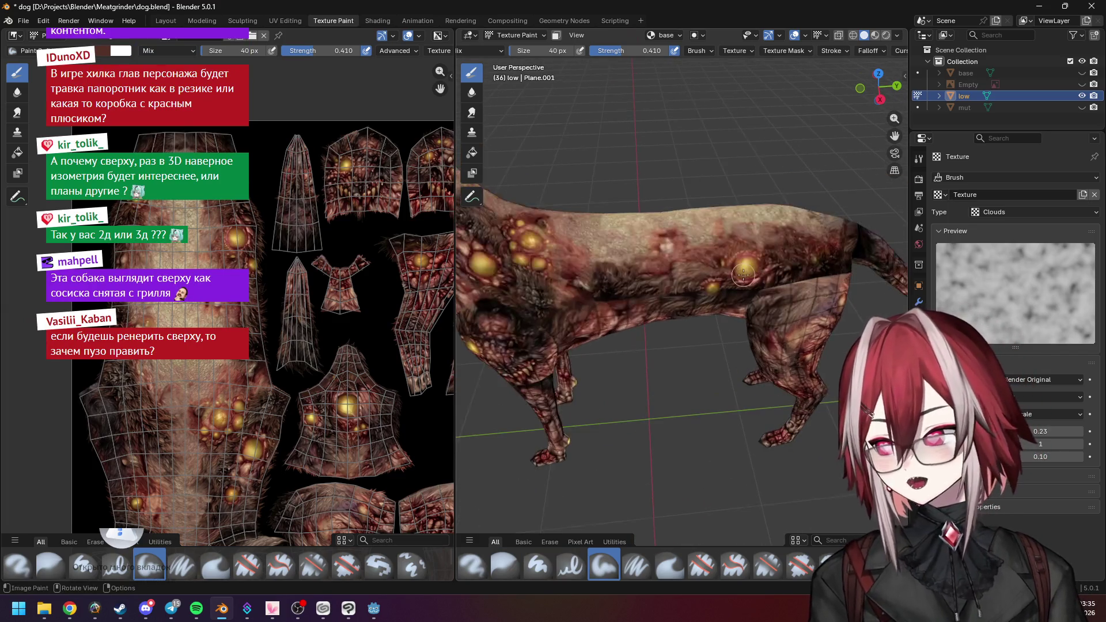
pyautogui.scroll(-1, 743, 276)
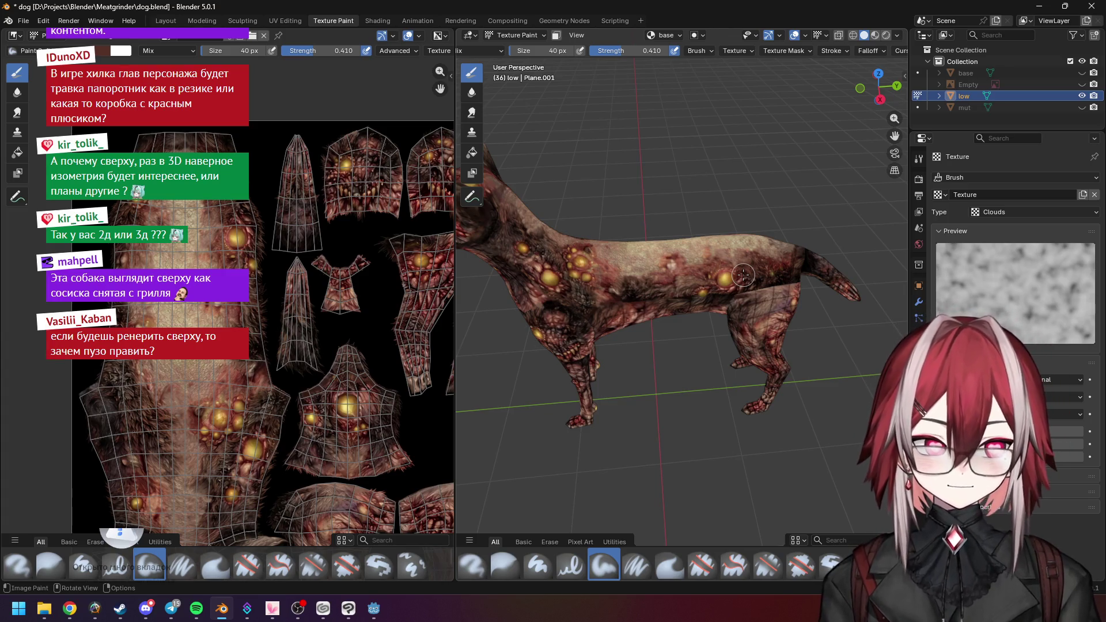
pyautogui.scroll(5, 743, 275)
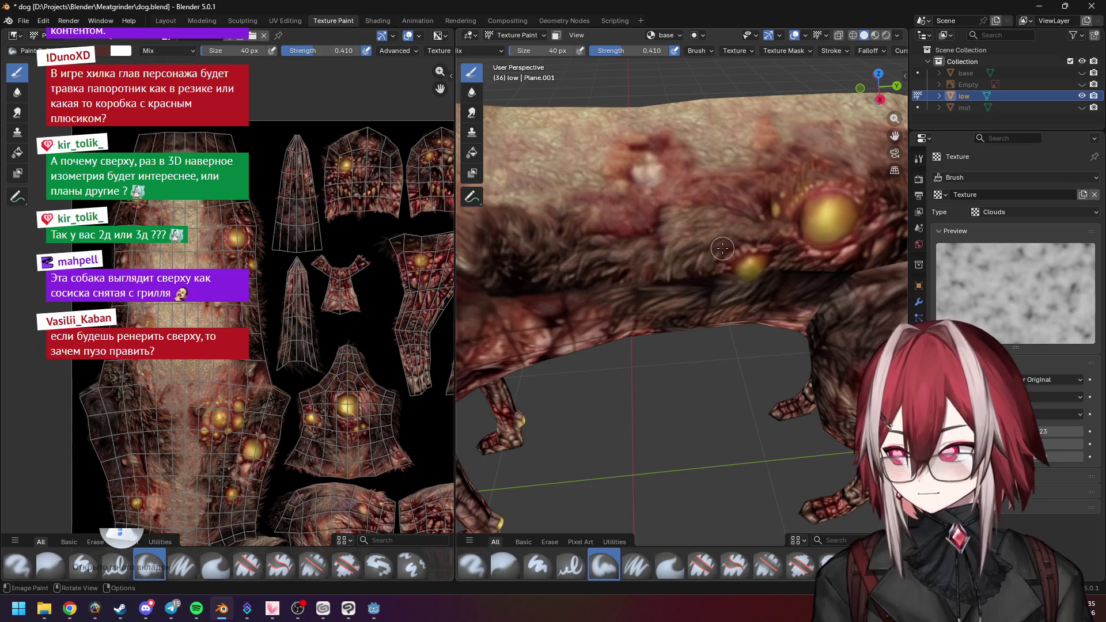
pyautogui.keyDown('shift'); pyautogui.moveTo(720, 248); pyautogui.dragTo(649, 206, button='middle'); pyautogui.keyUp('shift')
pyautogui.scroll(4, 649, 207)
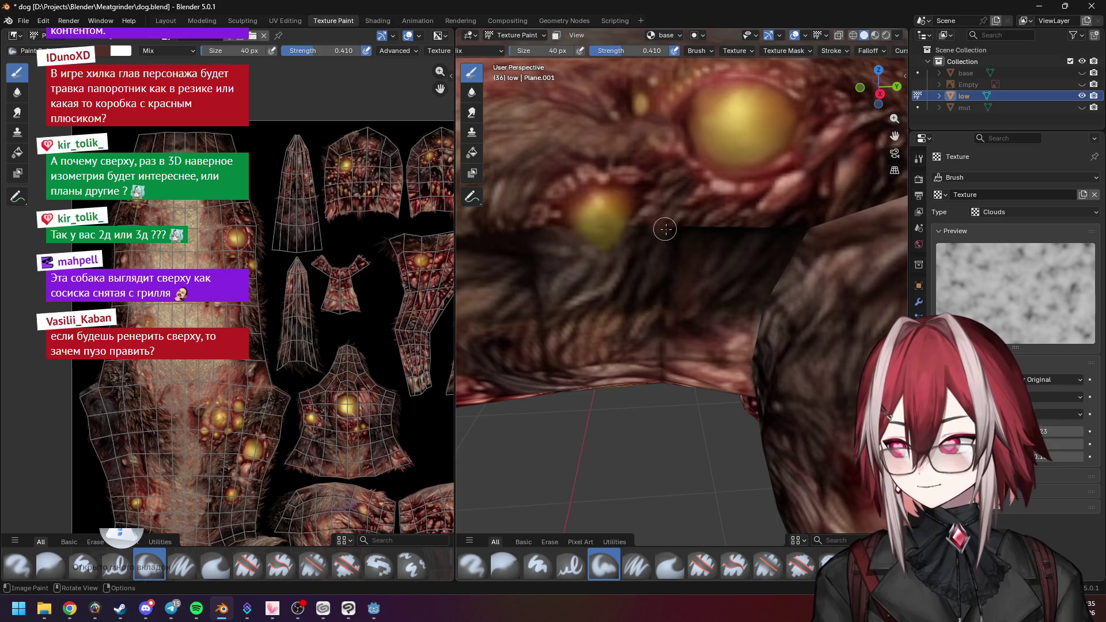
pyautogui.scroll(-8, 674, 227)
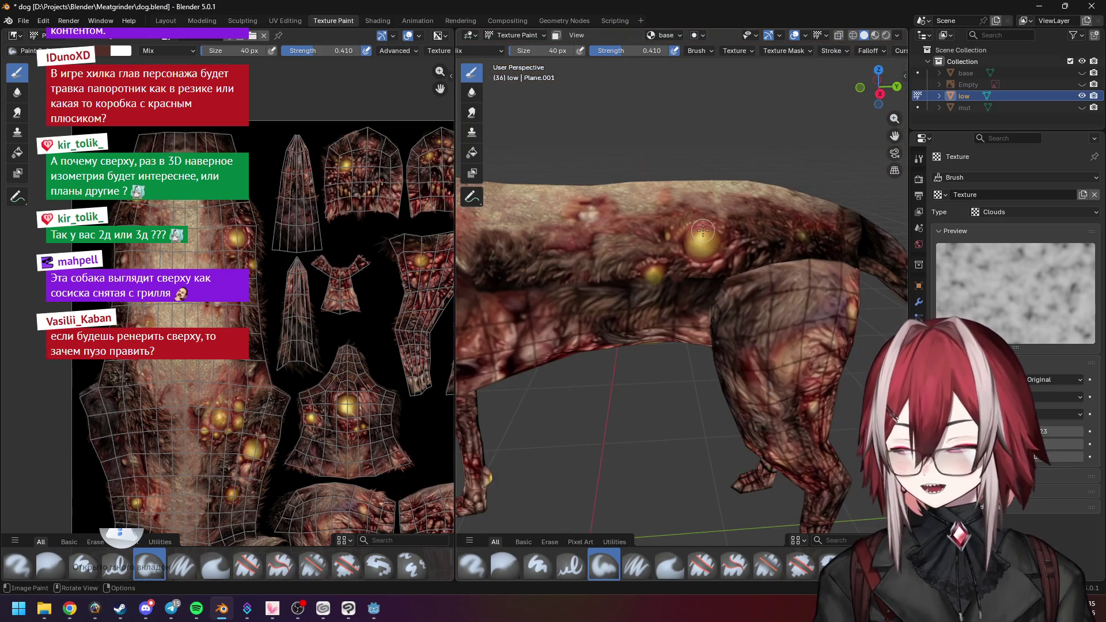
pyautogui.press('KP_7')
pyautogui.scroll(-2, 703, 237)
pyautogui.scroll(8, 703, 236)
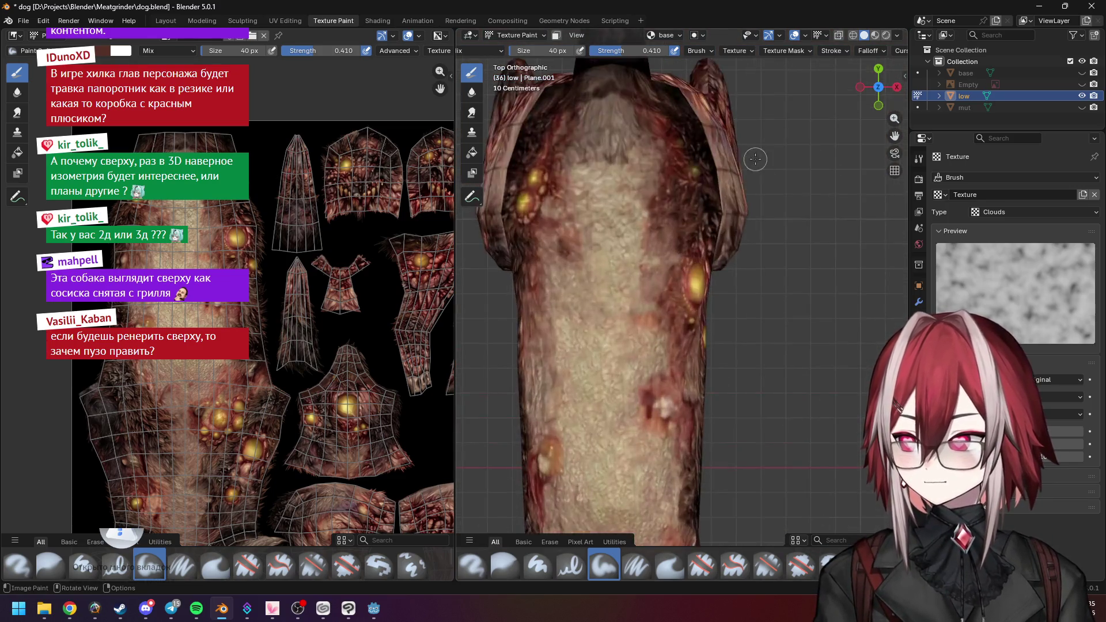
pyautogui.scroll(-2, 760, 332)
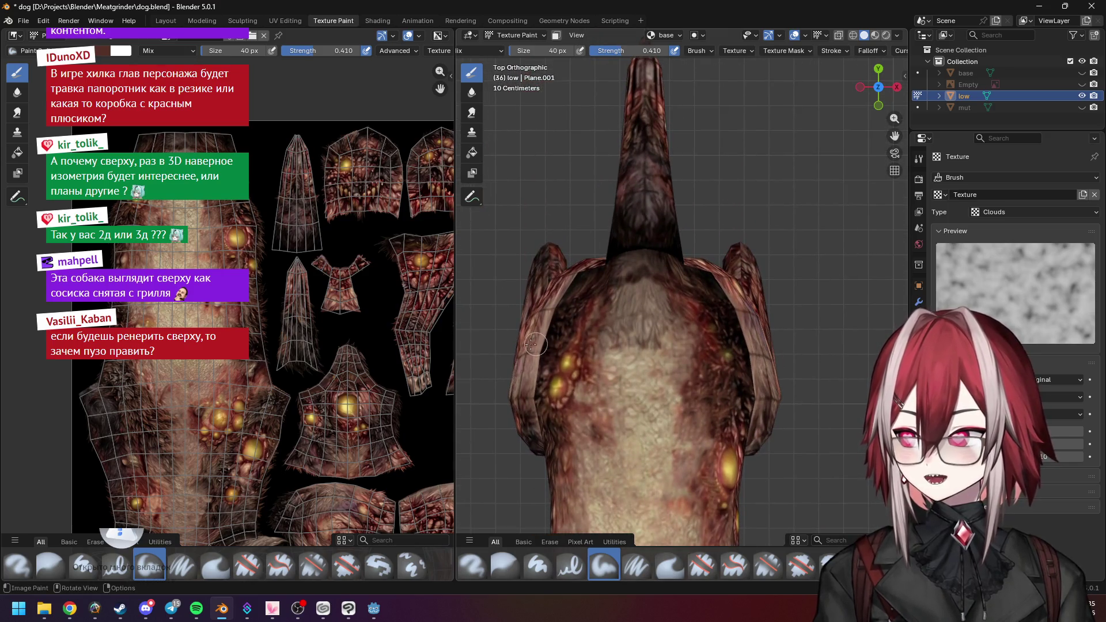
pyautogui.scroll(-5, 563, 346)
pyautogui.keyDown('shift'); pyautogui.scroll(-5, 705, 314); pyautogui.keyUp('shift')
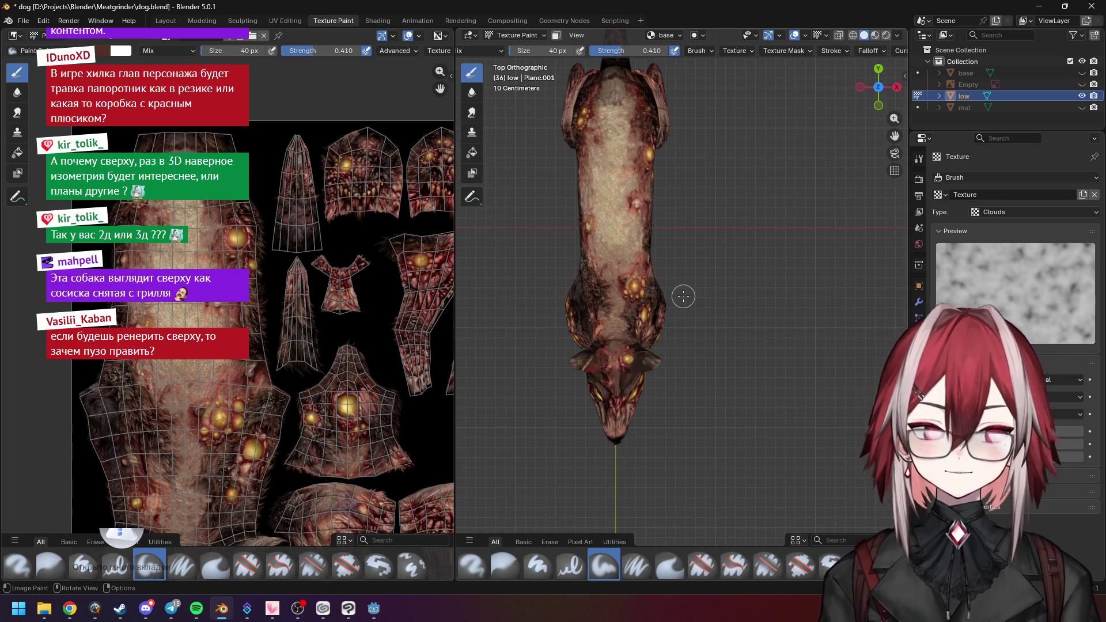
pyautogui.moveTo(768, 273)
pyautogui.mouseDown(button='middle')
pyautogui.moveTo(709, 248)
pyautogui.moveTo(695, 315)
pyautogui.moveTo(714, 266)
pyautogui.moveTo(689, 267)
pyautogui.mouseUp(button='middle')
pyautogui.scroll(10, 740, 264)
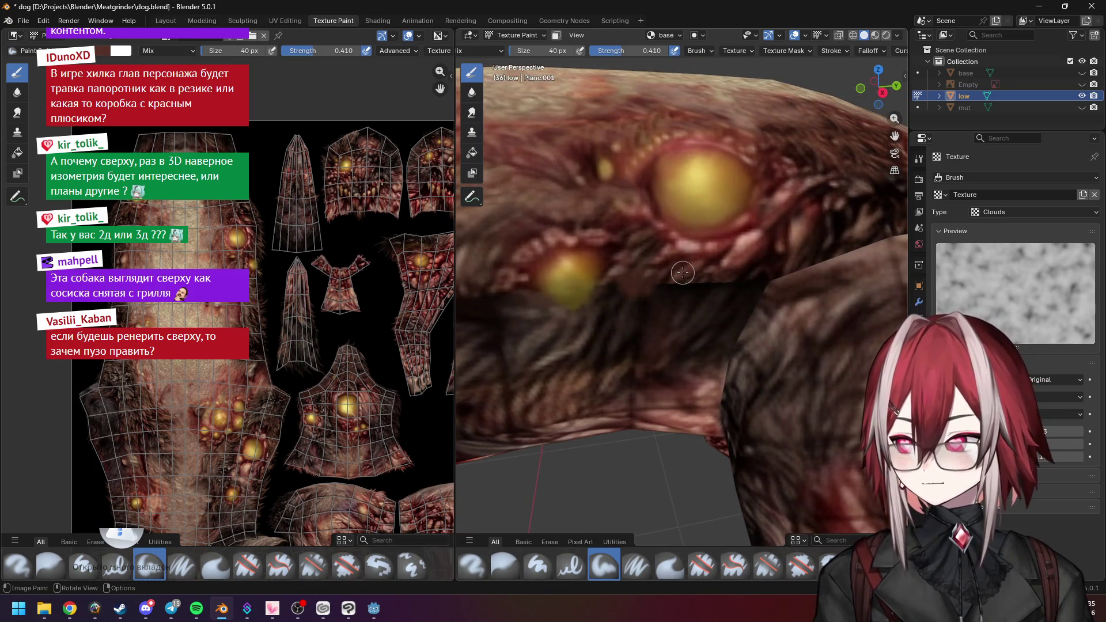
# Sample the fur colour beside the flank seam as the brush colour
pyautogui.press('s')
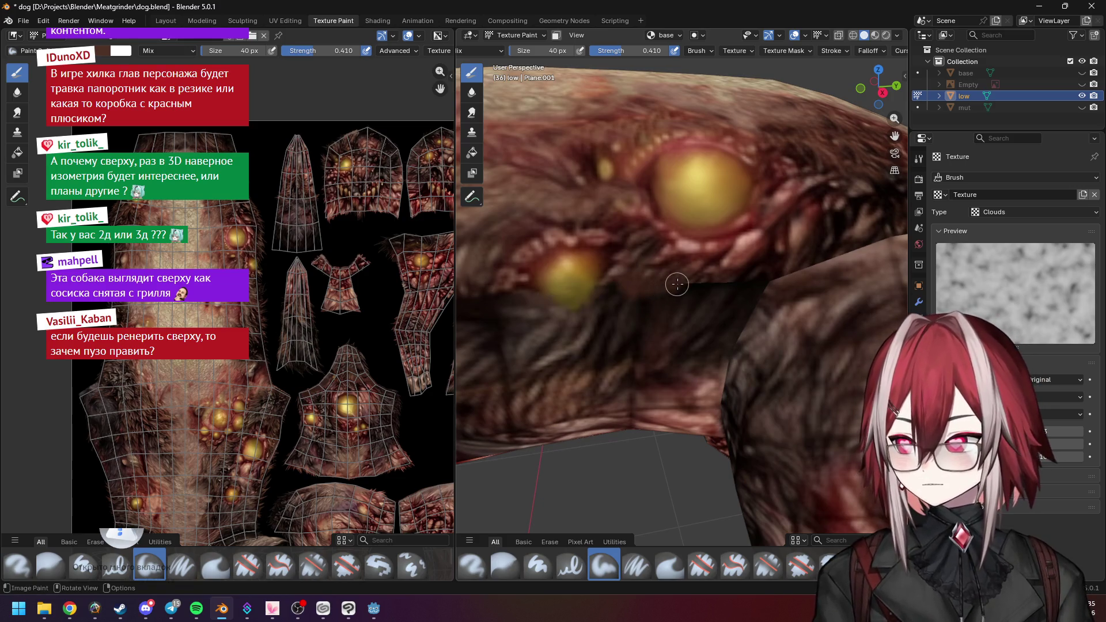
pyautogui.press('Escape')
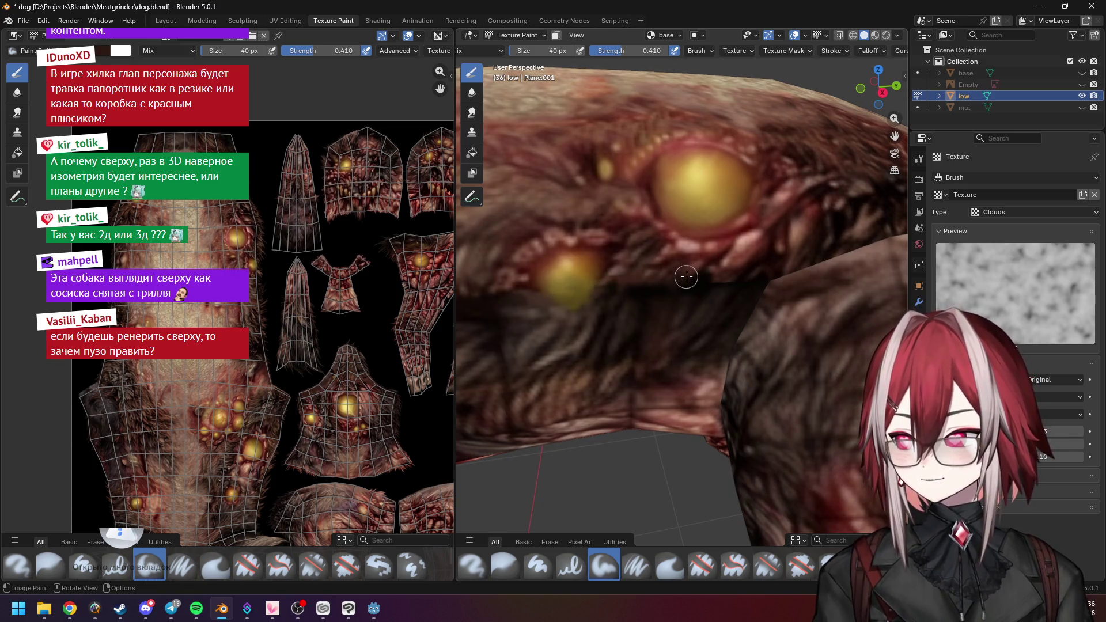
pyautogui.press('s')
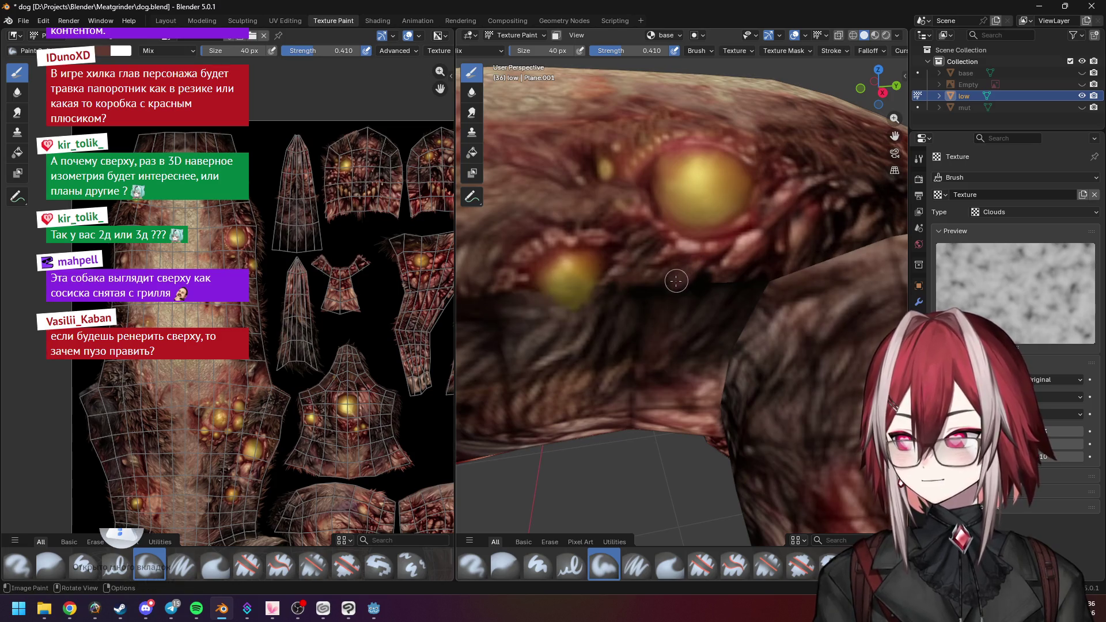
pyautogui.scroll(2, 673, 282)
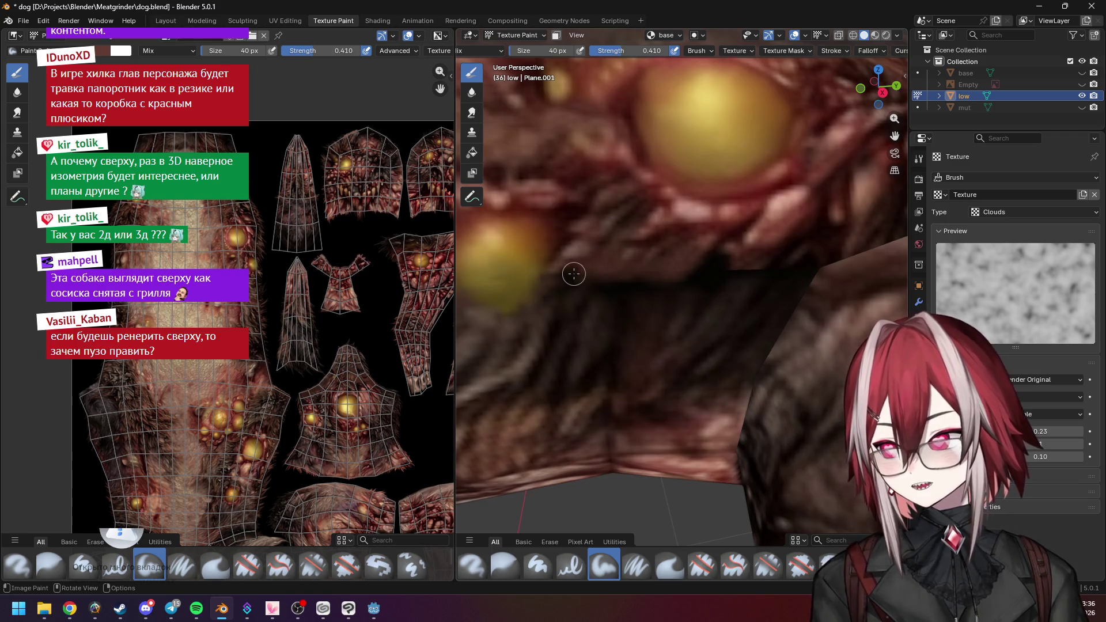
pyautogui.scroll(-2, 574, 268)
pyautogui.scroll(2, 686, 241)
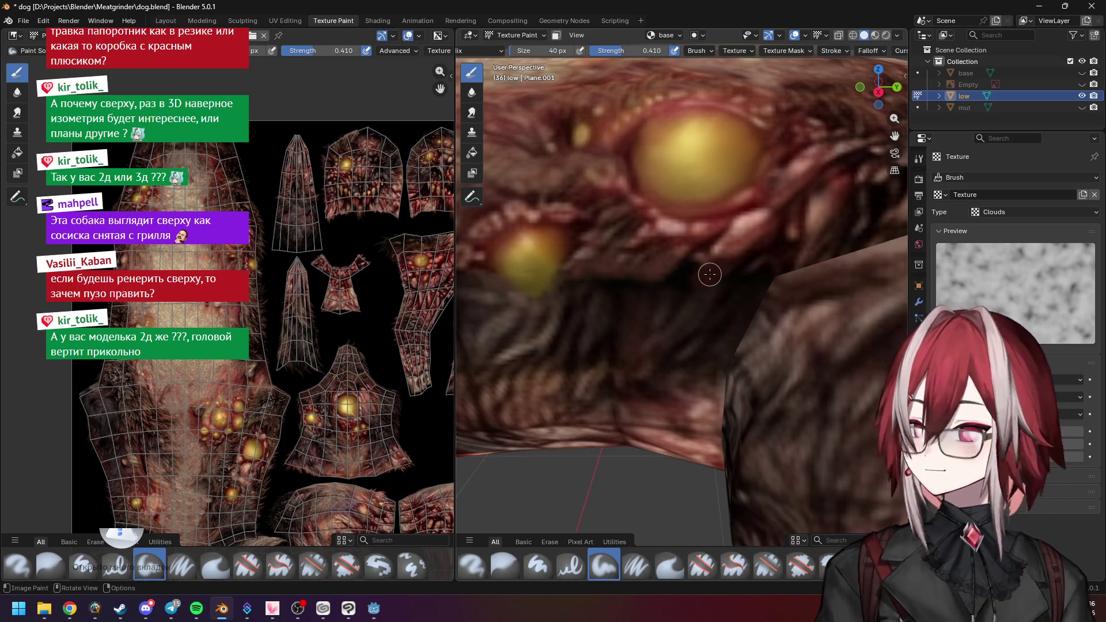
# Adjust the zoom and open a File Explorer window
pyautogui.scroll(2, 736, 272)
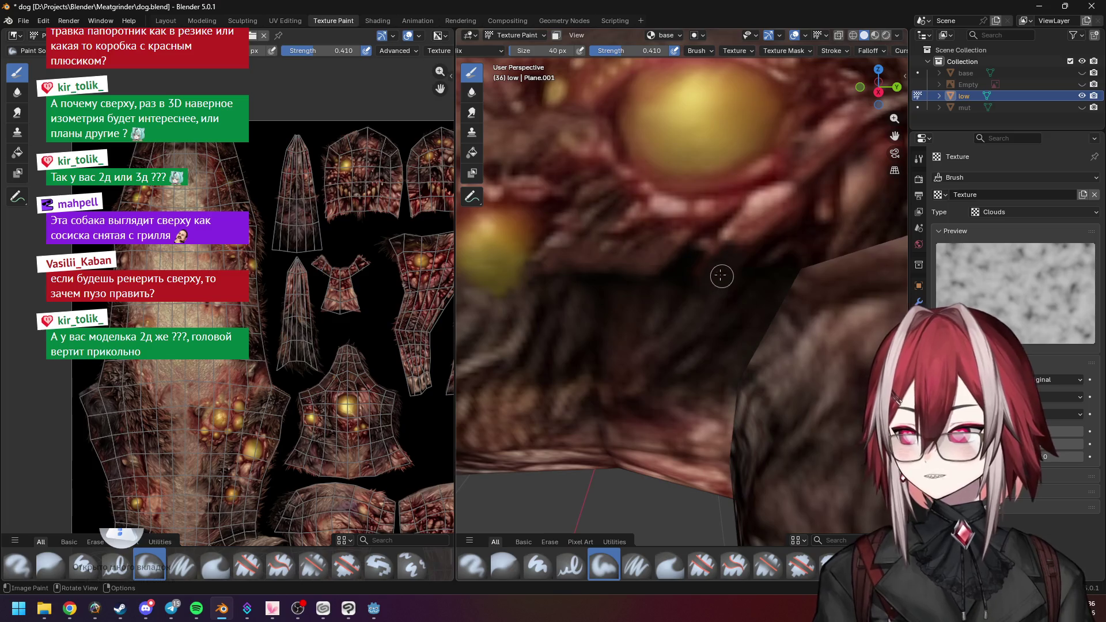
pyautogui.scroll(-3, 717, 278)
pyautogui.click(49, 611)
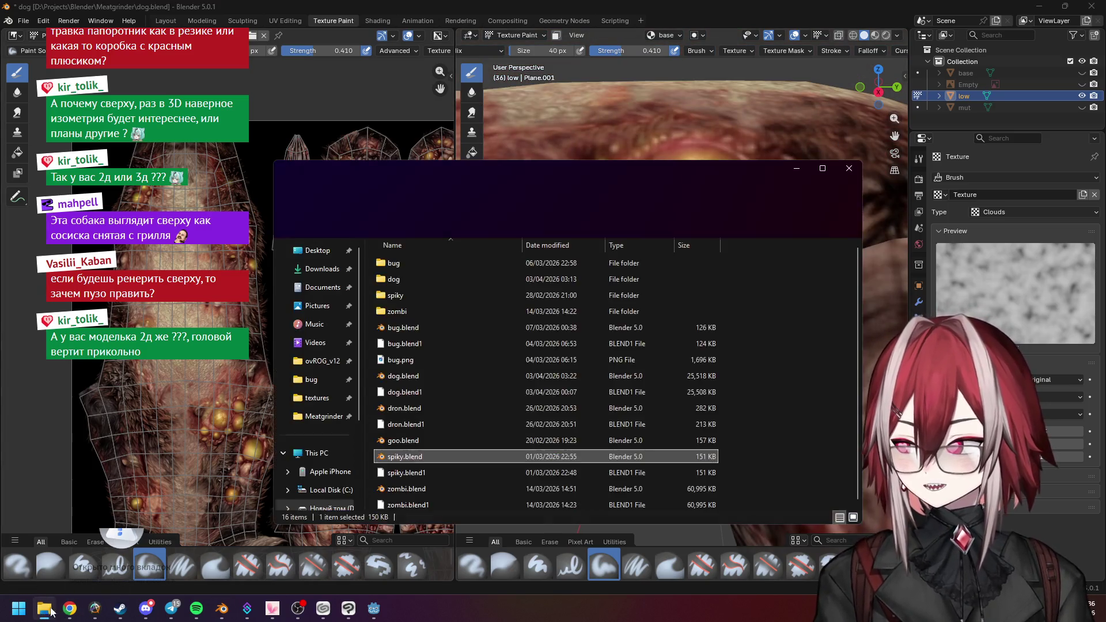
# Open ovROG_v12.blend from the Projects\Blender\ovROG_v12 folder
pyautogui.click(592, 202)
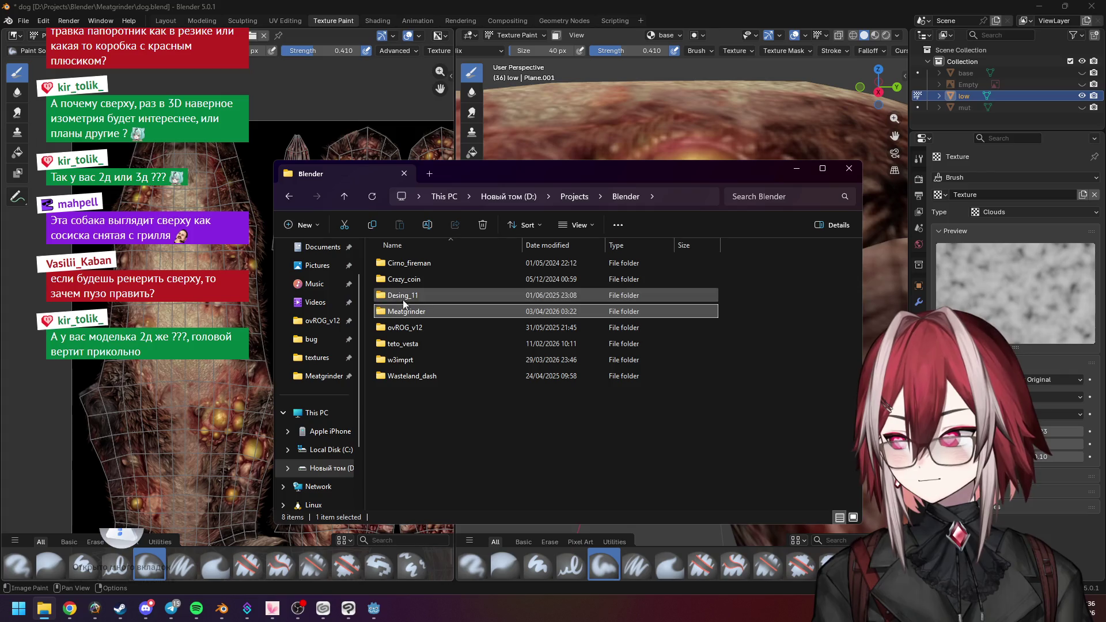
pyautogui.doubleClick(440, 324)
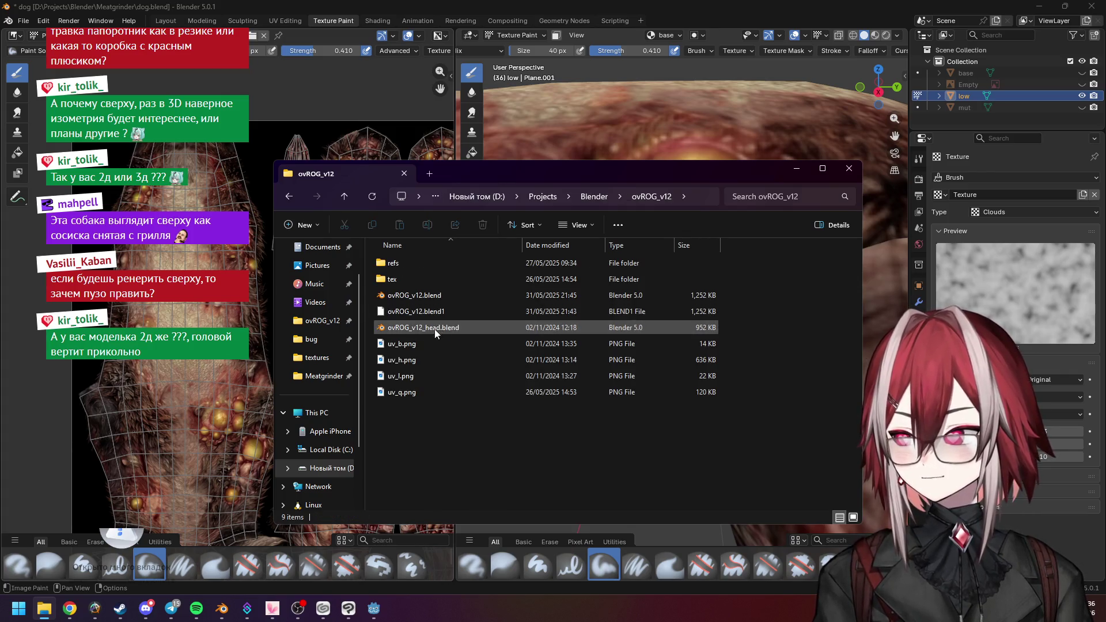
pyautogui.doubleClick(460, 295)
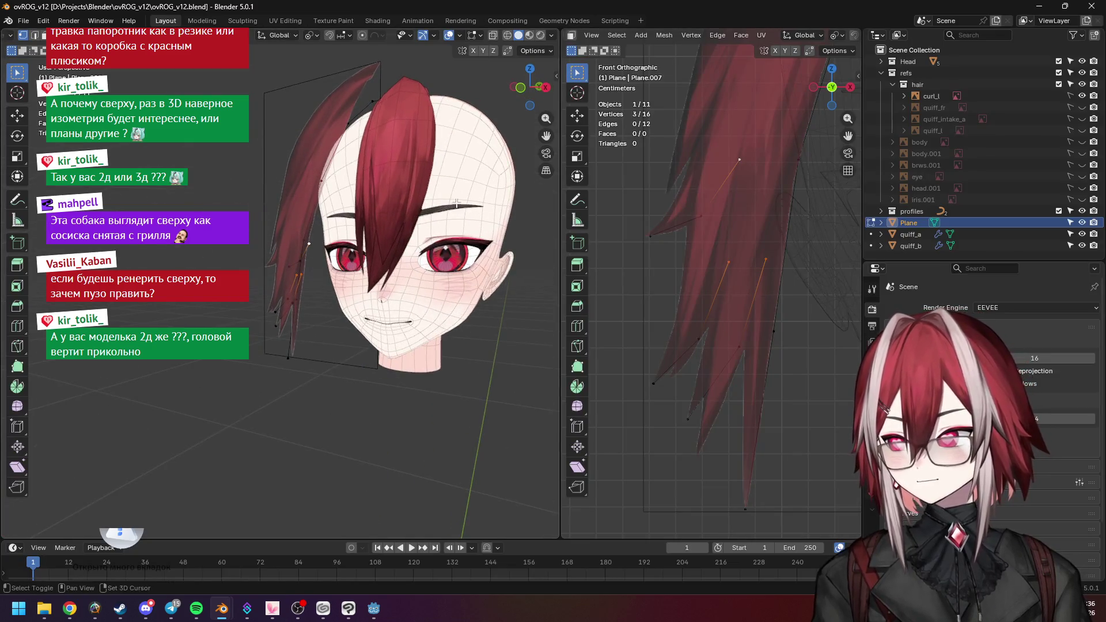
# Orbit and zoom around the red-haired anime head, then close it and return to dog.blend
pyautogui.scroll(8, 457, 204)
pyautogui.moveTo(438, 213); pyautogui.dragTo(364, 225, button='middle')
pyautogui.scroll(-3, 397, 225)
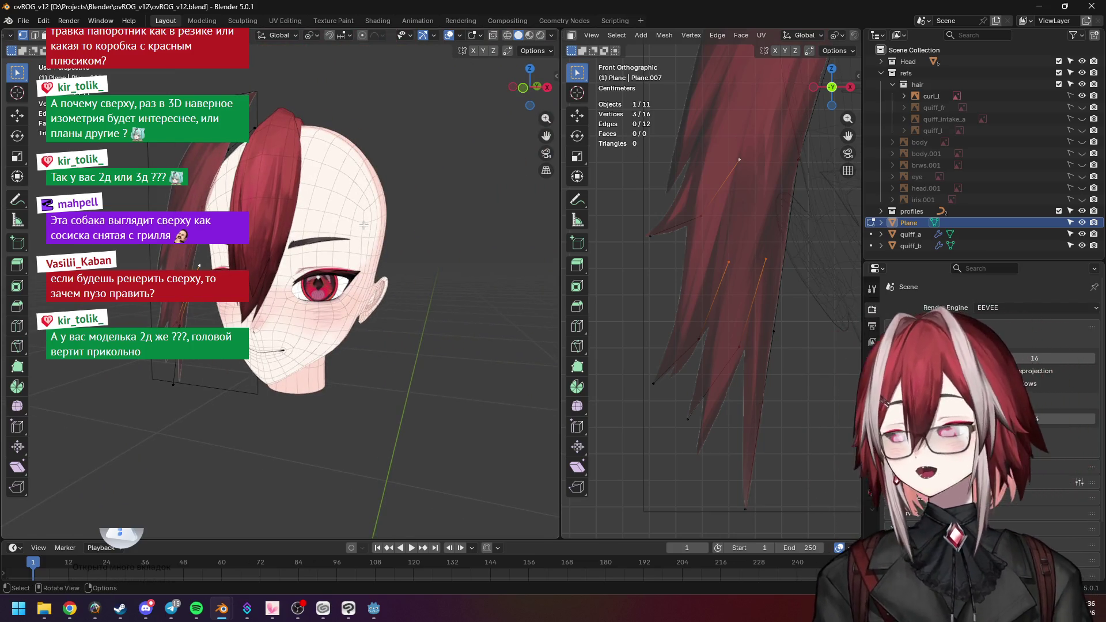
pyautogui.scroll(-5, 715, 247)
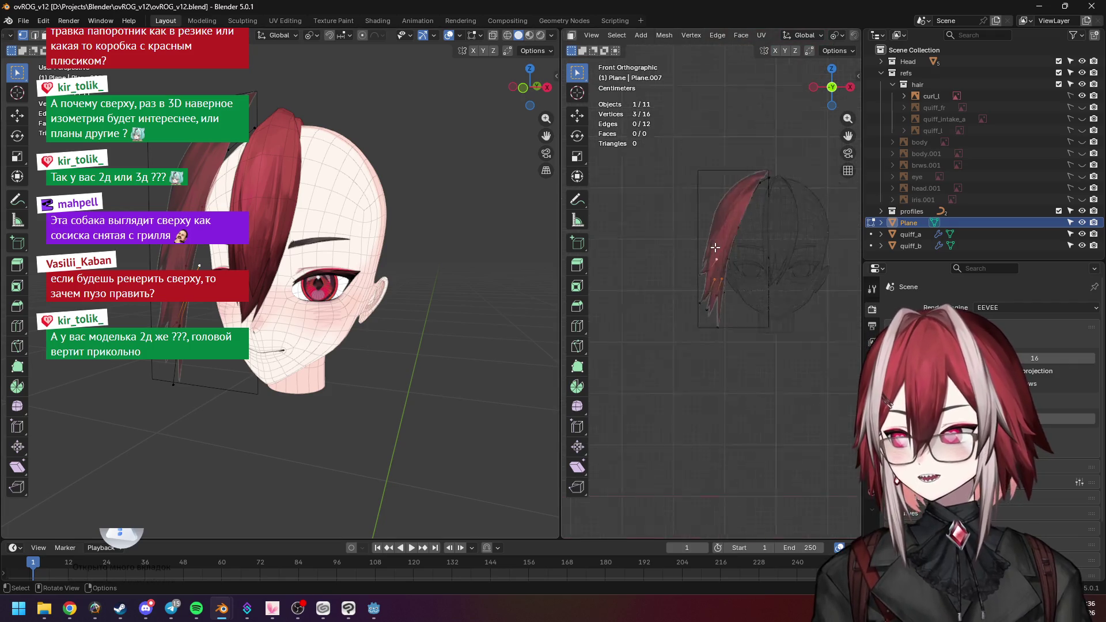
pyautogui.moveTo(300, 210)
pyautogui.mouseDown(button='middle')
pyautogui.moveTo(263, 203)
pyautogui.moveTo(284, 189)
pyautogui.mouseUp(button='middle')
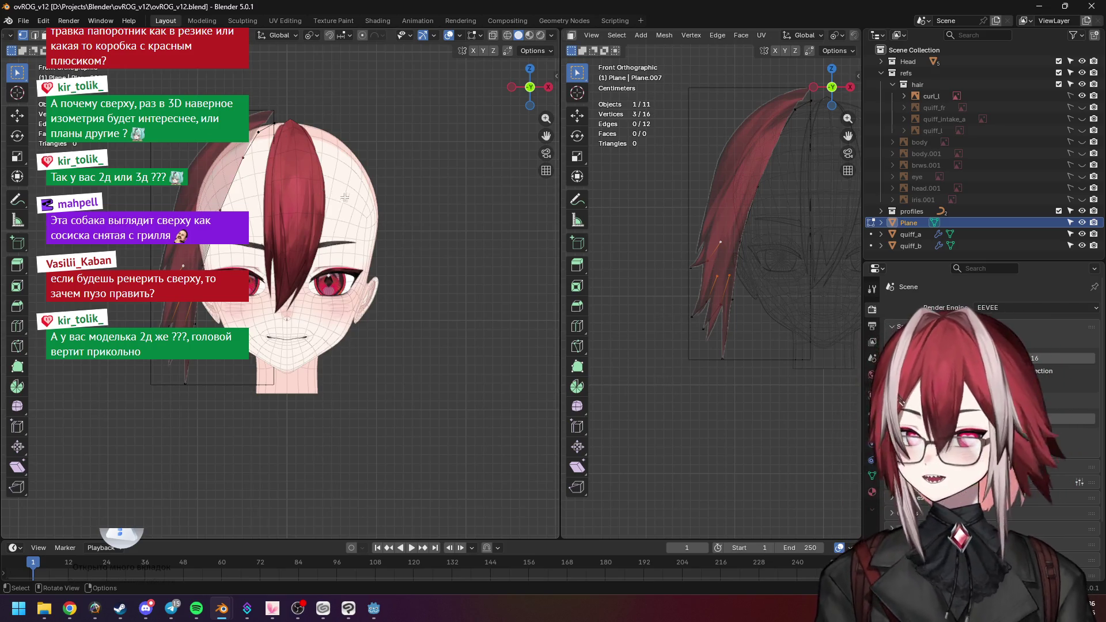
pyautogui.moveTo(378, 204)
pyautogui.mouseDown(button='middle')
pyautogui.moveTo(346, 211)
pyautogui.moveTo(399, 219)
pyautogui.moveTo(369, 197)
pyautogui.moveTo(402, 198)
pyautogui.mouseUp(button='middle')
pyautogui.scroll(5, 340, 212)
pyautogui.scroll(-4, 339, 213)
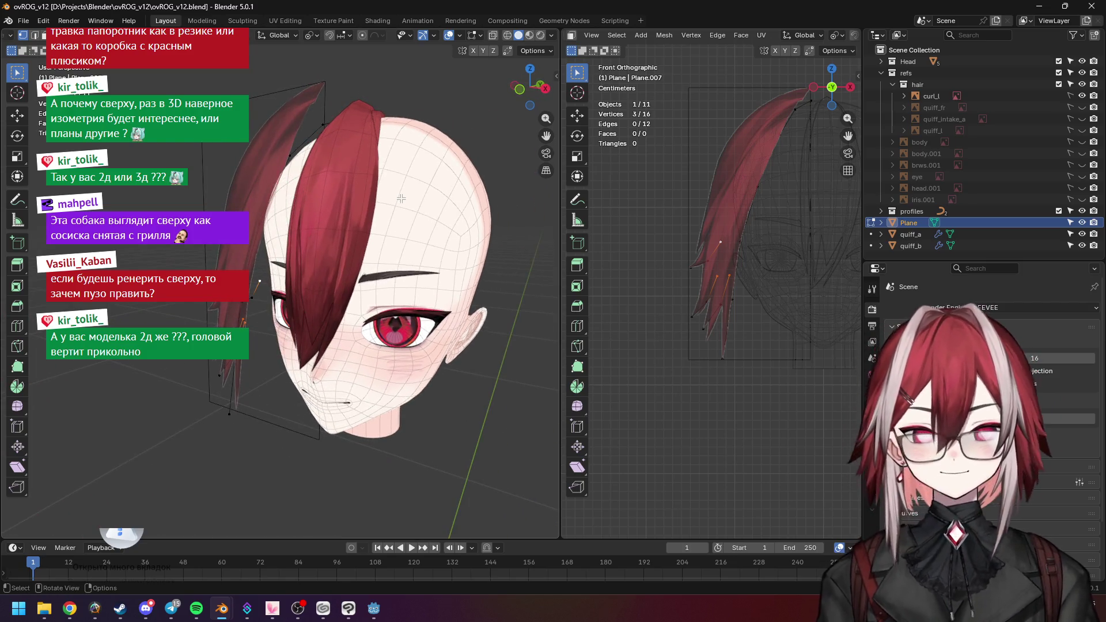
pyautogui.click(1091, 10)
pyautogui.hotkey('alt', 'Tab')
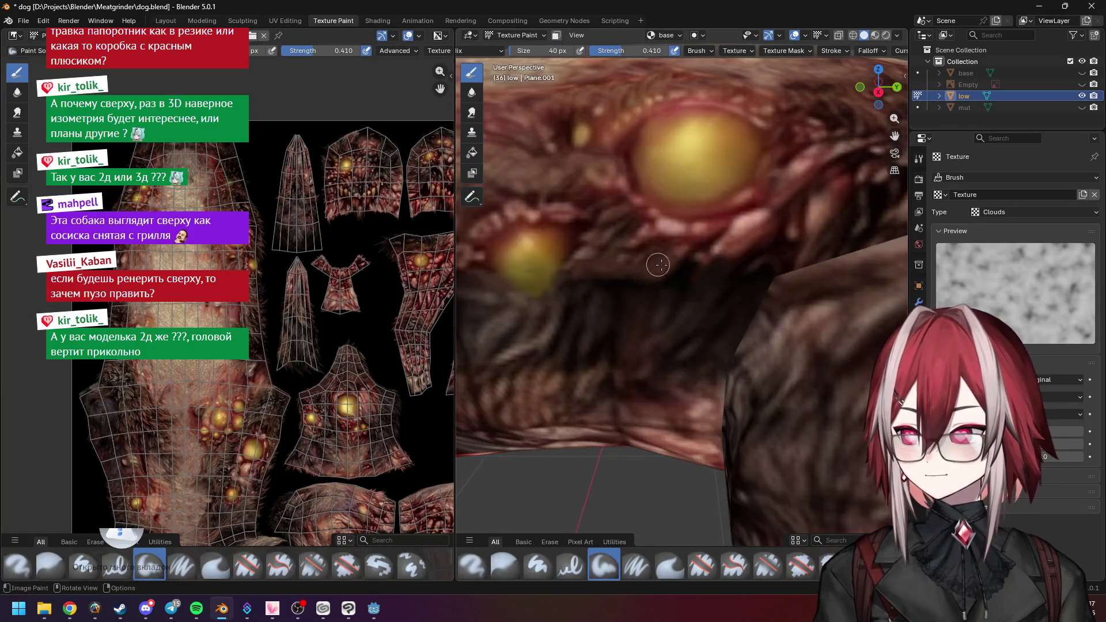
# Sample a colour with S and paint over the dark seam below the yellow lumps
pyautogui.scroll(1, 658, 265)
pyautogui.scroll(-2, 684, 267)
pyautogui.press('s')
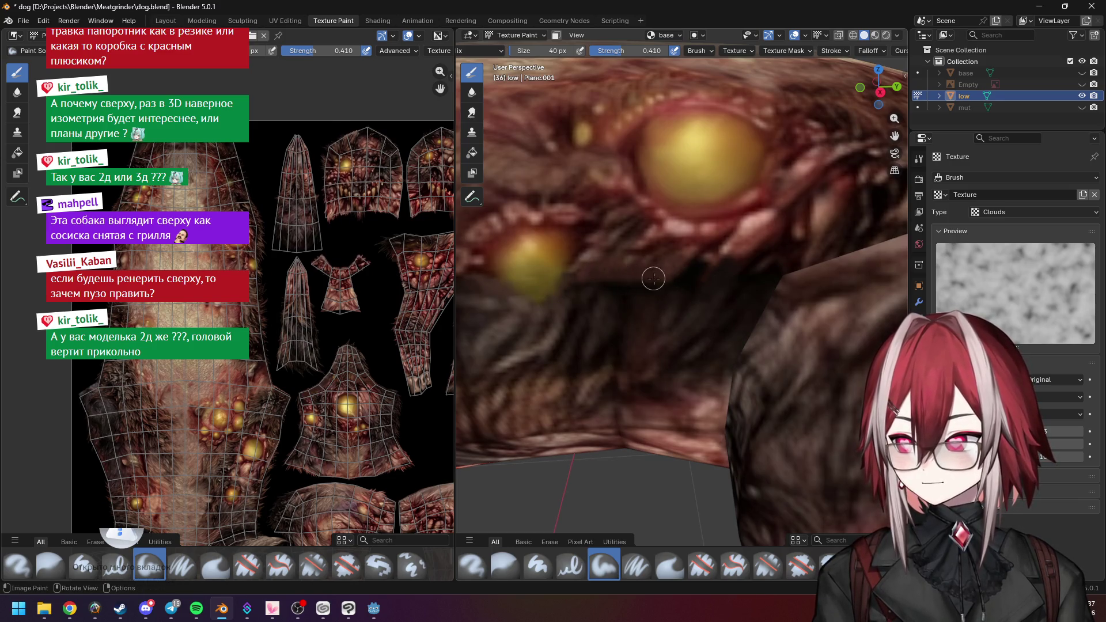
pyautogui.moveTo(654, 279)
pyautogui.mouseDown()
pyautogui.moveTo(617, 282)
pyautogui.moveTo(628, 272)
pyautogui.moveTo(655, 281)
pyautogui.mouseUp()
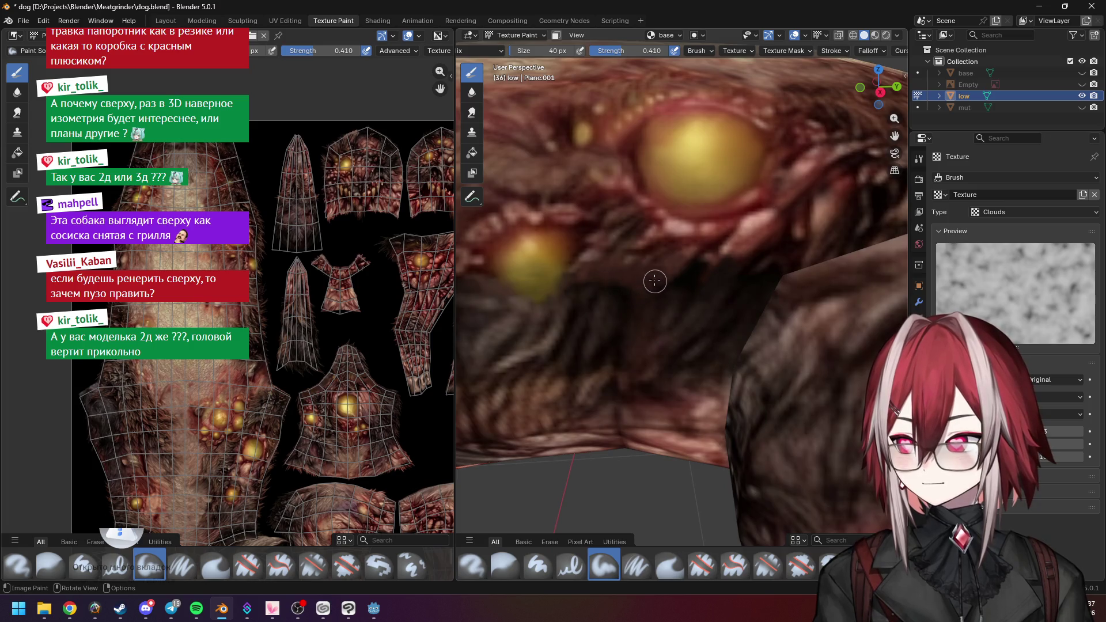
pyautogui.scroll(-3, 657, 285)
pyautogui.scroll(3, 737, 253)
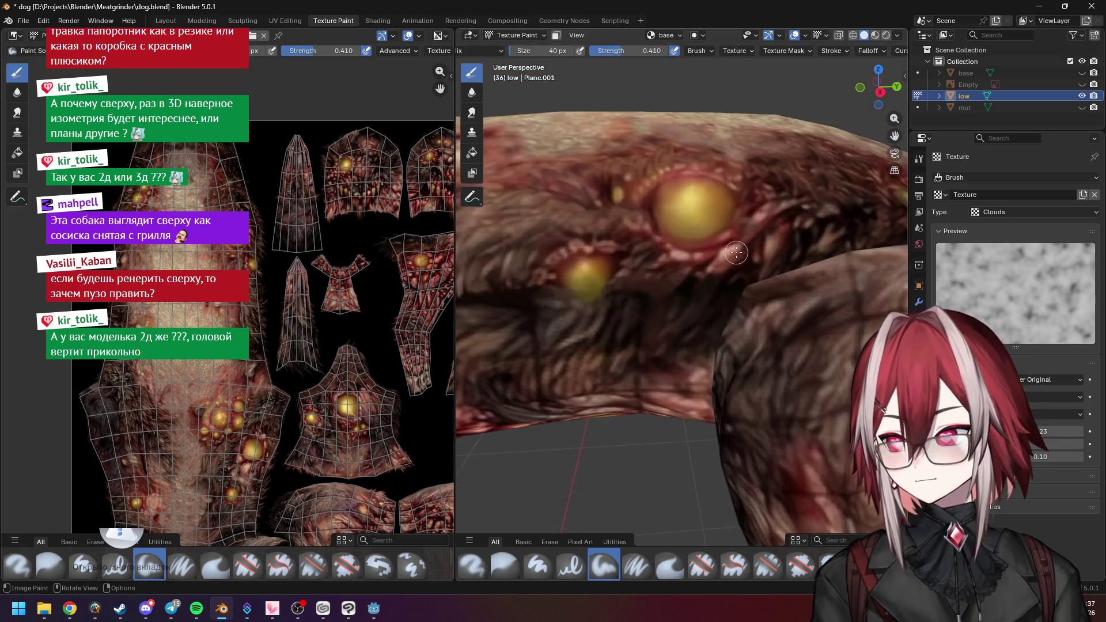
pyautogui.moveTo(717, 266); pyautogui.dragTo(699, 288)
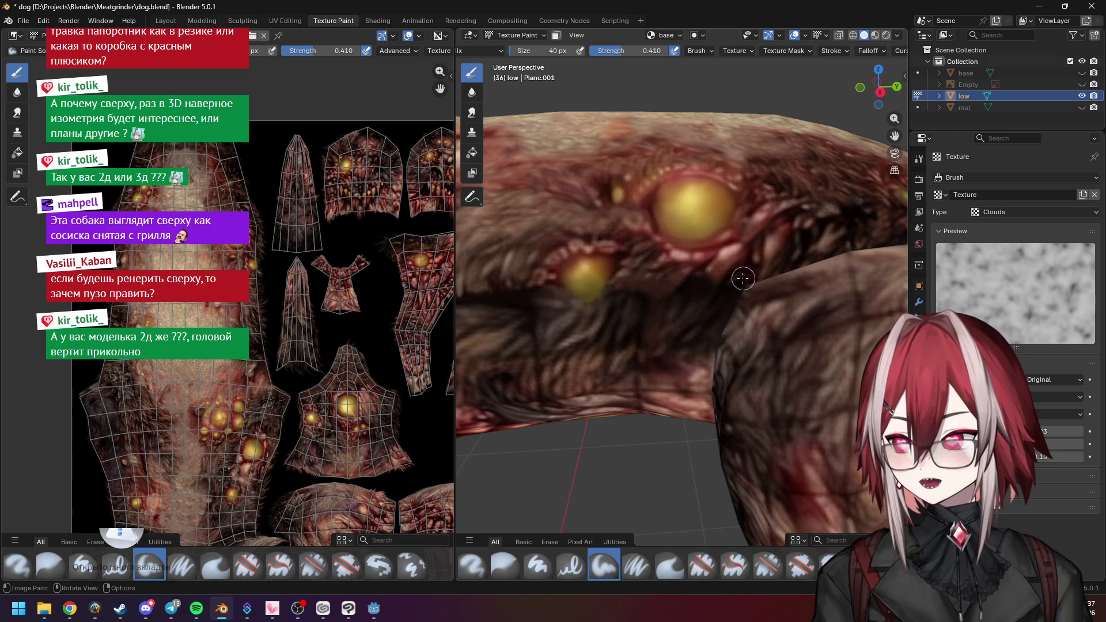
pyautogui.scroll(3, 717, 277)
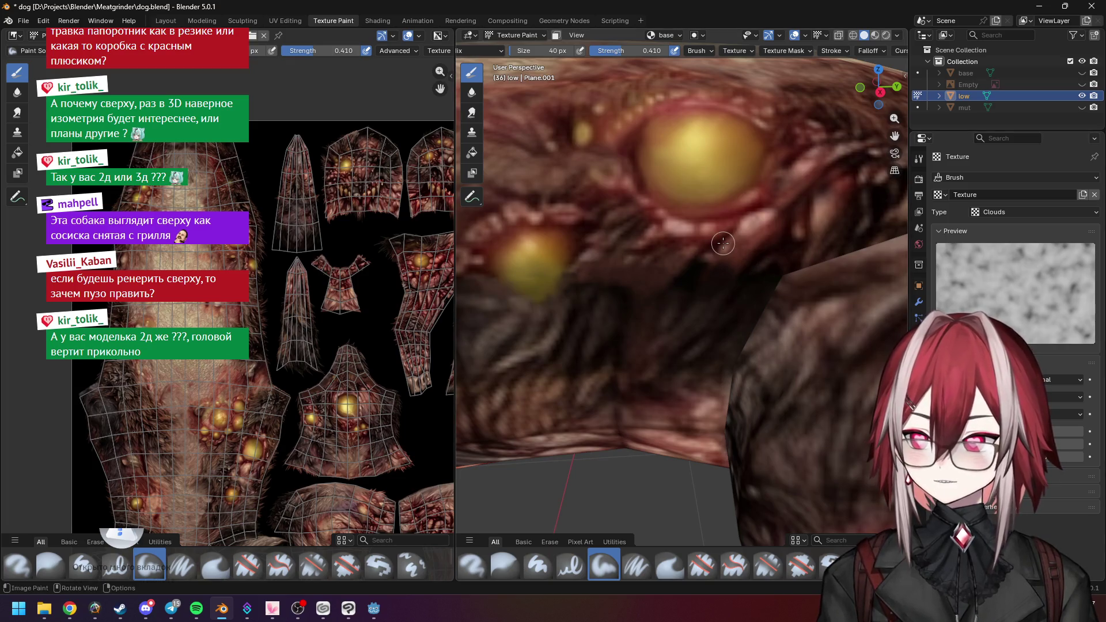
# Orbit around the eye area to inspect the fur-and-skin boundary from several angles
pyautogui.moveTo(735, 245); pyautogui.dragTo(679, 273, button='middle')
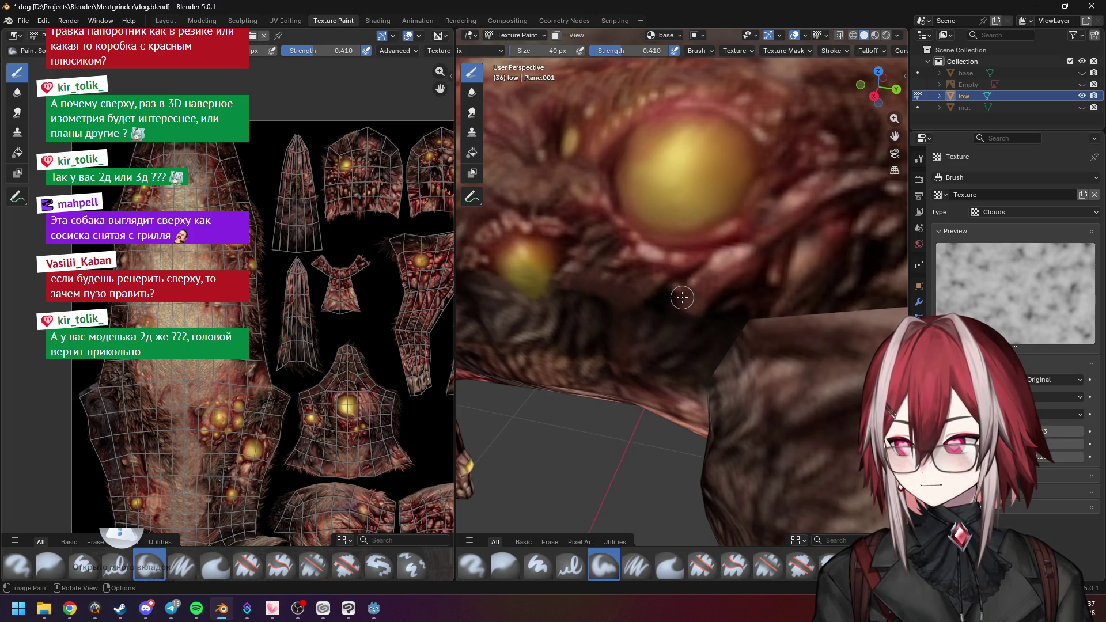
pyautogui.moveTo(685, 314); pyautogui.dragTo(715, 269, button='middle')
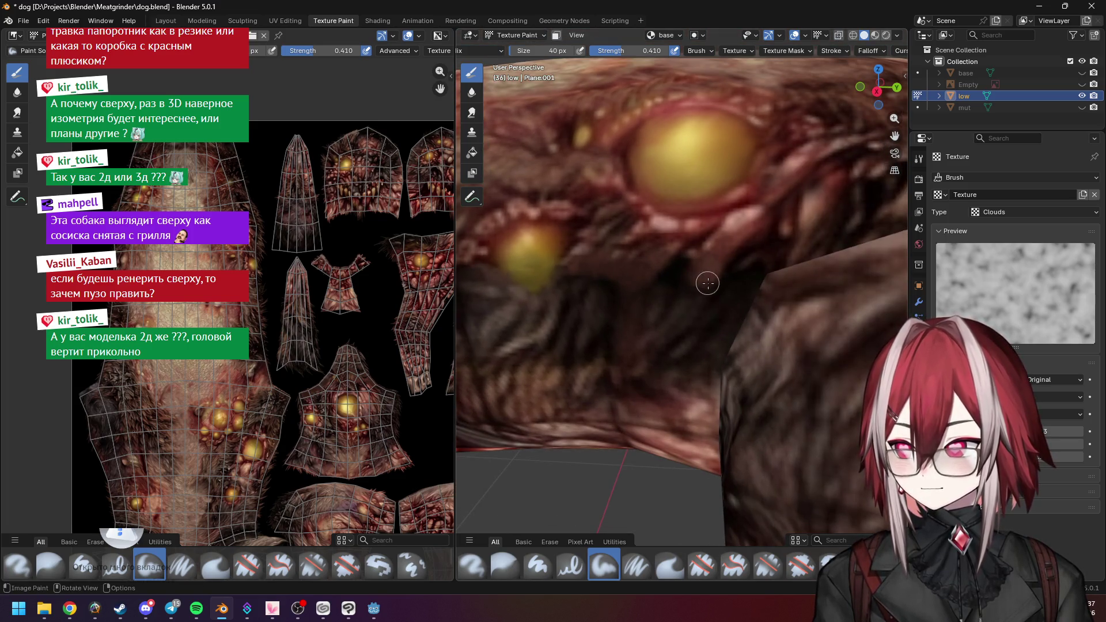
pyautogui.scroll(-5, 707, 283)
pyautogui.scroll(5, 769, 233)
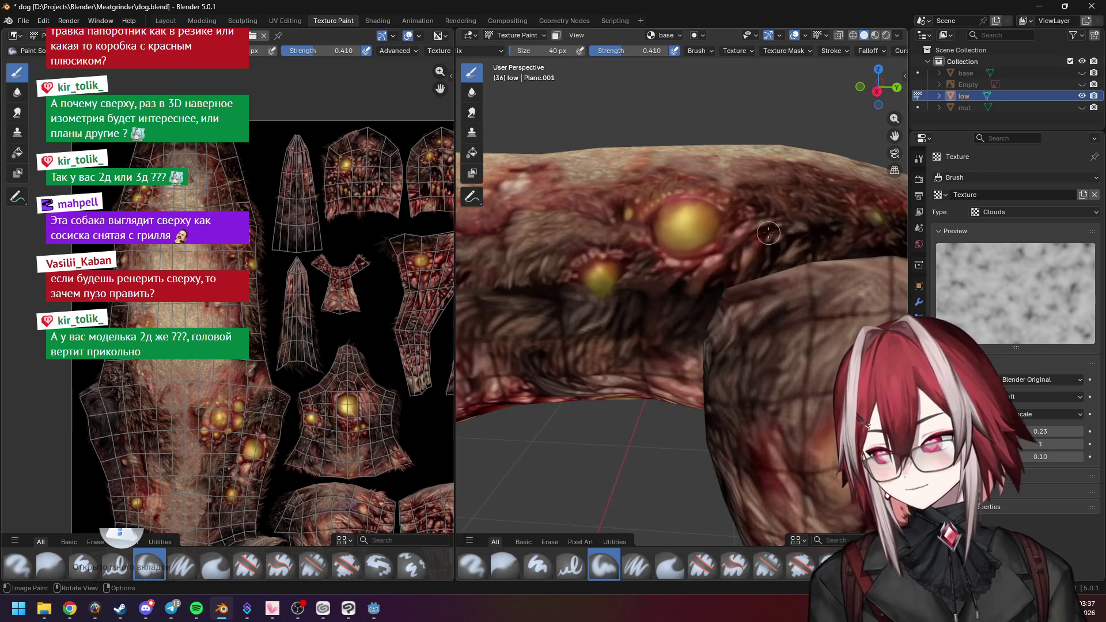
pyautogui.scroll(3, 769, 233)
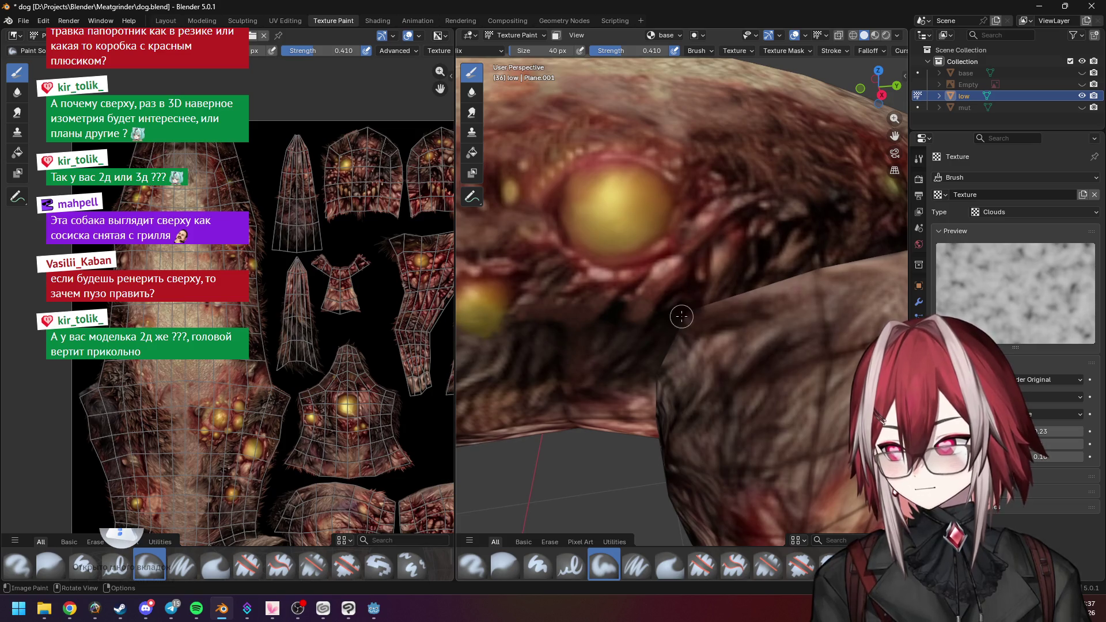
pyautogui.moveTo(690, 312)
pyautogui.mouseDown(button='middle')
pyautogui.moveTo(739, 284)
pyautogui.moveTo(643, 309)
pyautogui.mouseUp(button='middle')
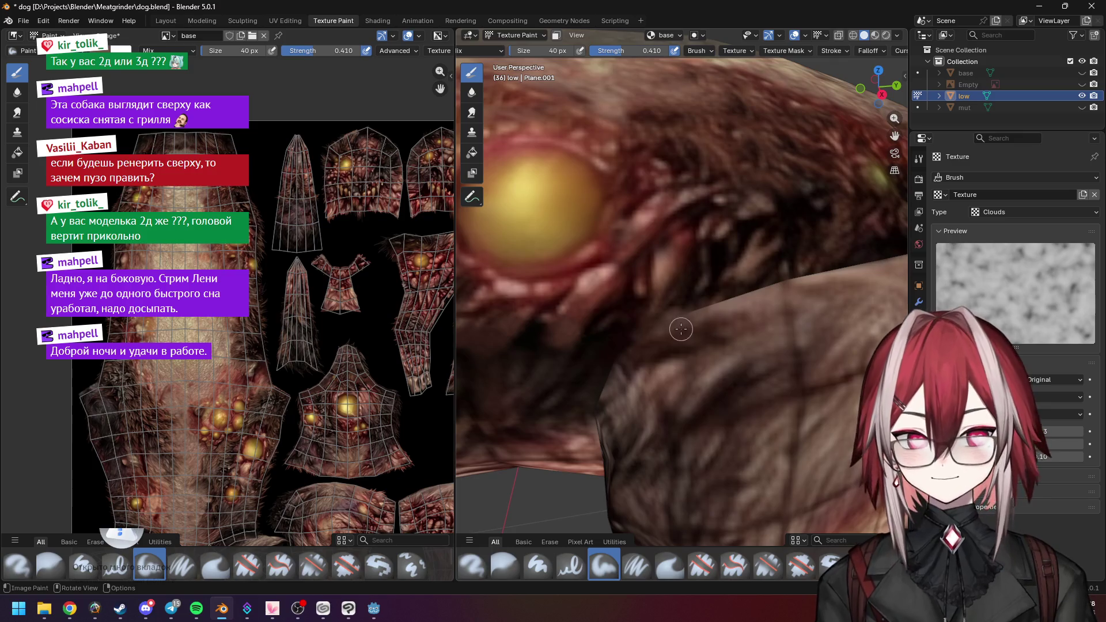
pyautogui.moveTo(681, 329); pyautogui.dragTo(689, 322, button='middle')
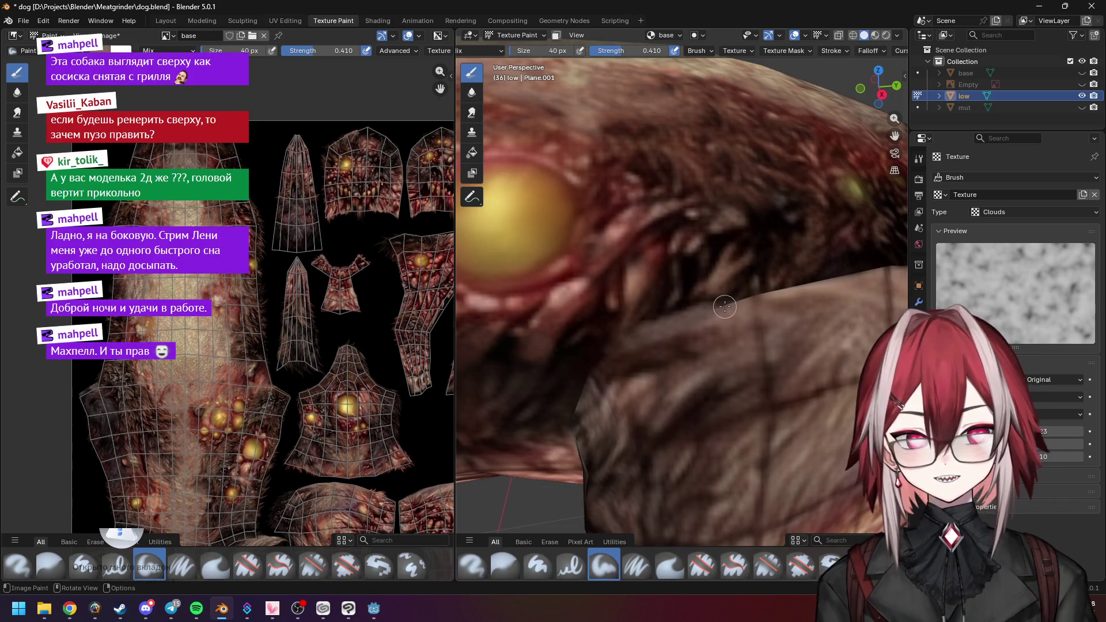
pyautogui.scroll(4, 725, 307)
# Sample the dog's fur colour with S, orbit out to a side view, and show the brush settings sidebar
pyautogui.press('s')
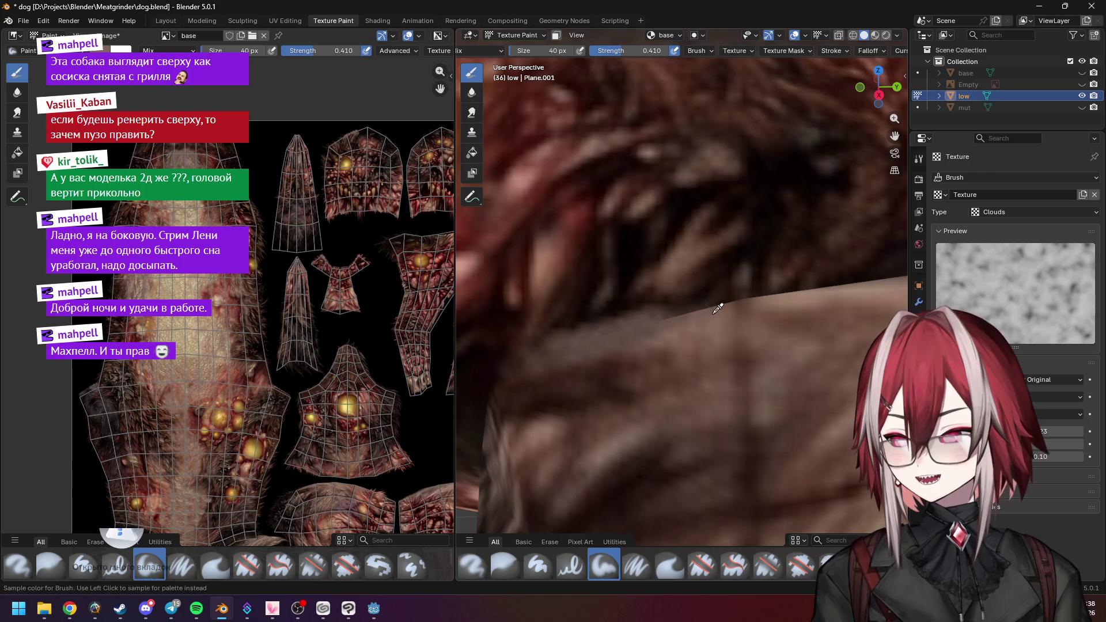
pyautogui.scroll(-1, 693, 313)
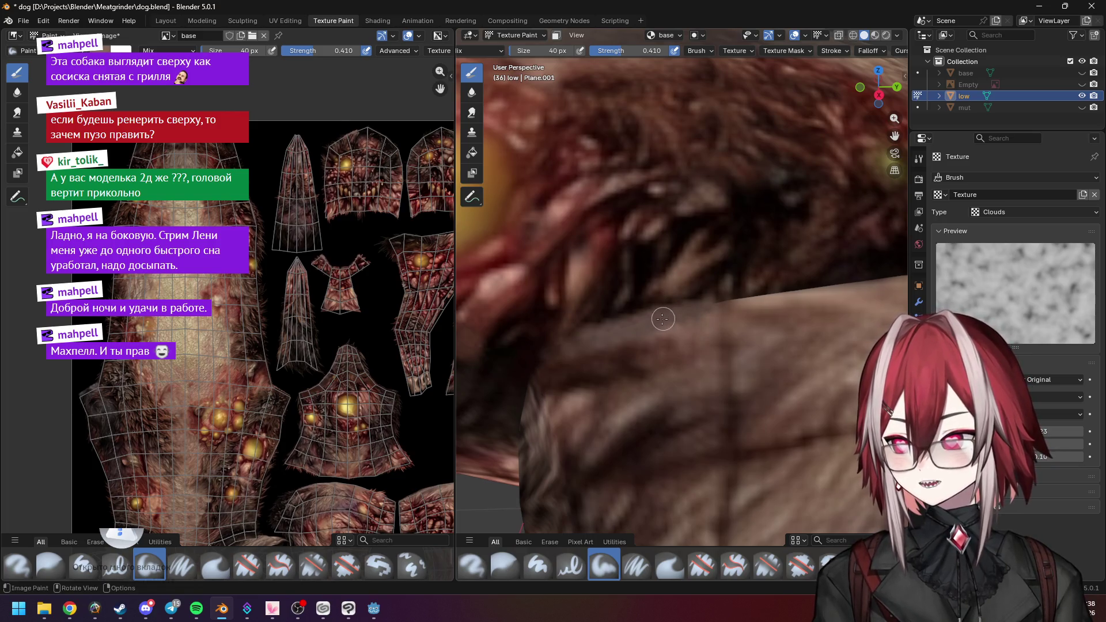
pyautogui.moveTo(796, 346)
pyautogui.mouseDown(button='middle')
pyautogui.moveTo(707, 311)
pyautogui.moveTo(771, 270)
pyautogui.moveTo(830, 265)
pyautogui.mouseUp(button='middle')
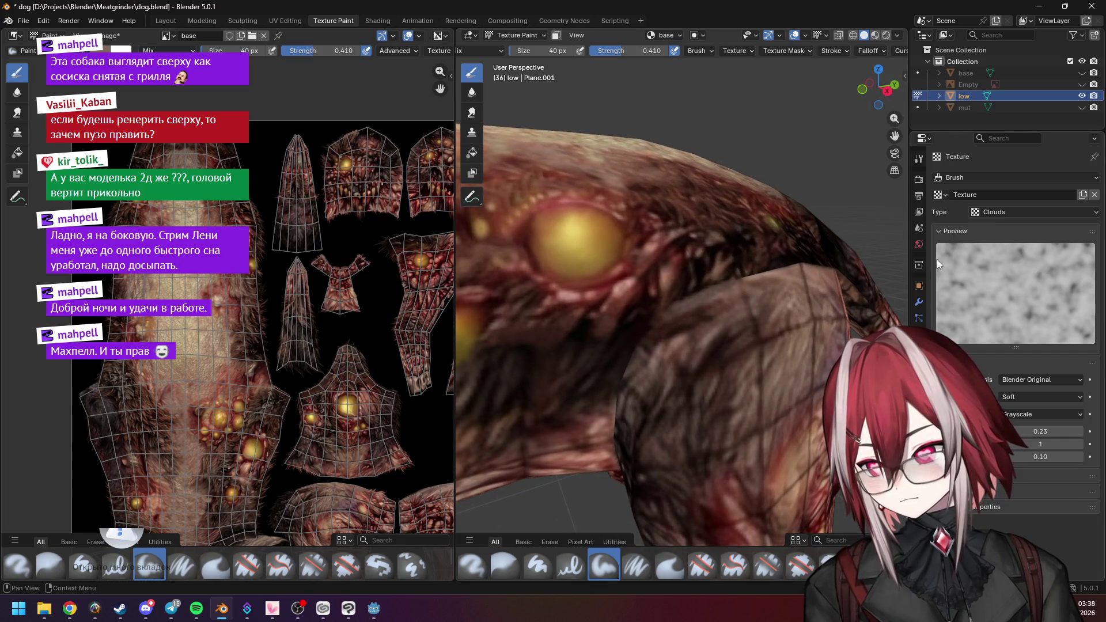
pyautogui.press('n')
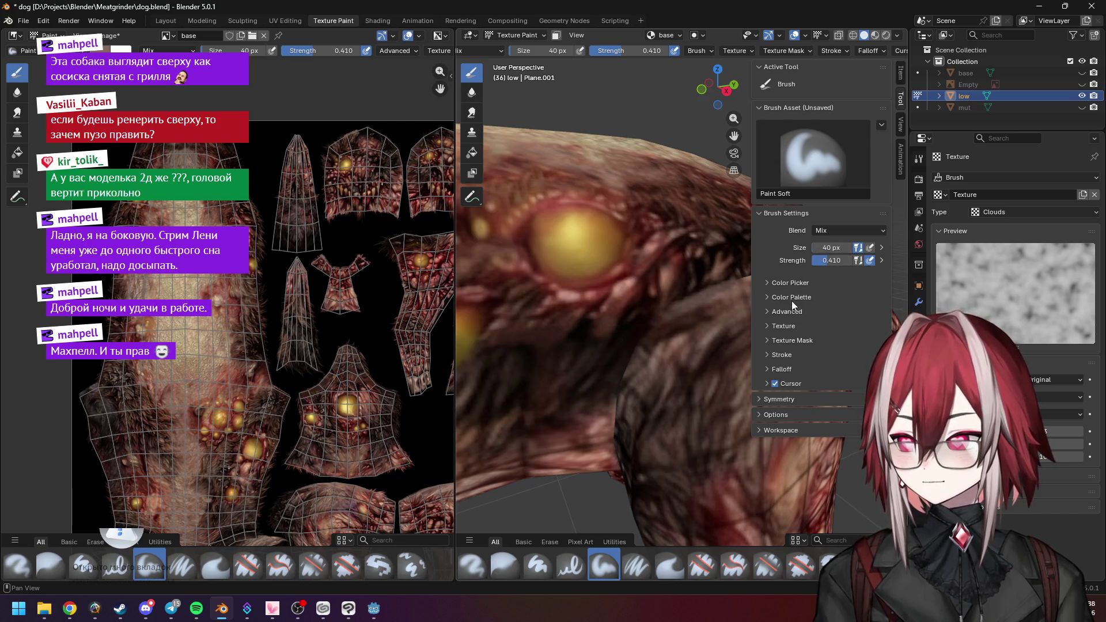
# Unlink the Clouds texture from the Paint Soft brush, then hide the sidebar
pyautogui.click(787, 326)
pyautogui.scroll(-5, 810, 330)
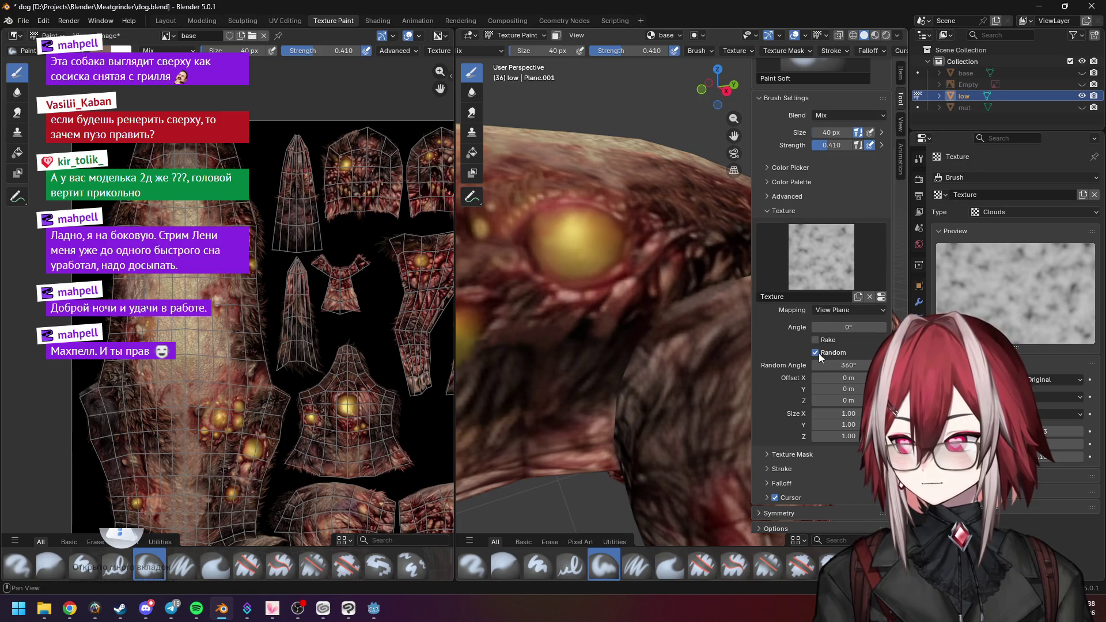
pyautogui.click(868, 297)
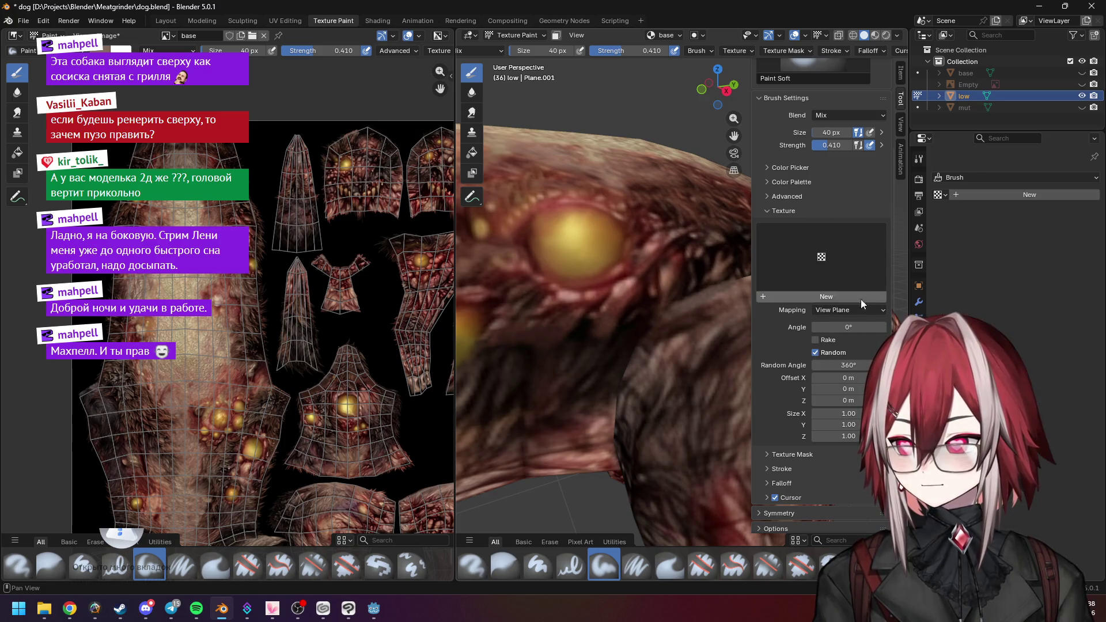
pyautogui.scroll(5, 634, 289)
pyautogui.press('n')
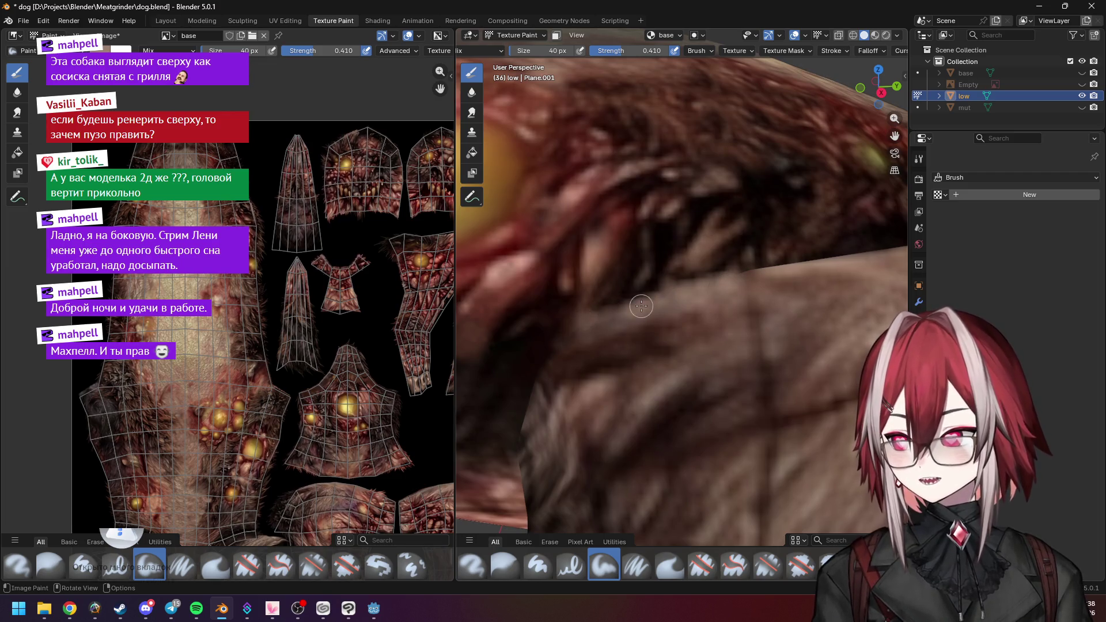
# Zoom and orbit until the fur/skin seam on the dog's side runs horizontally in view
pyautogui.scroll(-2, 613, 316)
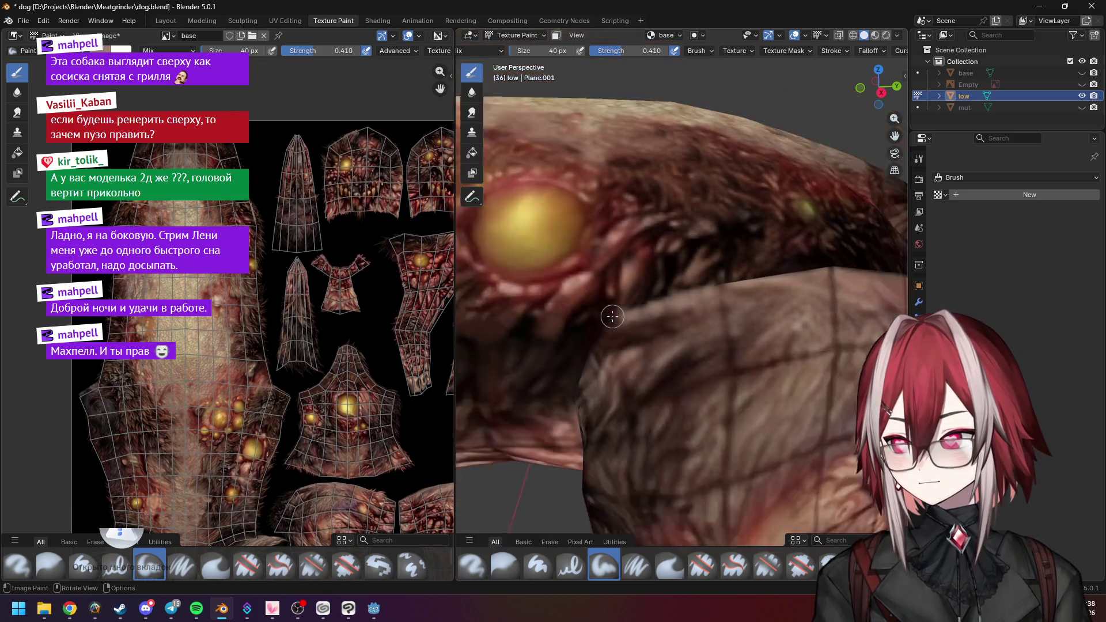
pyautogui.scroll(1, 612, 316)
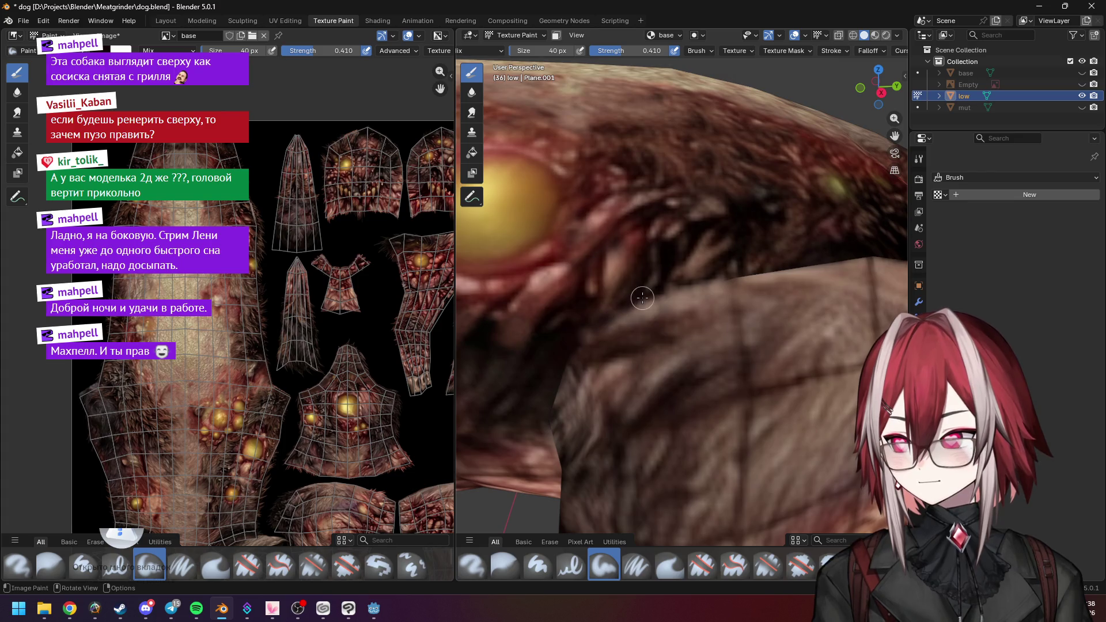
pyautogui.scroll(-3, 686, 296)
pyautogui.scroll(4, 604, 309)
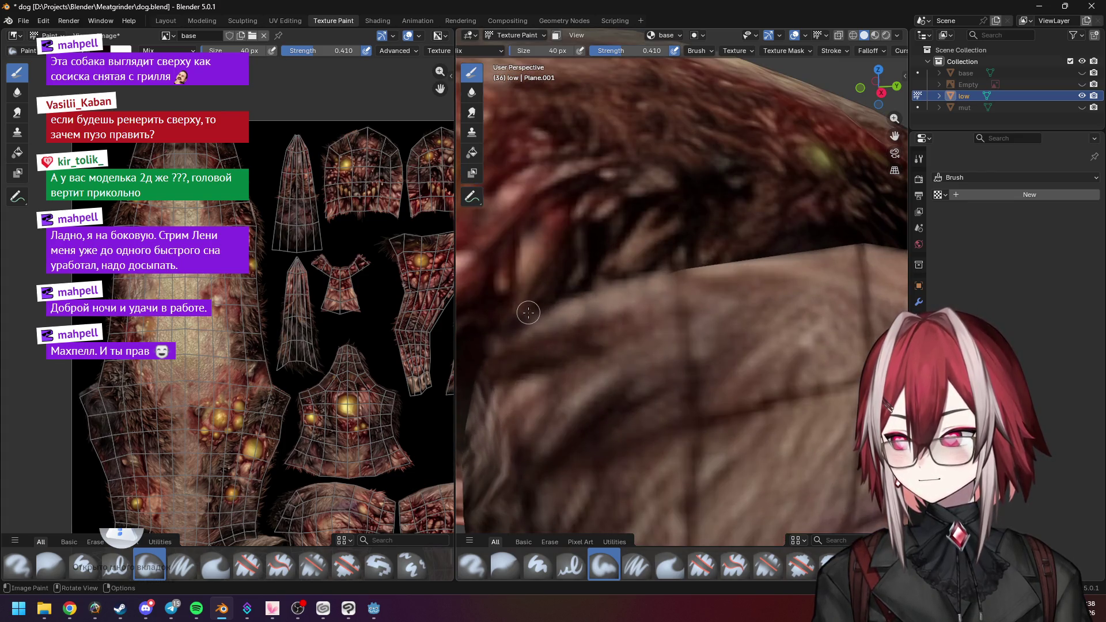
pyautogui.scroll(-3, 692, 306)
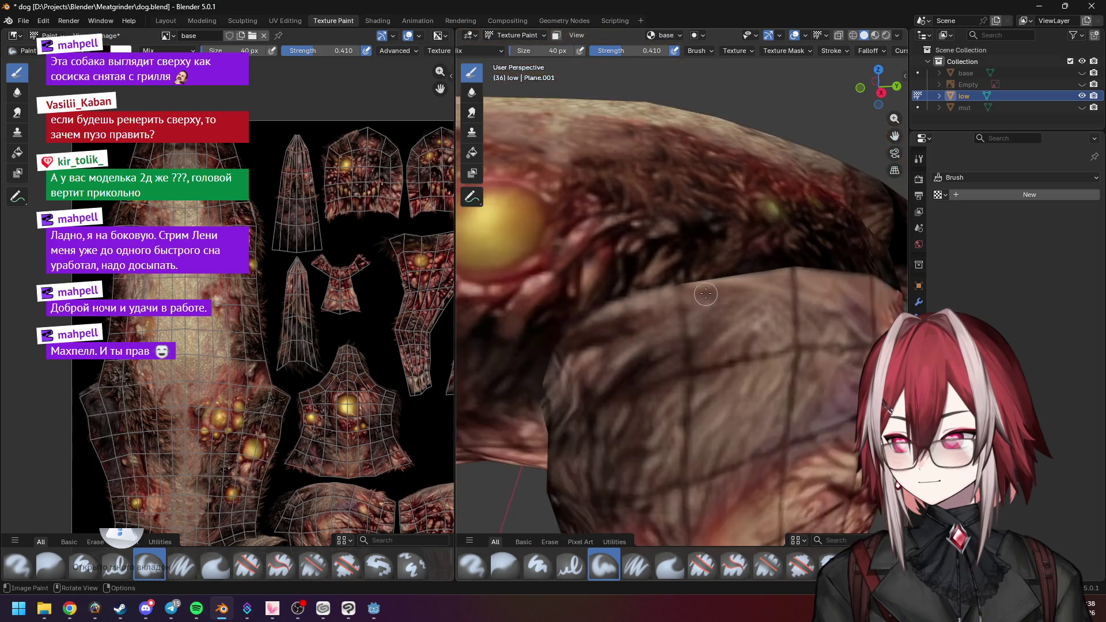
pyautogui.scroll(3, 686, 317)
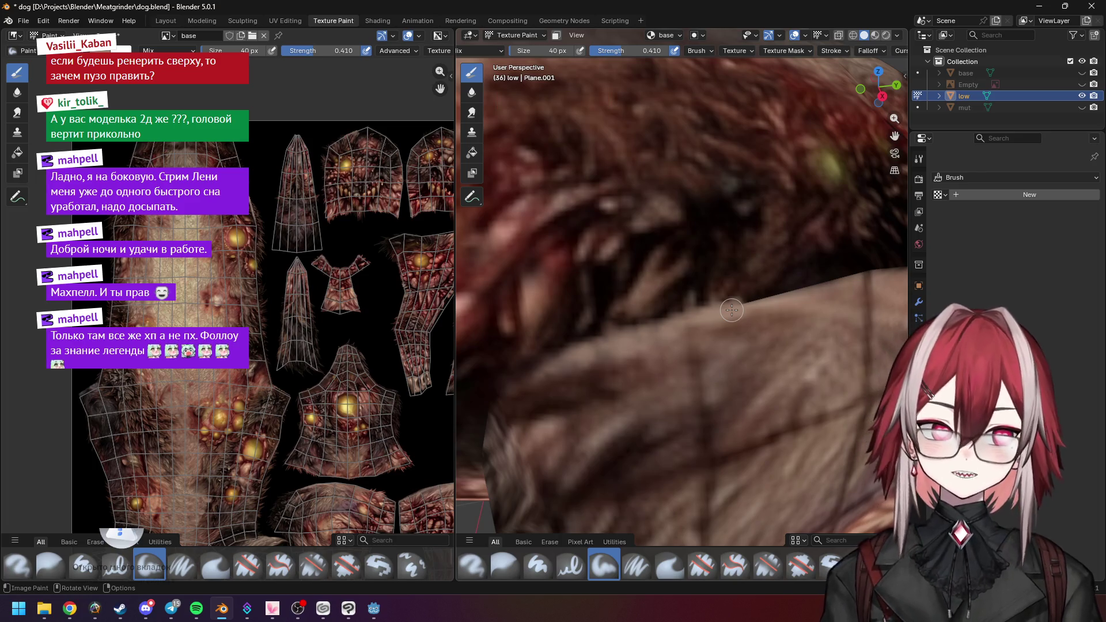
pyautogui.moveTo(732, 310); pyautogui.dragTo(751, 316, button='middle')
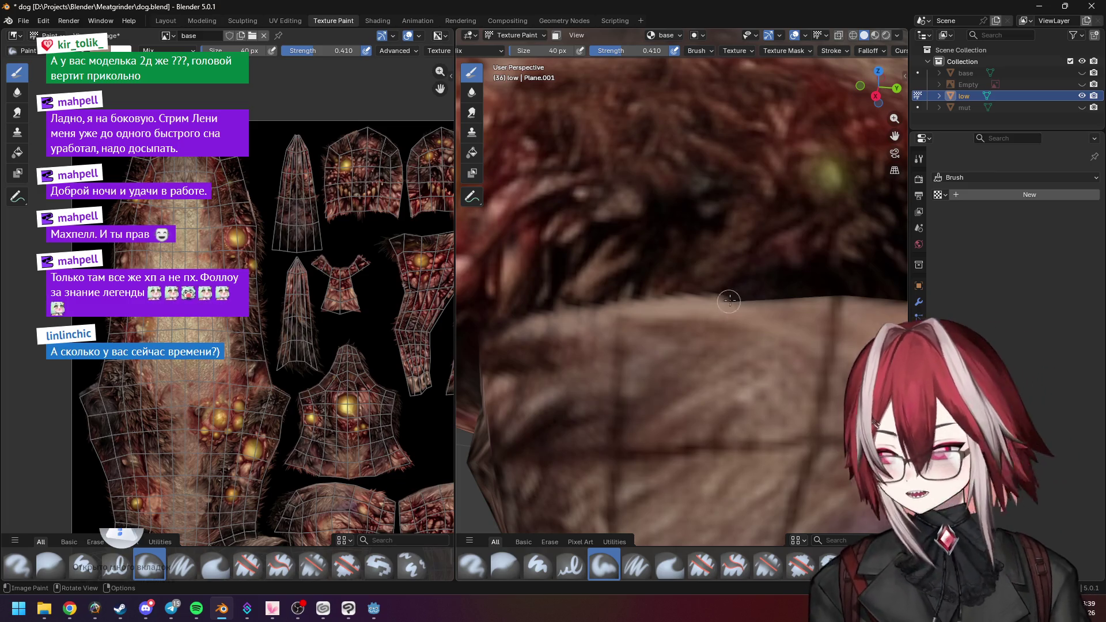
pyautogui.moveTo(738, 294); pyautogui.dragTo(725, 310, button='middle')
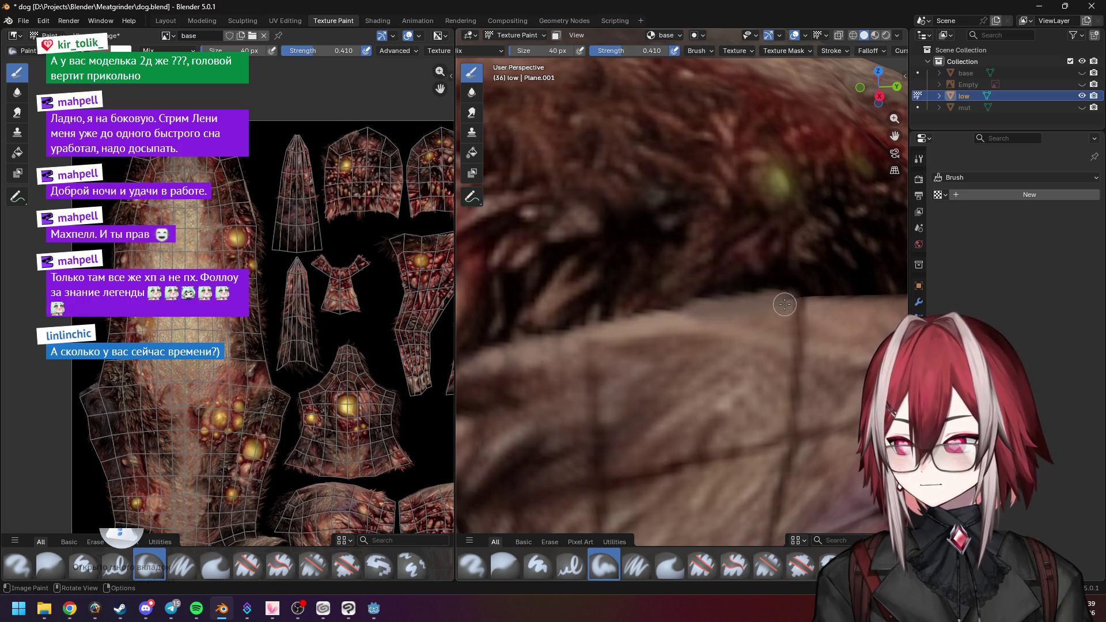
pyautogui.moveTo(785, 304); pyautogui.dragTo(675, 295, button='middle')
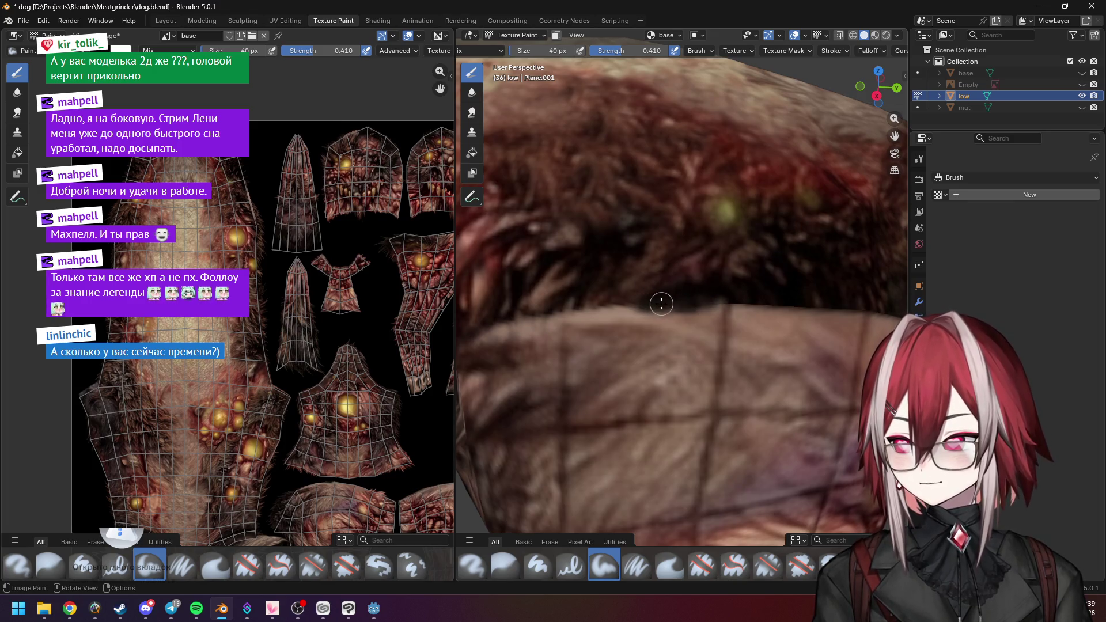
pyautogui.moveTo(661, 298); pyautogui.dragTo(650, 296, button='middle')
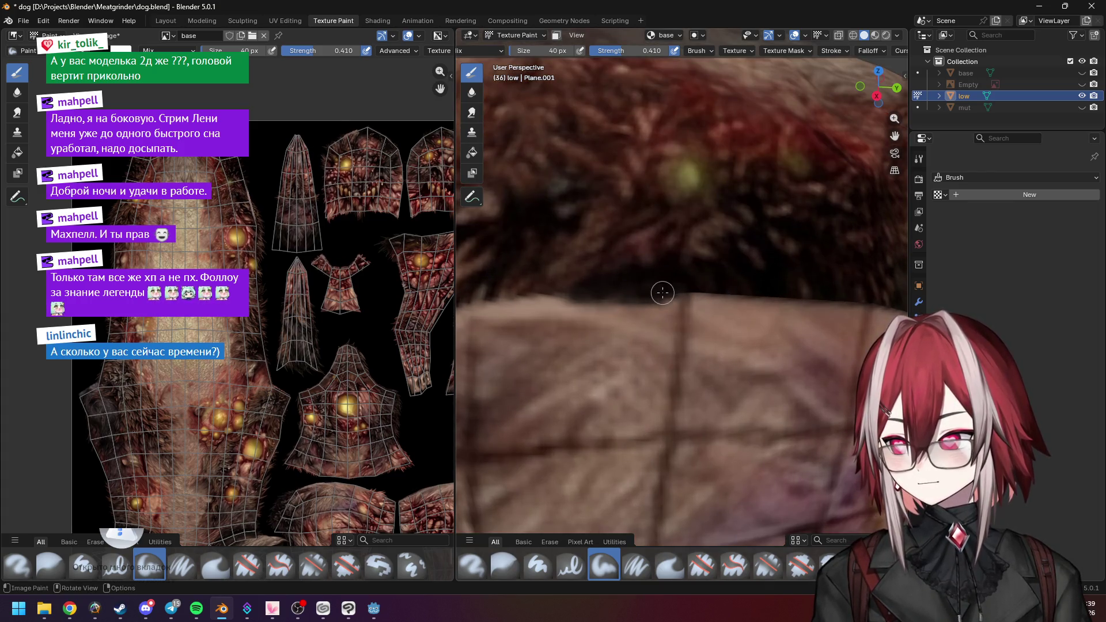
pyautogui.scroll(-2, 691, 295)
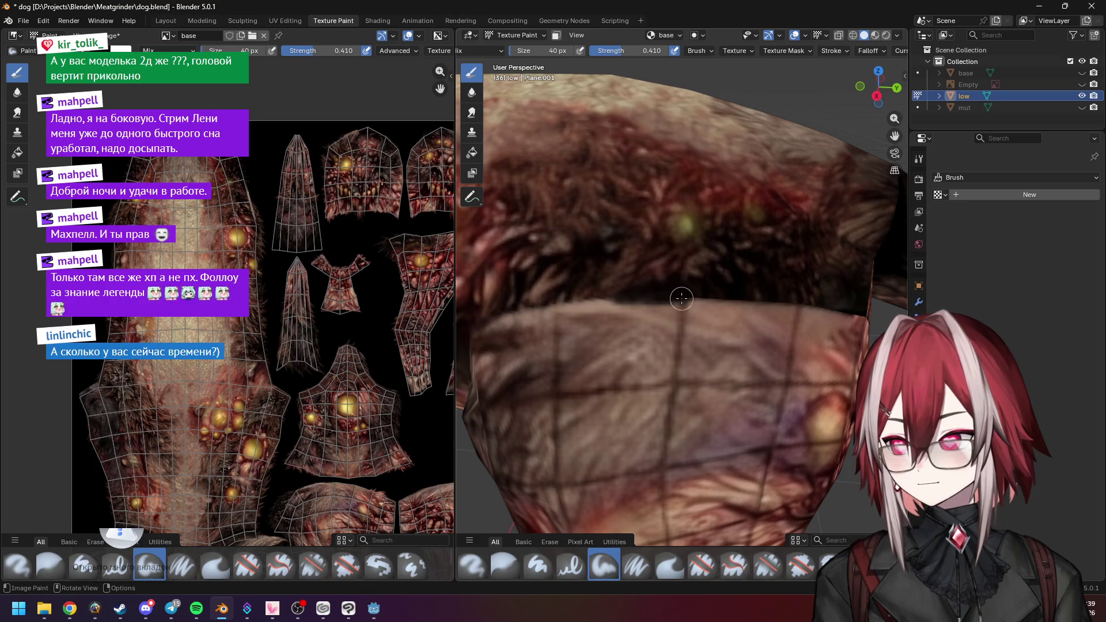
pyautogui.scroll(3, 717, 301)
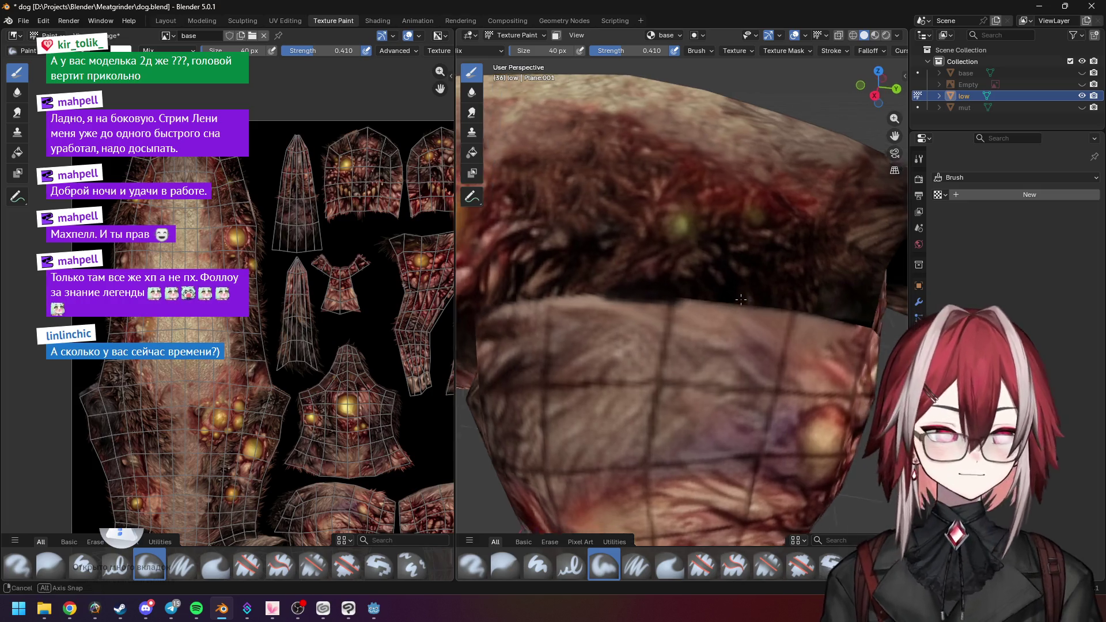
pyautogui.moveTo(714, 300); pyautogui.dragTo(676, 298, button='middle')
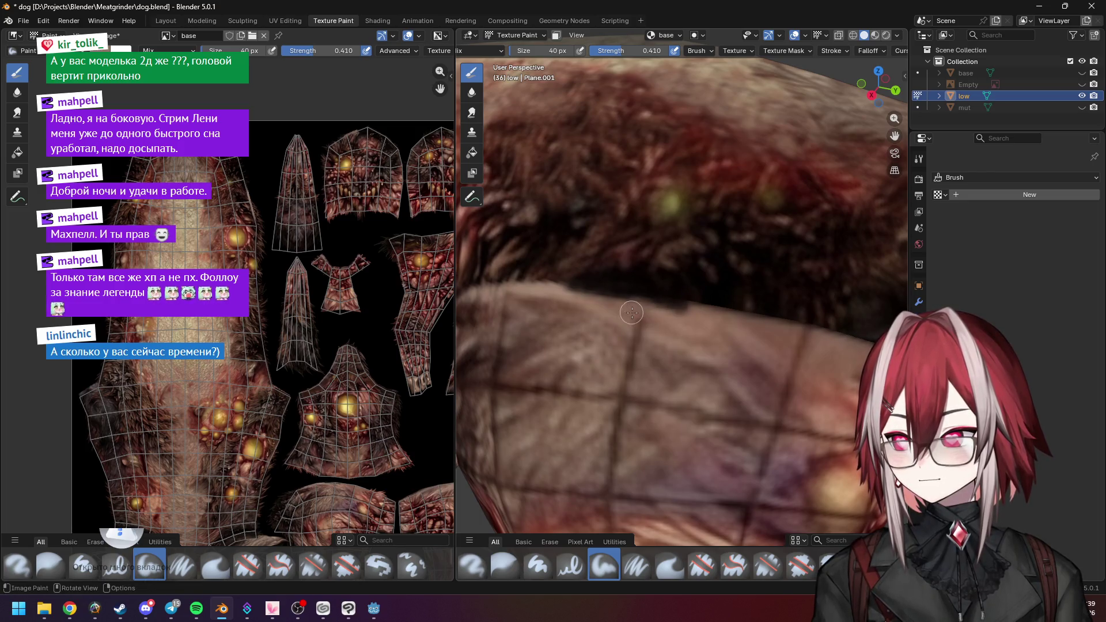
# Paint a dark stroke along the fur/skin seam near the chest, then orbit to a new angle
pyautogui.scroll(-4, 670, 282)
pyautogui.scroll(-5, 670, 282)
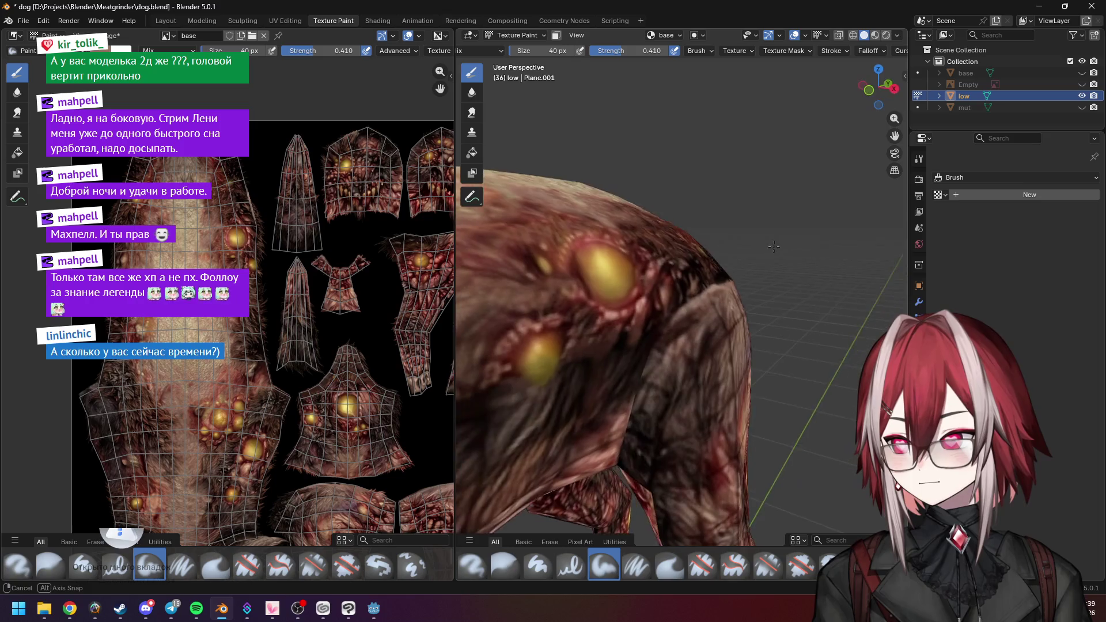
pyautogui.scroll(4, 670, 240)
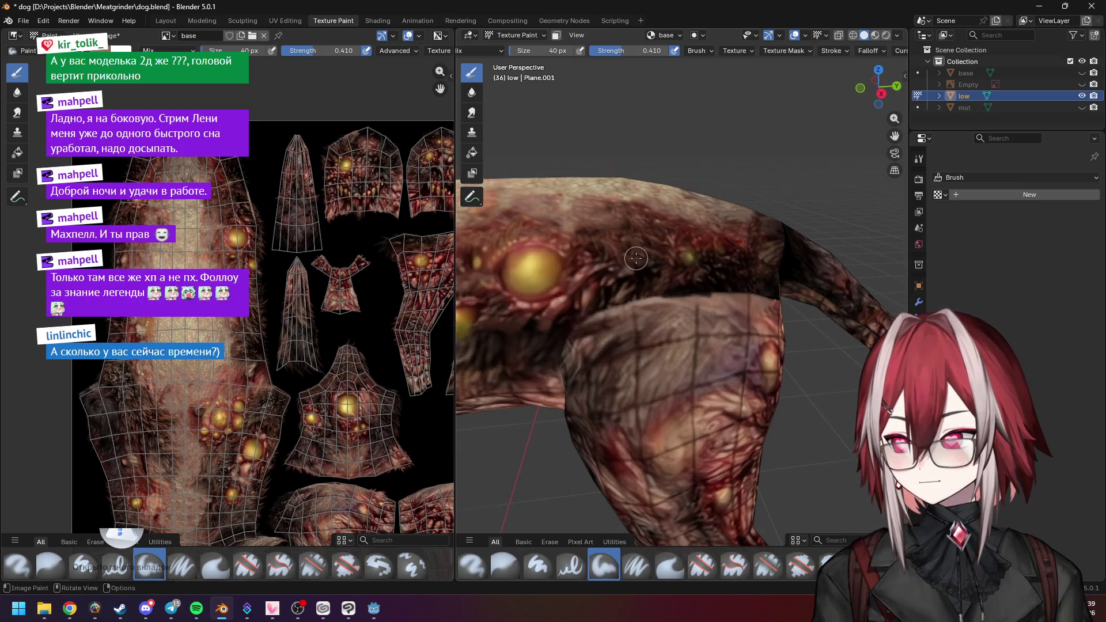
pyautogui.scroll(4, 636, 258)
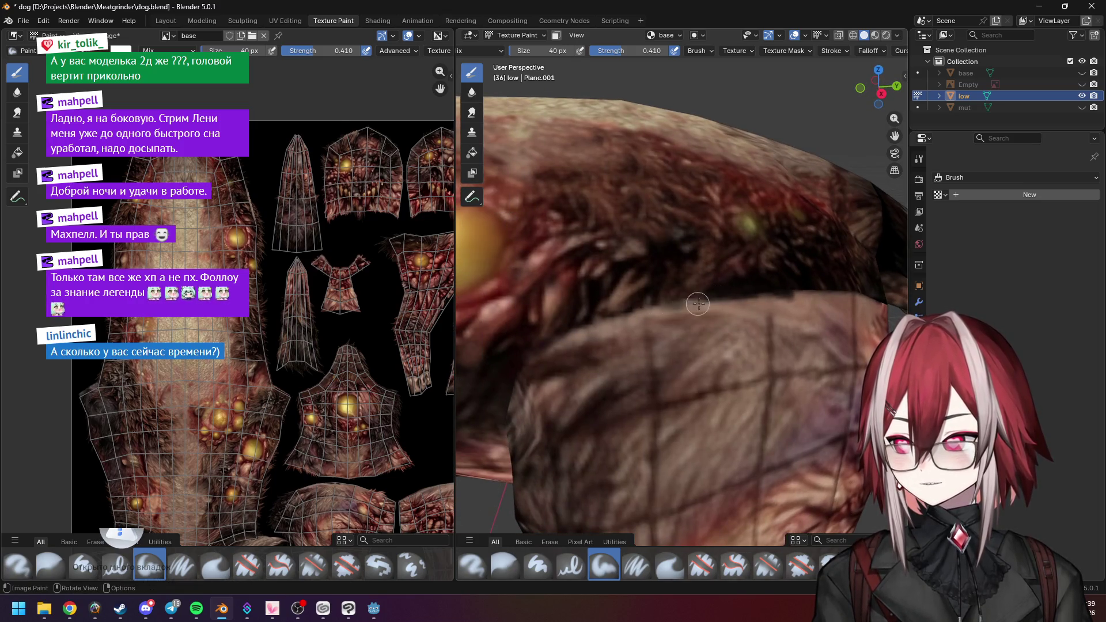
pyautogui.moveTo(699, 306)
pyautogui.mouseDown()
pyautogui.moveTo(586, 321)
pyautogui.moveTo(625, 321)
pyautogui.moveTo(563, 338)
pyautogui.moveTo(650, 302)
pyautogui.mouseUp()
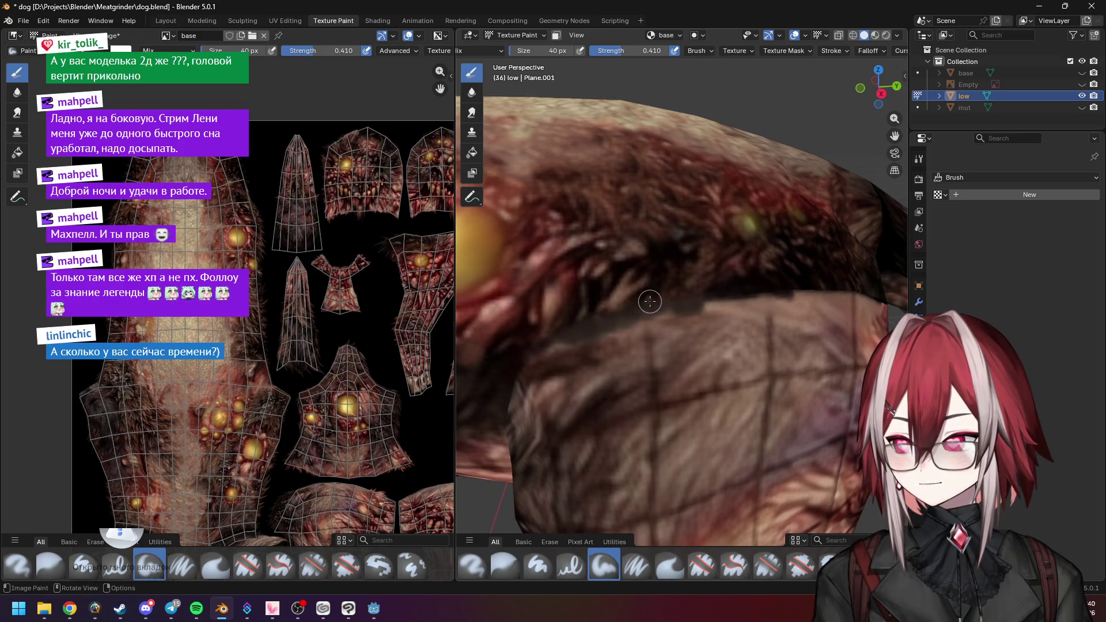
pyautogui.scroll(-5, 747, 311)
pyautogui.moveTo(747, 311)
pyautogui.mouseDown(button='middle')
pyautogui.moveTo(692, 311)
pyautogui.moveTo(644, 264)
pyautogui.mouseUp(button='middle')
pyautogui.scroll(5, 678, 309)
pyautogui.scroll(-4, 692, 311)
pyautogui.scroll(2, 692, 311)
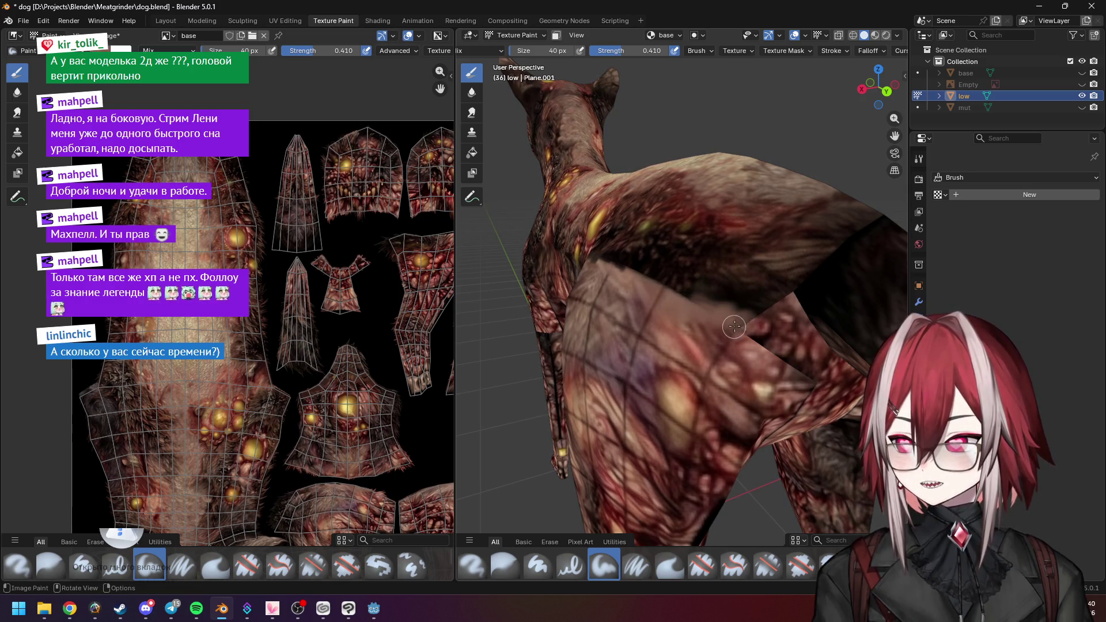
# Paint a faint stroke across the haunch seam and orbit around the dog's back
pyautogui.moveTo(734, 327); pyautogui.dragTo(763, 305)
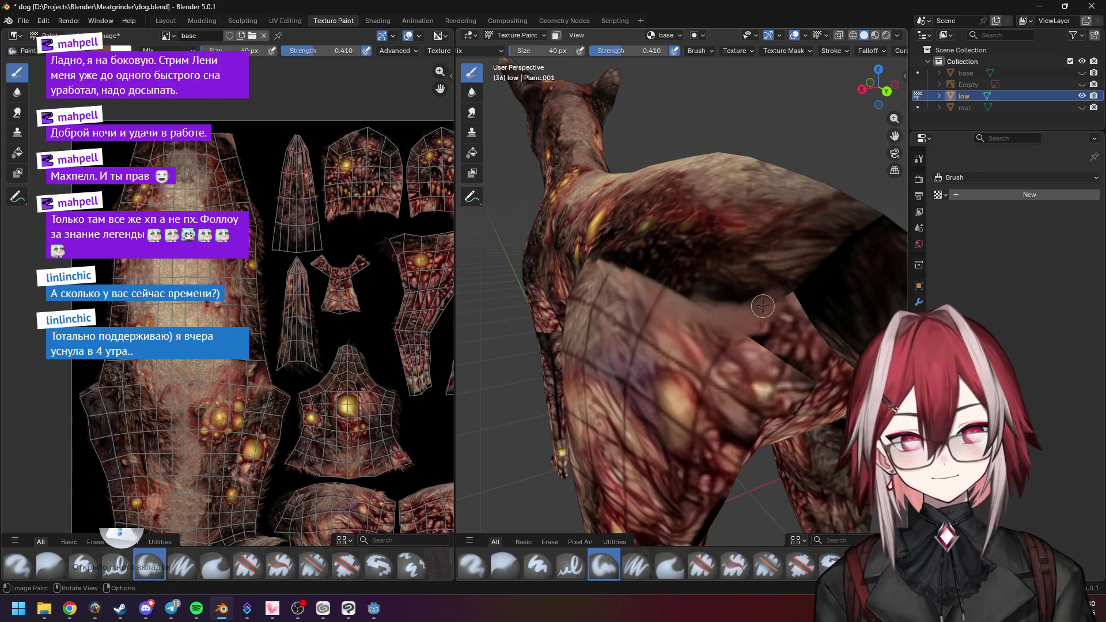
pyautogui.scroll(8, 763, 306)
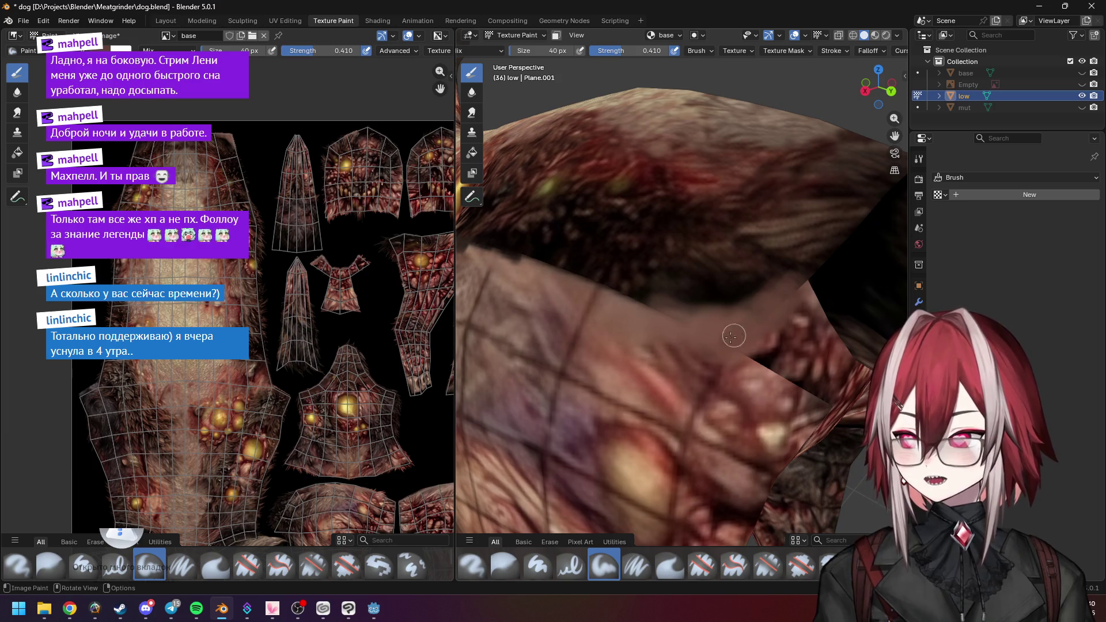
pyautogui.moveTo(657, 312); pyautogui.dragTo(757, 346, button='middle')
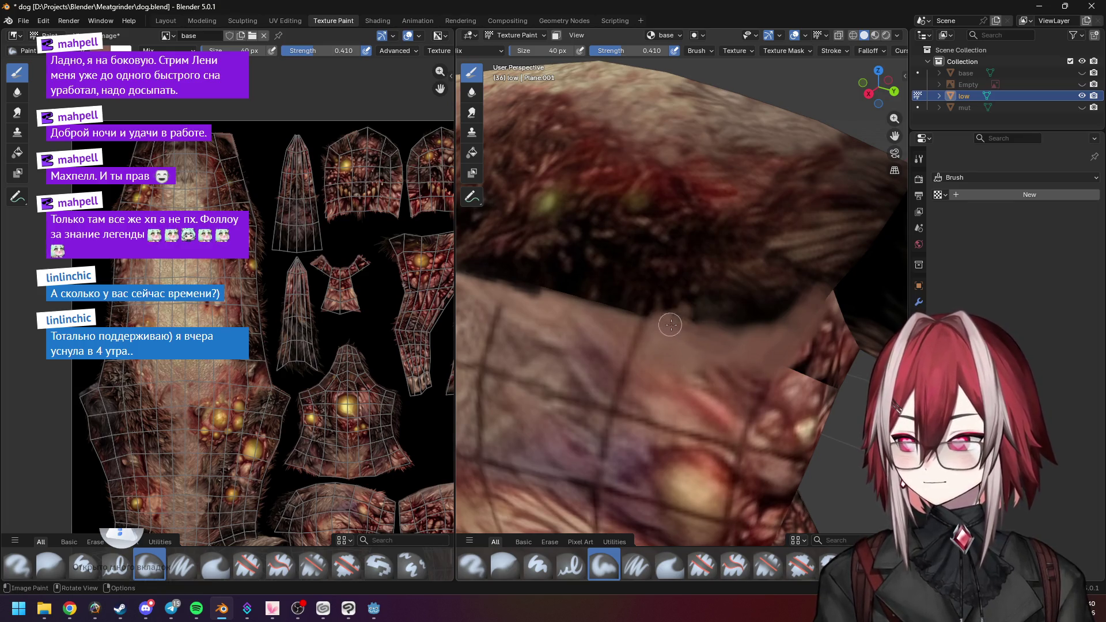
pyautogui.moveTo(662, 313); pyautogui.dragTo(702, 317, button='middle')
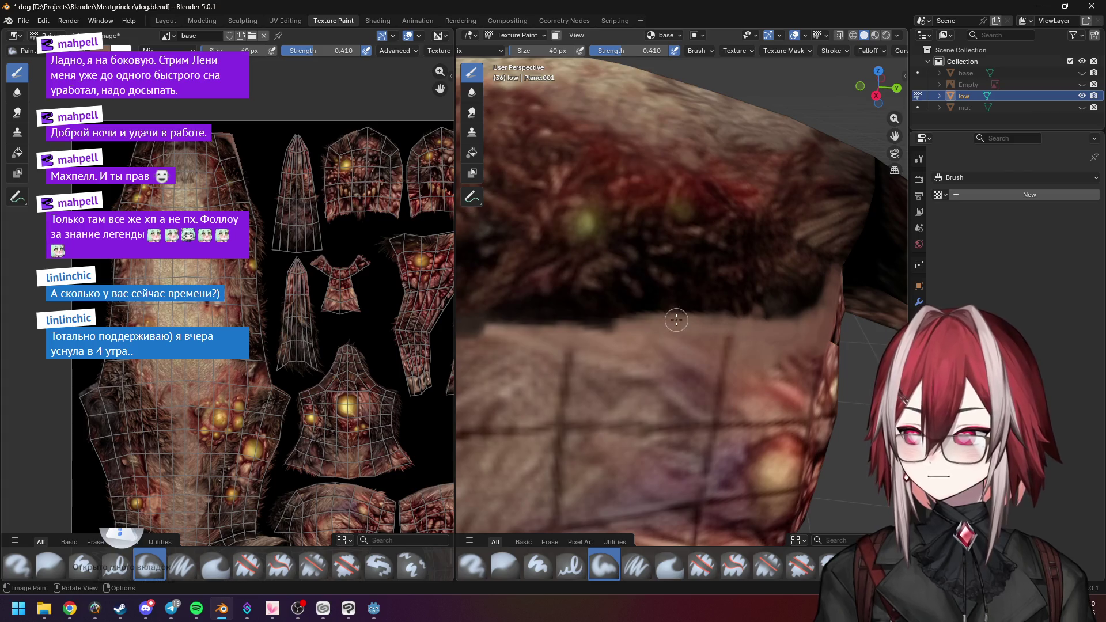
pyautogui.moveTo(677, 327)
pyautogui.mouseDown(button='middle')
pyautogui.moveTo(706, 283)
pyautogui.moveTo(645, 251)
pyautogui.moveTo(687, 310)
pyautogui.mouseUp(button='middle')
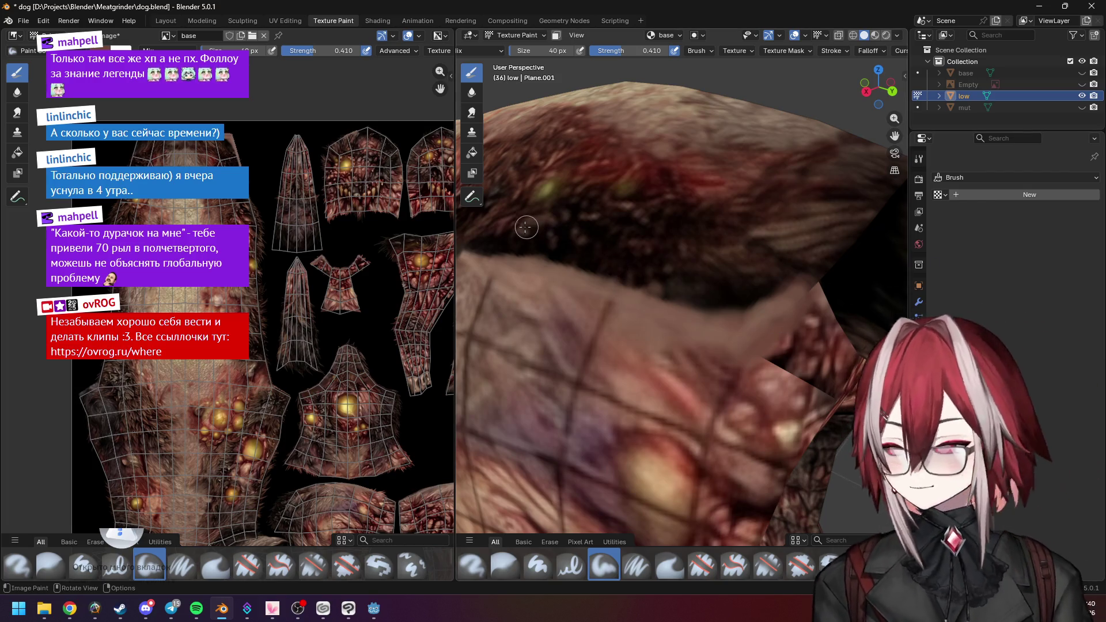
# Zoom in closer to the back seam, then bring the Spotify window to the front
pyautogui.moveTo(526, 228)
pyautogui.mouseDown(button='middle')
pyautogui.moveTo(634, 242)
pyautogui.moveTo(657, 222)
pyautogui.moveTo(714, 240)
pyautogui.moveTo(696, 240)
pyautogui.mouseUp(button='middle')
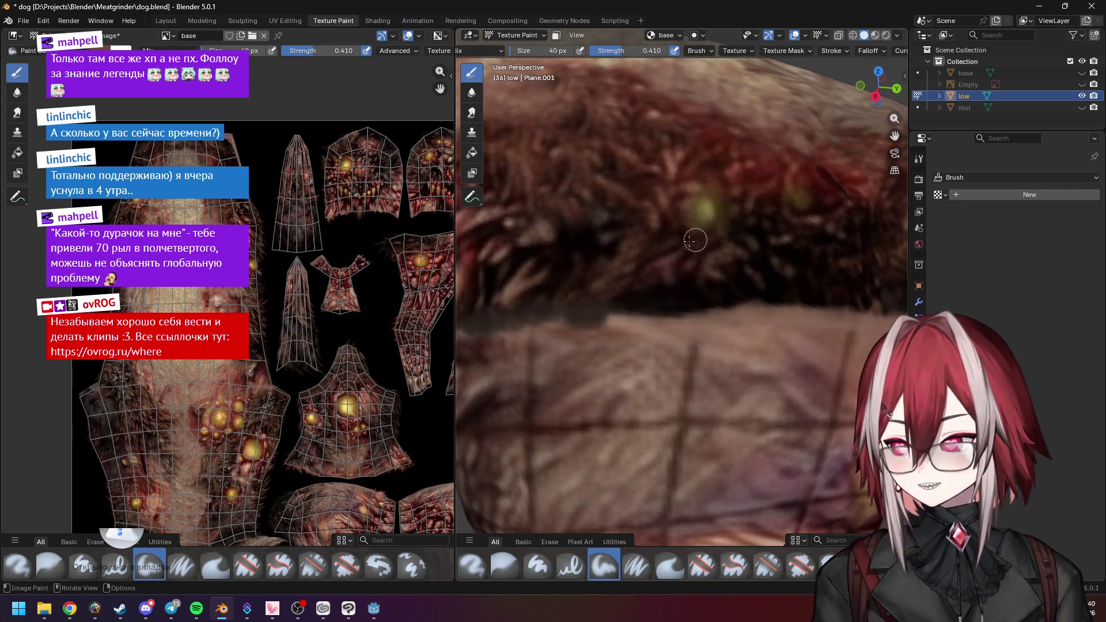
pyautogui.scroll(1, 709, 271)
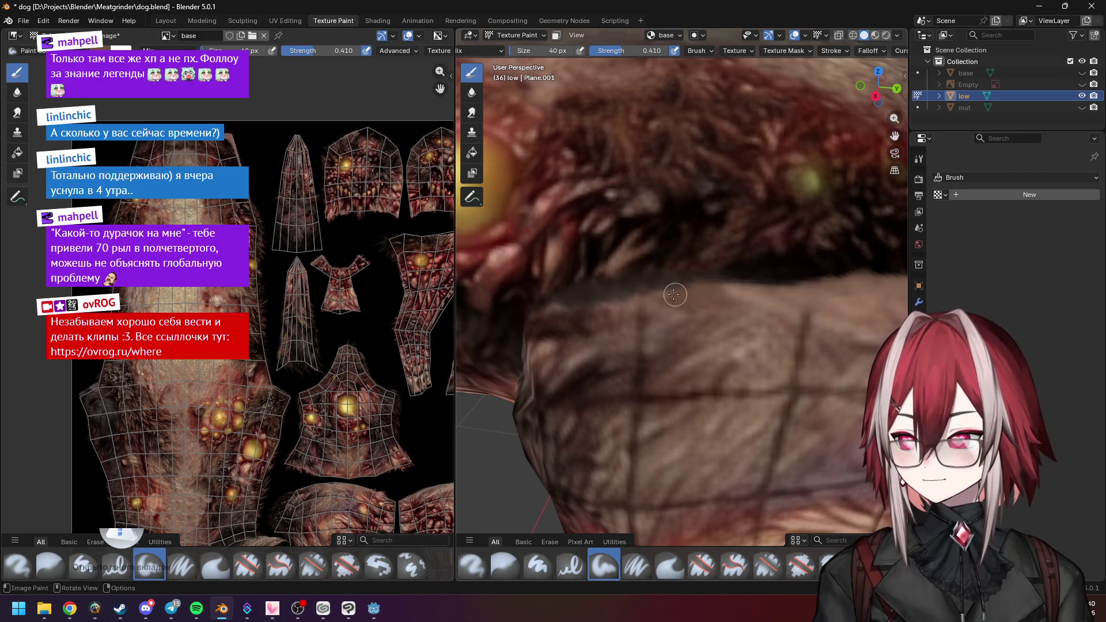
pyautogui.scroll(-8, 675, 294)
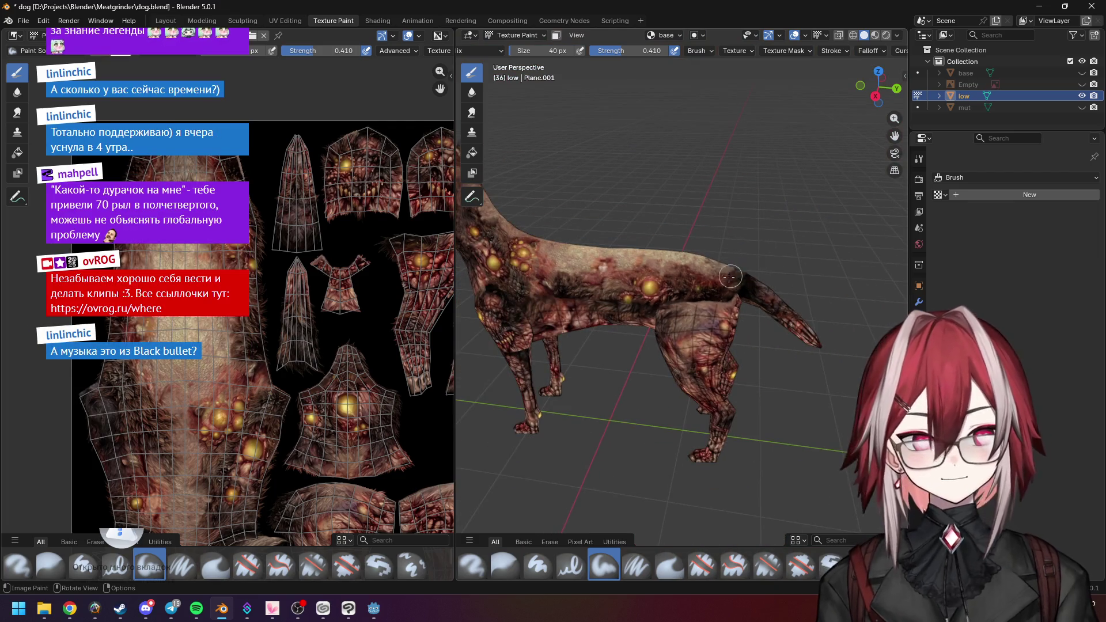
pyautogui.scroll(4, 729, 277)
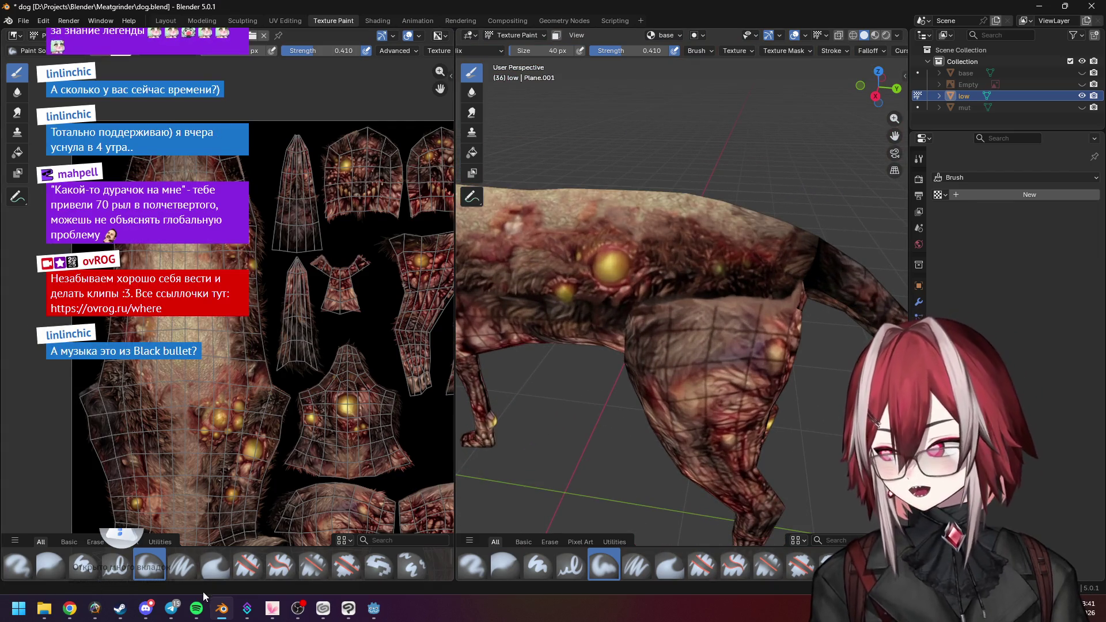
pyautogui.click(204, 606)
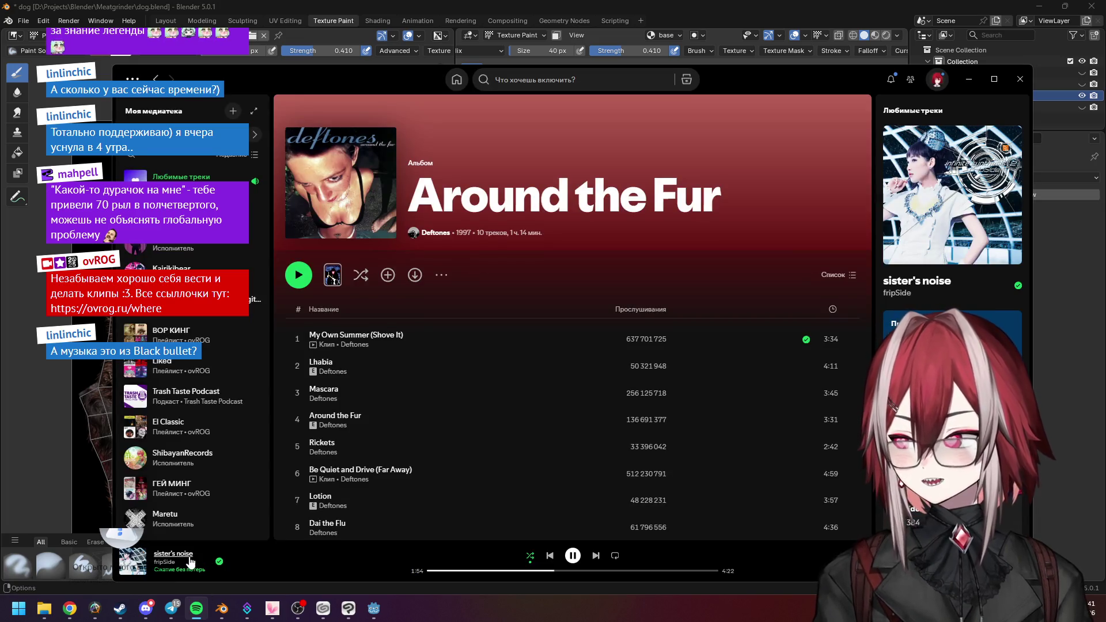
# Open the infinite synthesis 2 album page from the now-playing track, then switch to Chrome
pyautogui.click(174, 554)
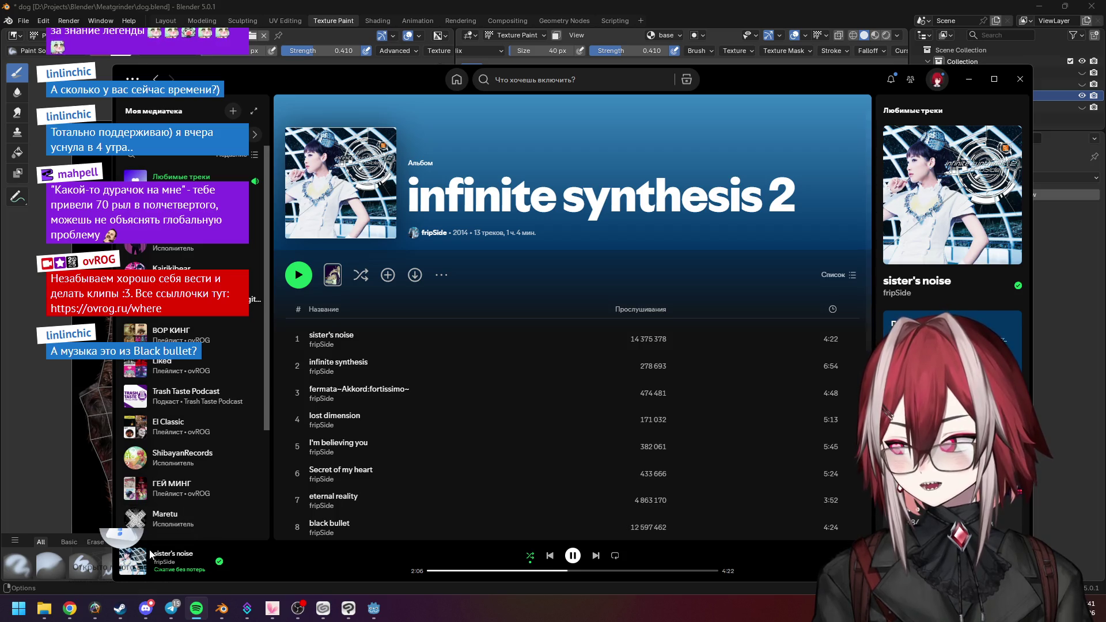
pyautogui.click(70, 608)
# Search Google in a new tab for 'sister's noise fripside' and scroll the results
pyautogui.click(308, 12)
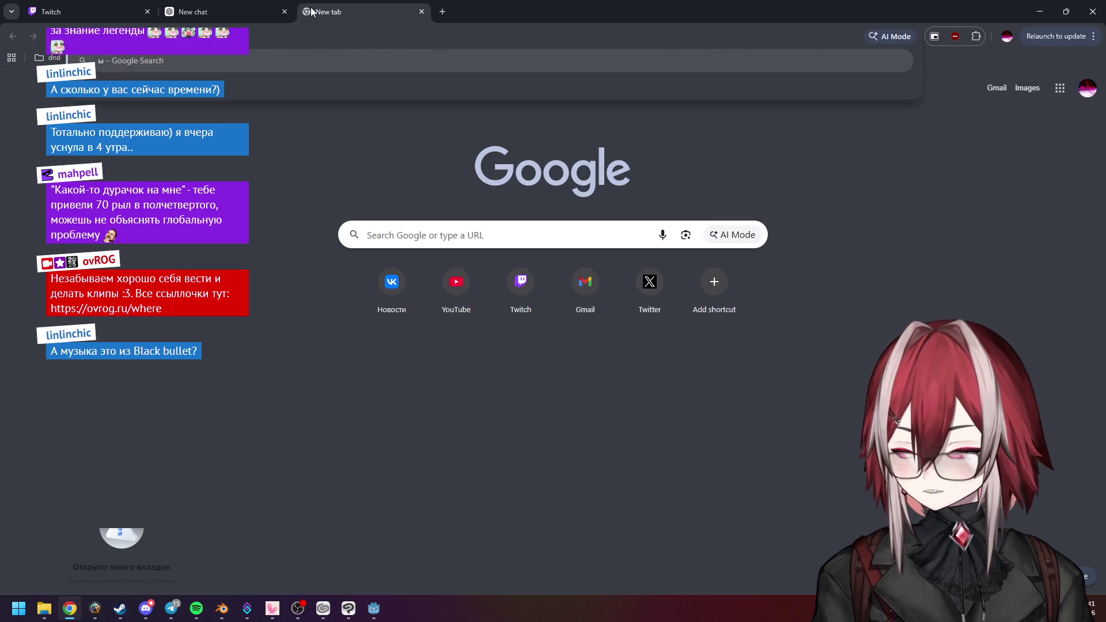
pyautogui.write('ышыеук')
pyautogui.press('BackSpace')
pyautogui.press('BackSpace')
pyautogui.press('BackSpace')
pyautogui.write("sister's noise")
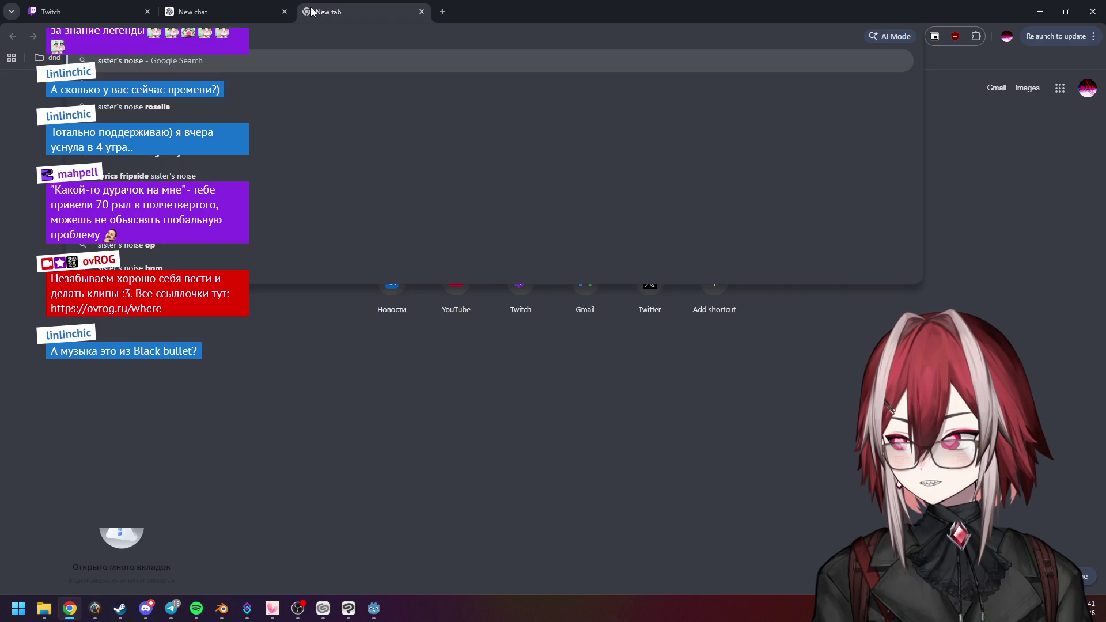
pyautogui.press('Down')
pyautogui.press('Down')
pyautogui.press('Down')
pyautogui.press('Return')
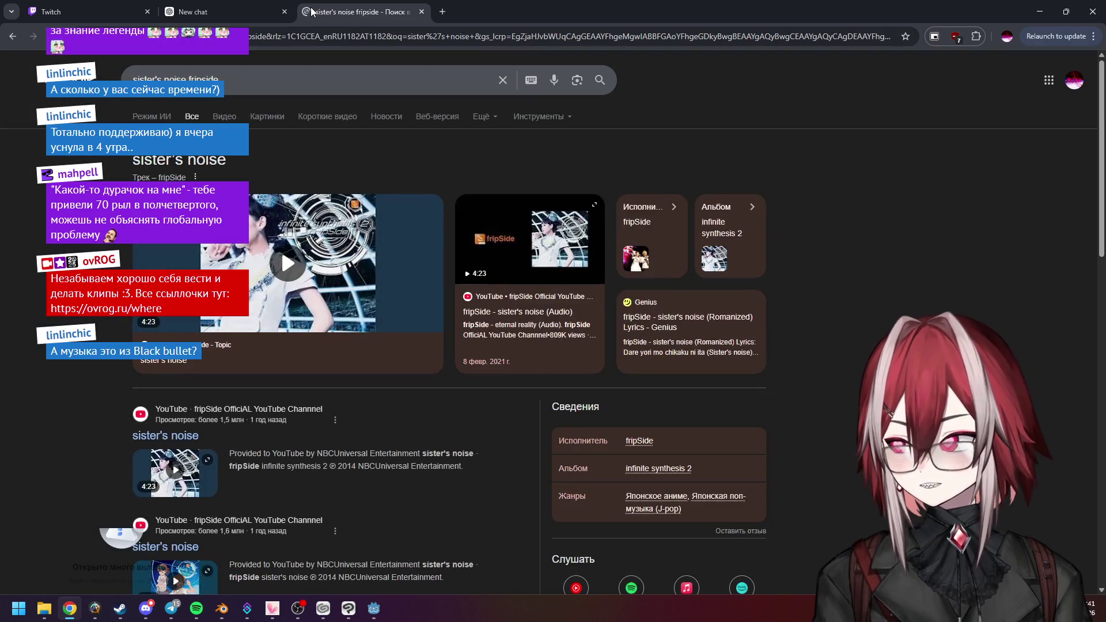
pyautogui.scroll(-2, 362, 336)
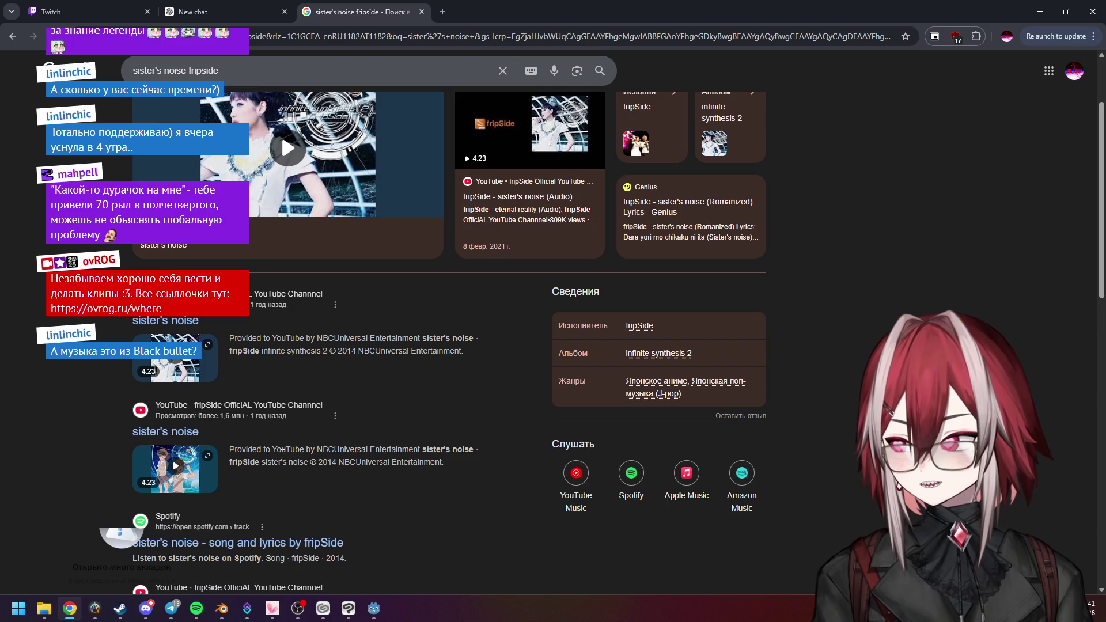
pyautogui.scroll(-1, 267, 435)
pyautogui.scroll(-1, 321, 397)
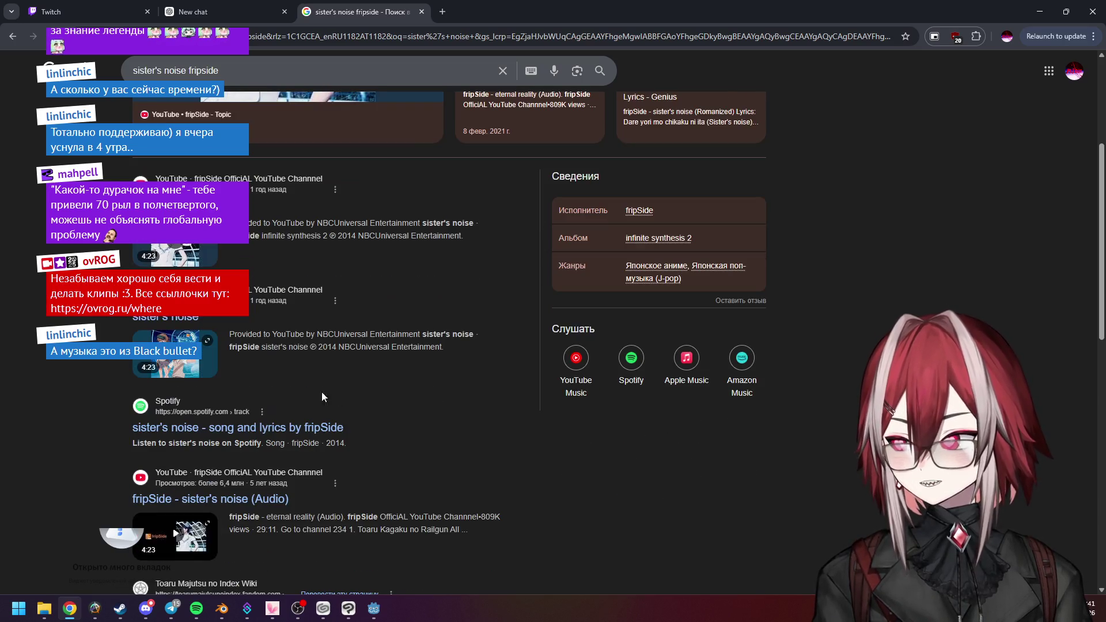
# Open the sister's noise YouTube video, pause it, expand its description, then switch back
pyautogui.click(176, 353)
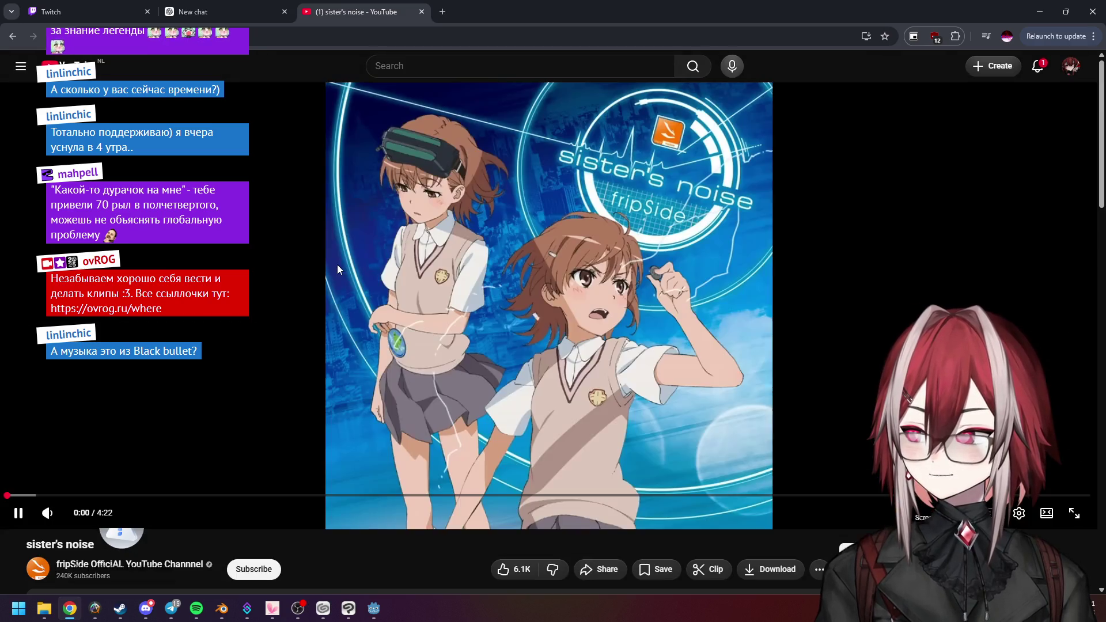
pyautogui.click(593, 229)
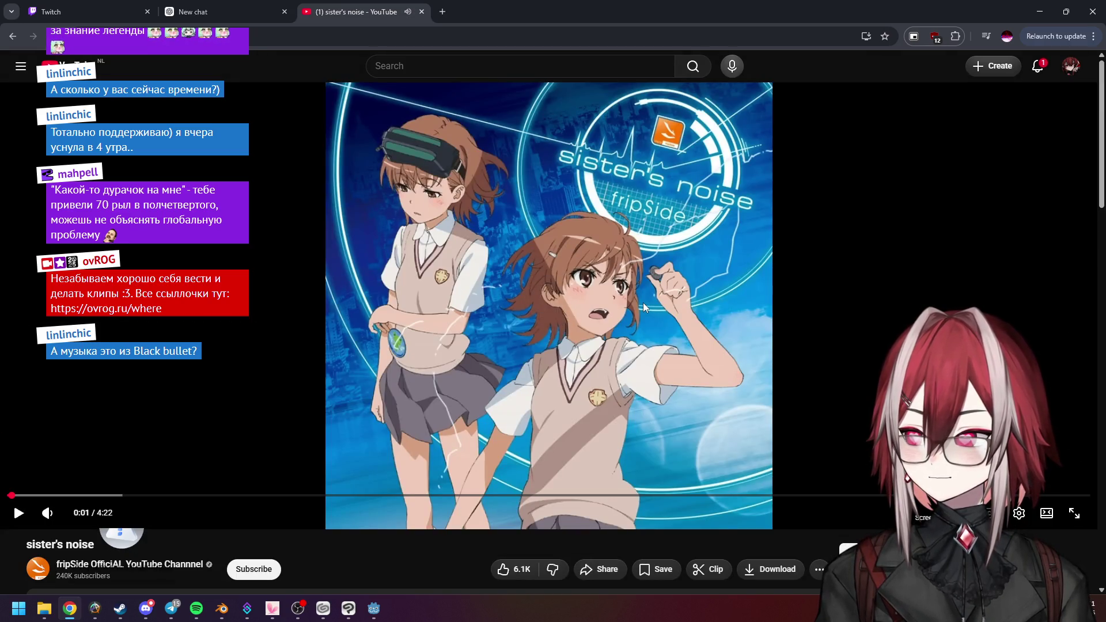
pyautogui.scroll(-6, 643, 303)
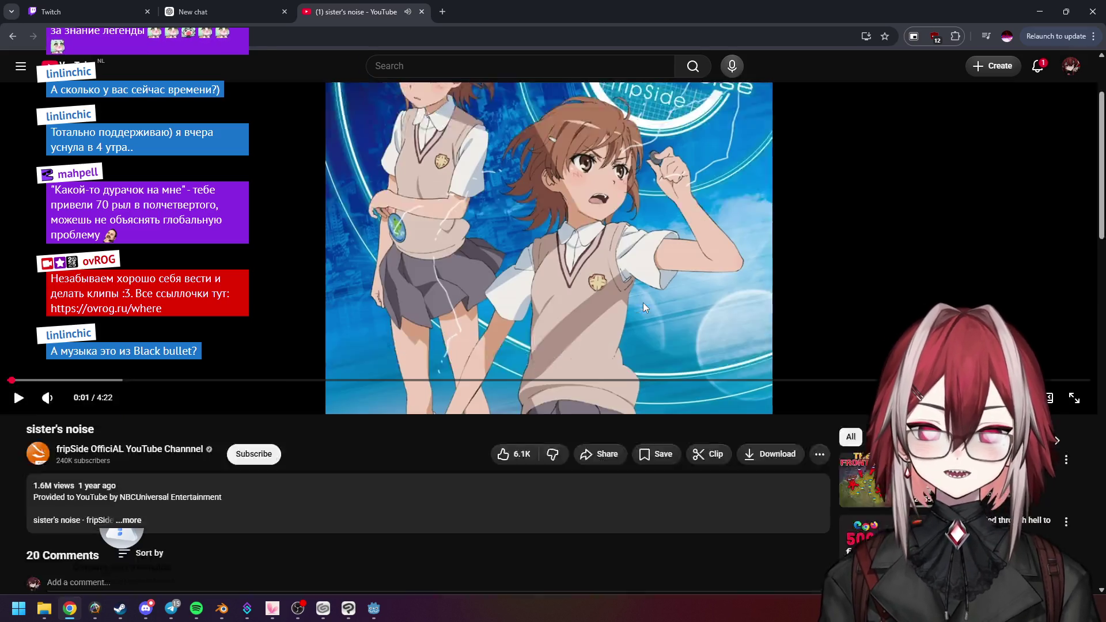
pyautogui.click(176, 291)
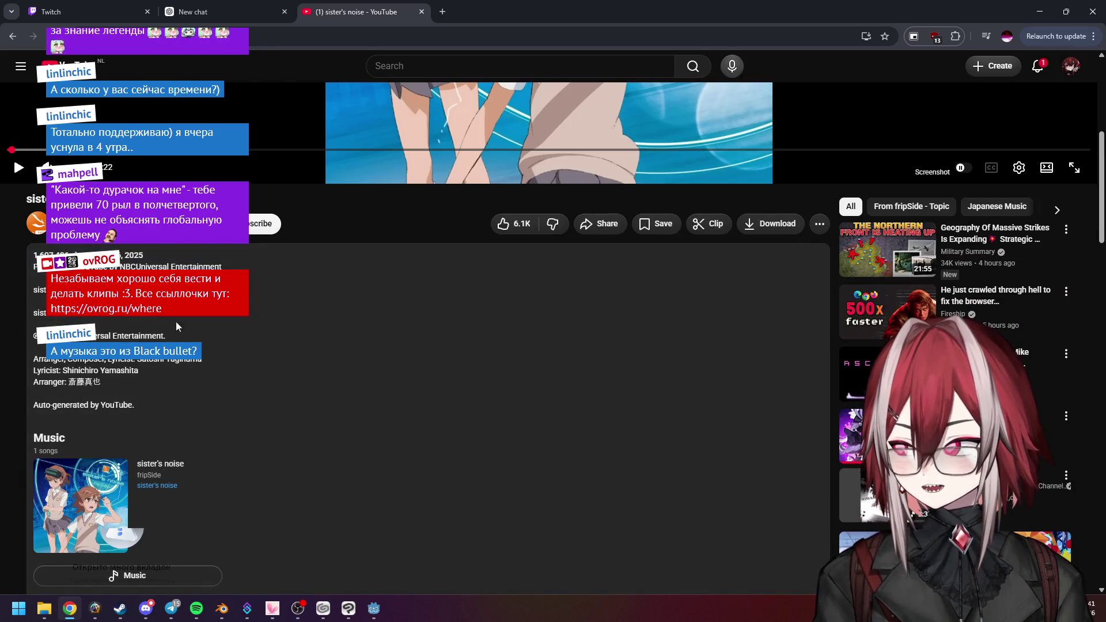
pyautogui.scroll(-5, 220, 323)
pyautogui.scroll(10, 309, 272)
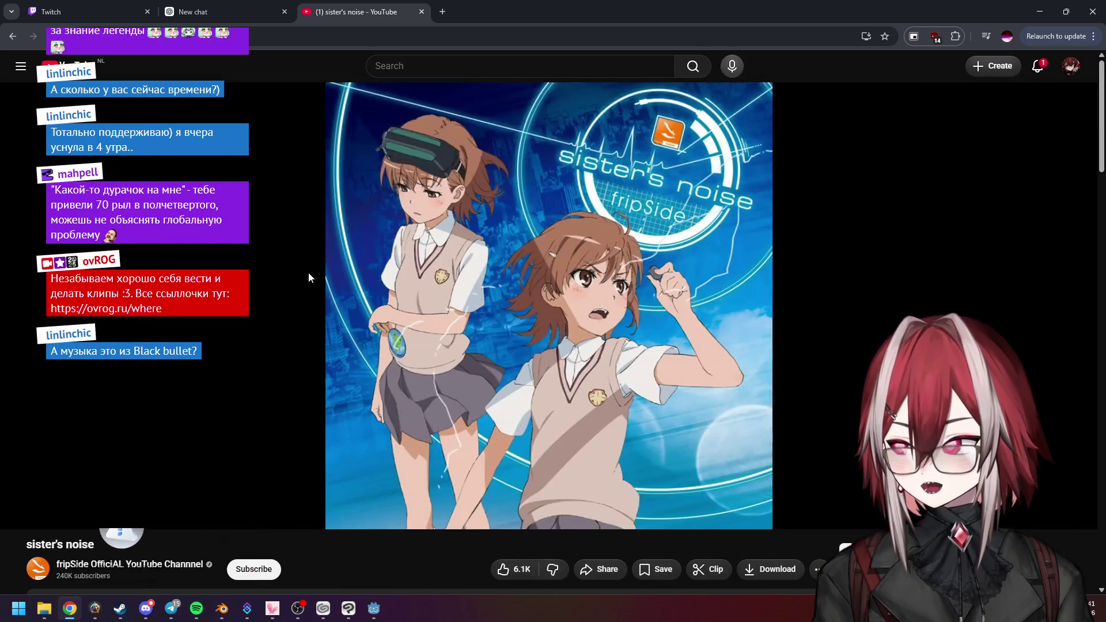
pyautogui.hotkey('alt', 'Tab')
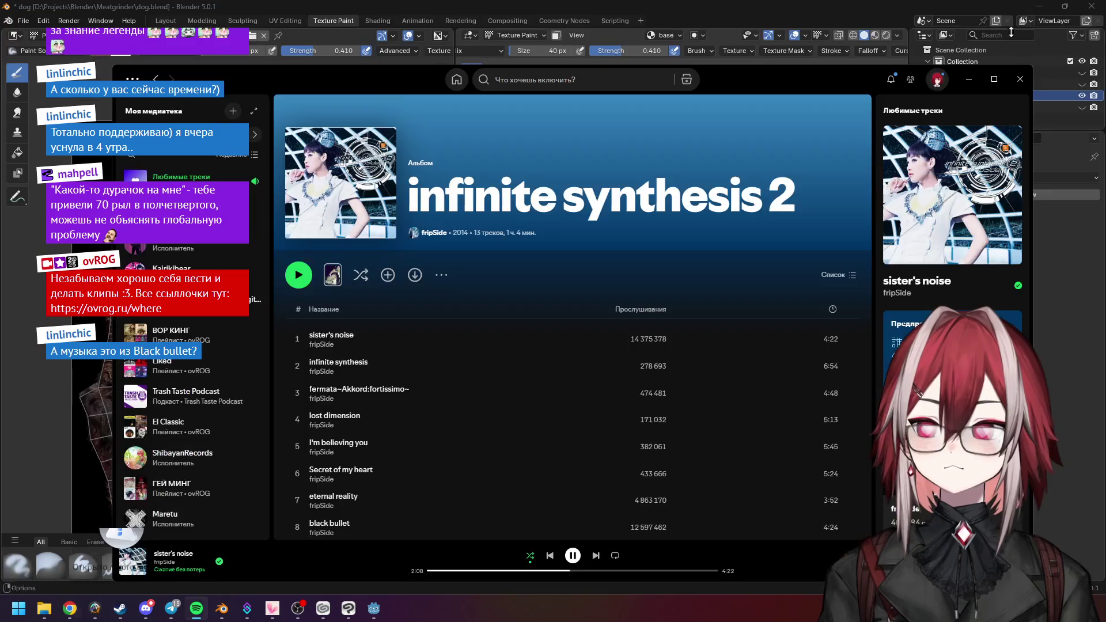
# Paint a dab of flesh texture over the back seam, then orbit out to a rear view
pyautogui.scroll(5, 633, 277)
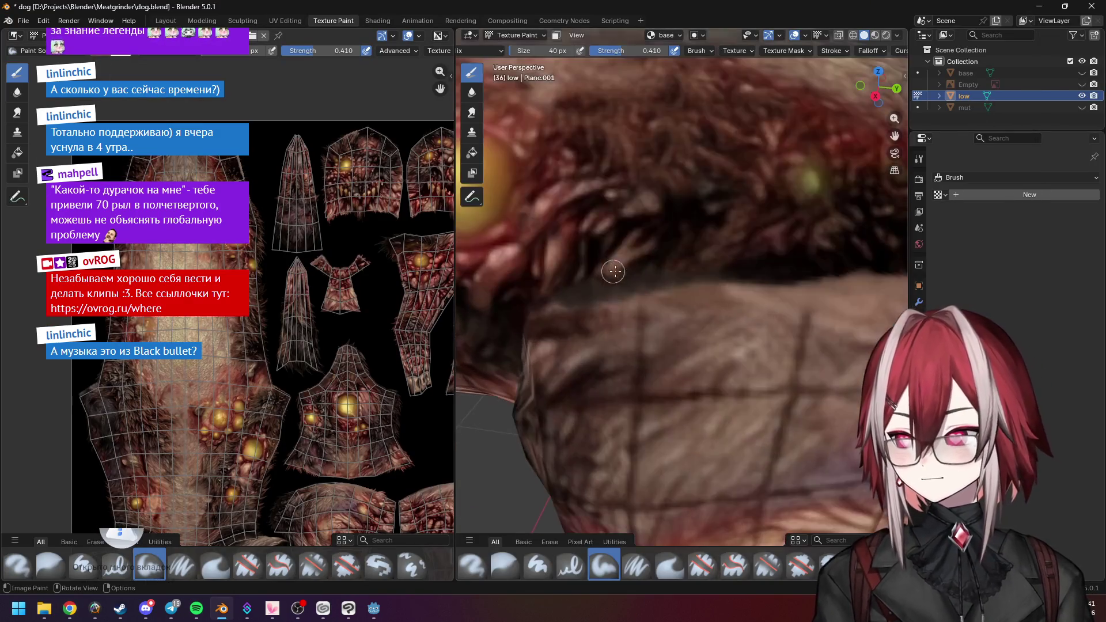
pyautogui.scroll(-3, 740, 298)
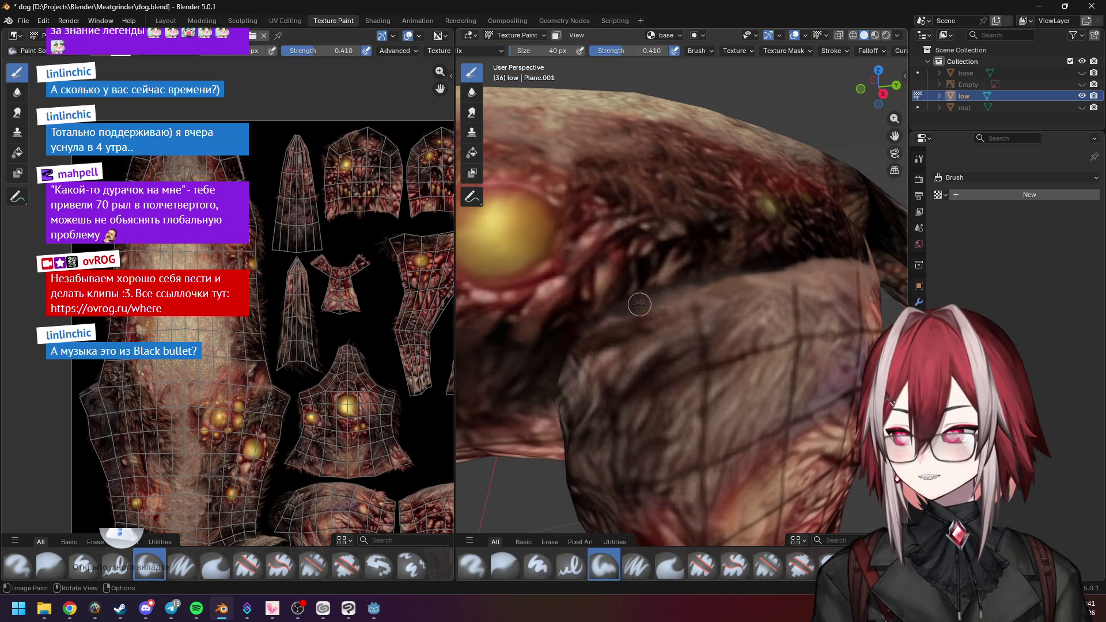
pyautogui.moveTo(637, 301); pyautogui.dragTo(632, 315)
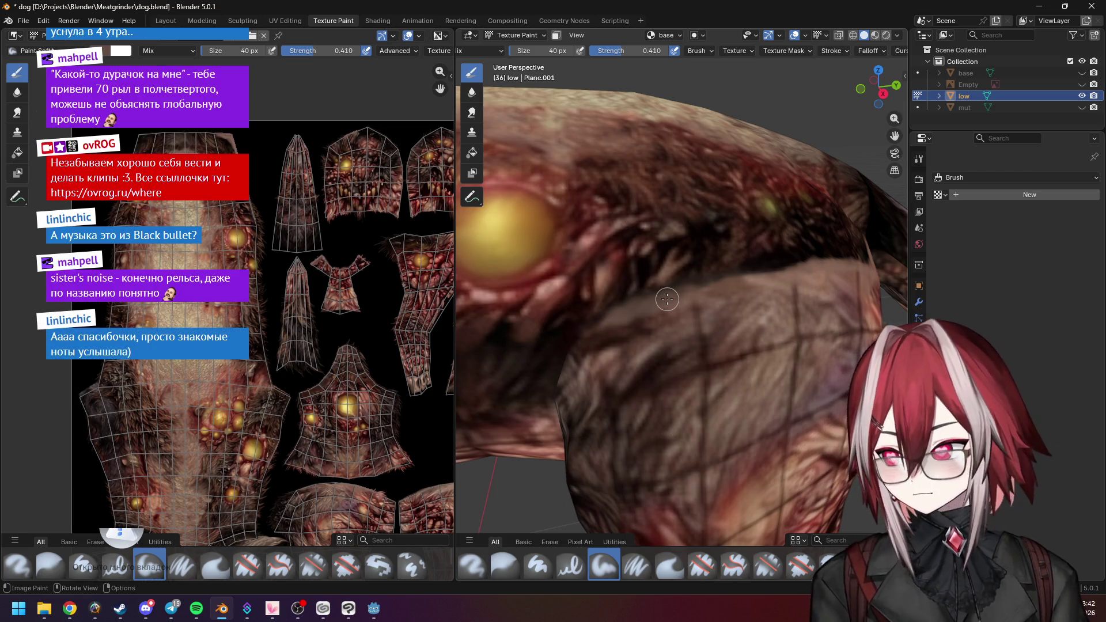
pyautogui.moveTo(665, 300); pyautogui.dragTo(640, 334, button='middle')
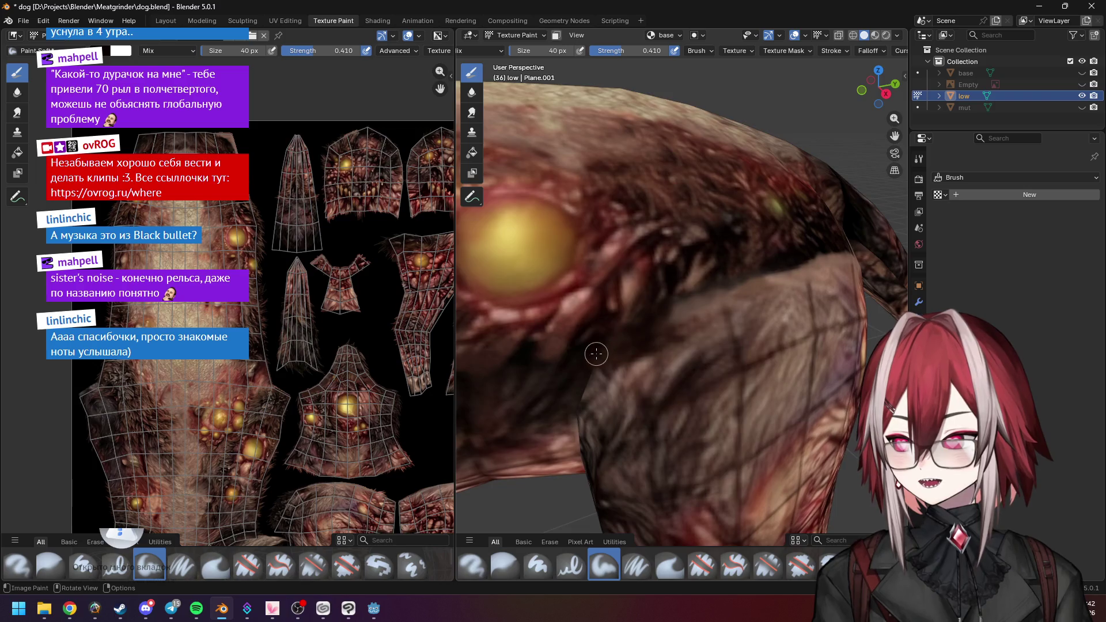
pyautogui.moveTo(656, 332); pyautogui.dragTo(635, 319, button='middle')
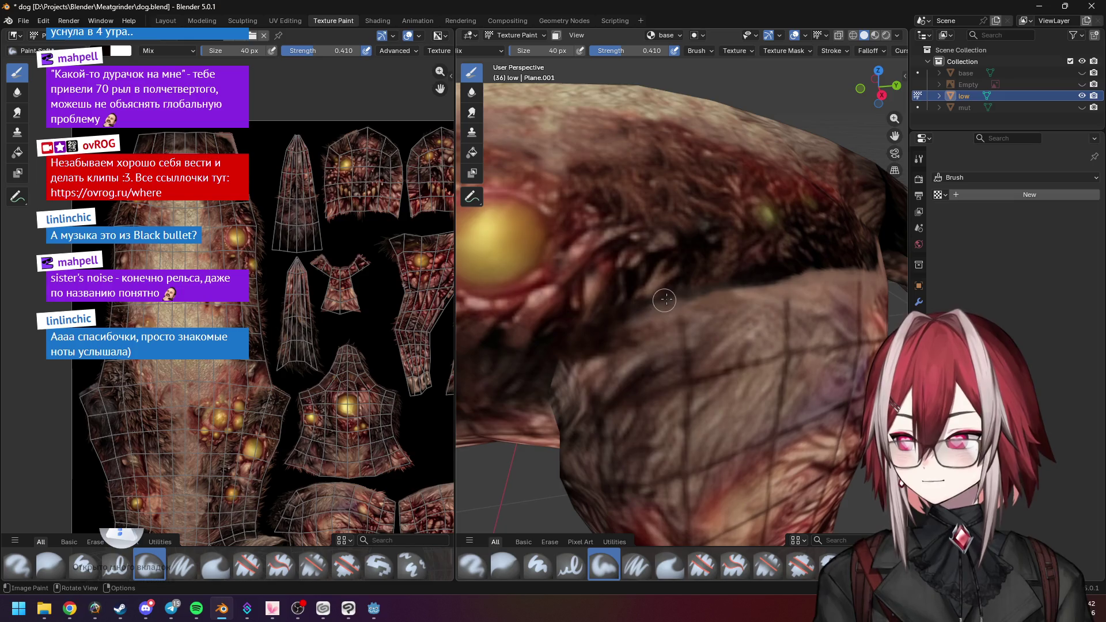
pyautogui.scroll(-5, 677, 298)
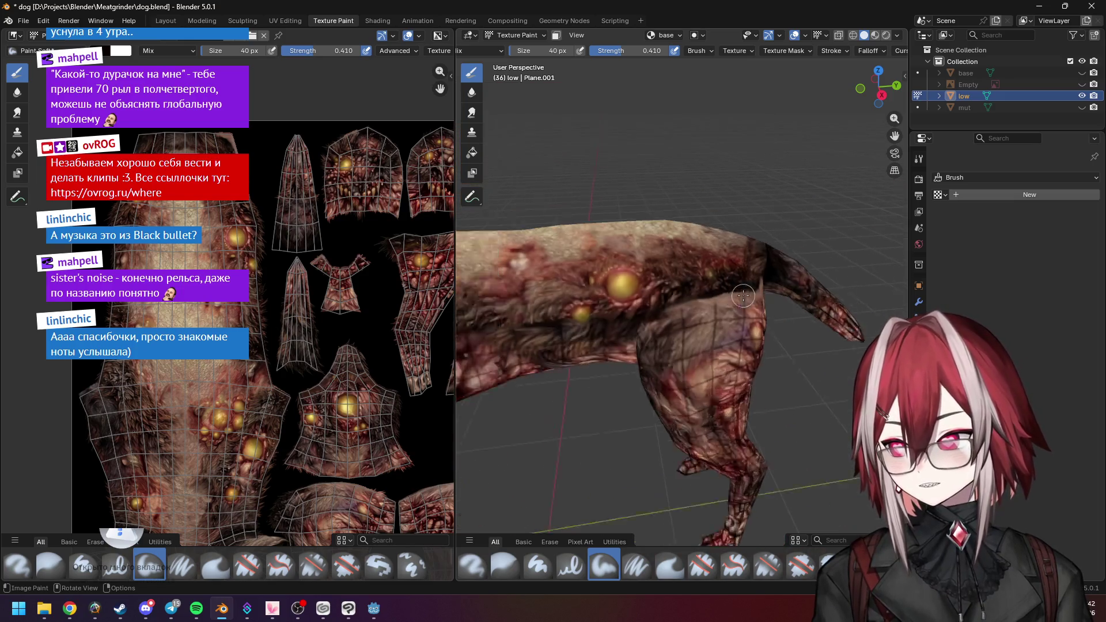
pyautogui.moveTo(679, 296); pyautogui.dragTo(695, 294, button='middle')
pyautogui.scroll(3, 695, 293)
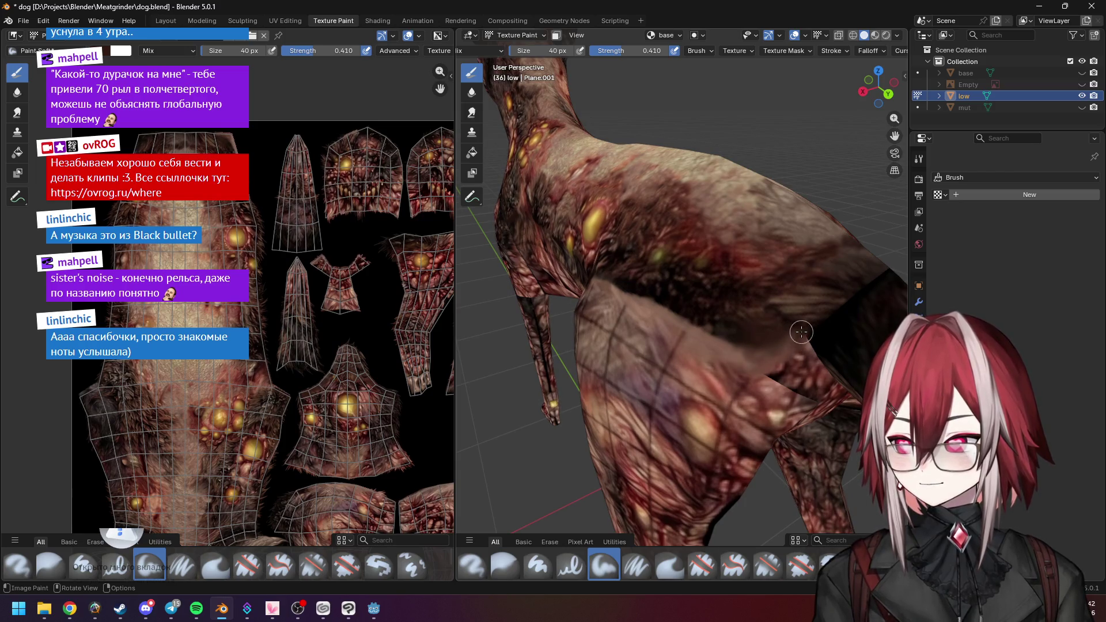
pyautogui.moveTo(725, 329)
pyautogui.mouseDown(button='middle')
pyautogui.moveTo(752, 334)
pyautogui.moveTo(728, 320)
pyautogui.mouseUp(button='middle')
pyautogui.scroll(-2, 727, 318)
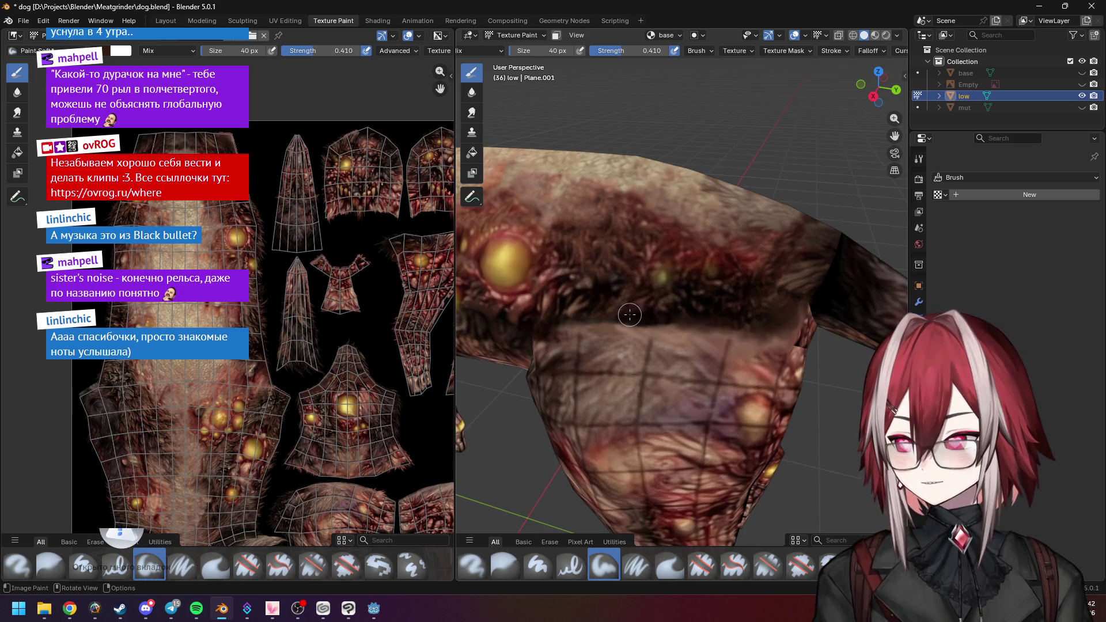
pyautogui.scroll(3, 629, 315)
pyautogui.scroll(-3, 665, 303)
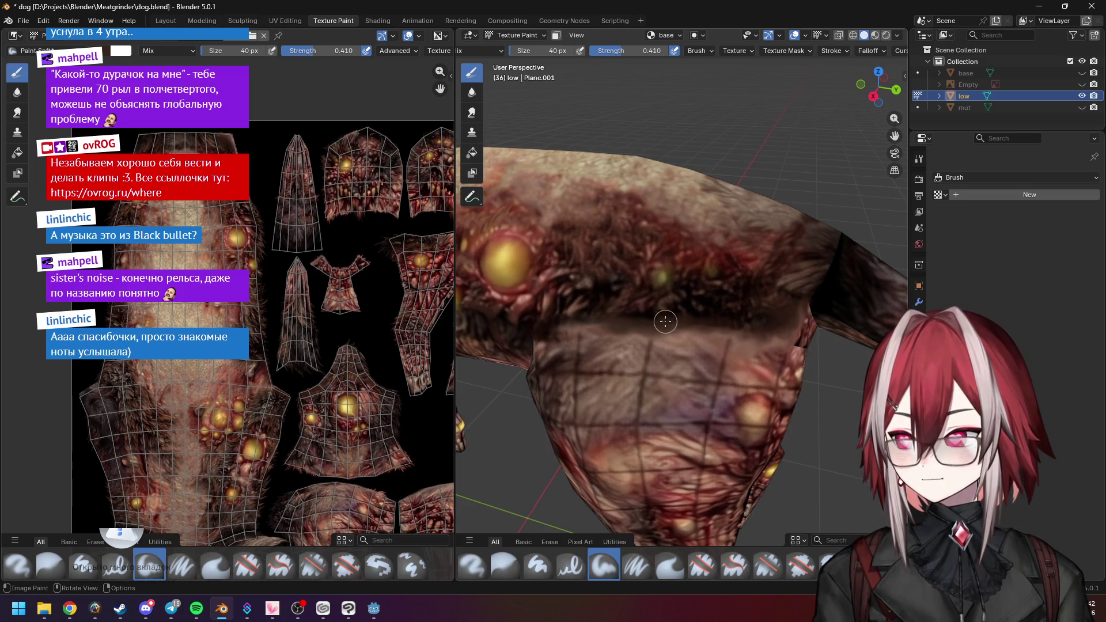
pyautogui.moveTo(728, 327)
pyautogui.mouseDown(button='middle')
pyautogui.moveTo(772, 331)
pyautogui.moveTo(692, 251)
pyautogui.moveTo(698, 321)
pyautogui.mouseUp(button='middle')
pyautogui.scroll(2, 699, 321)
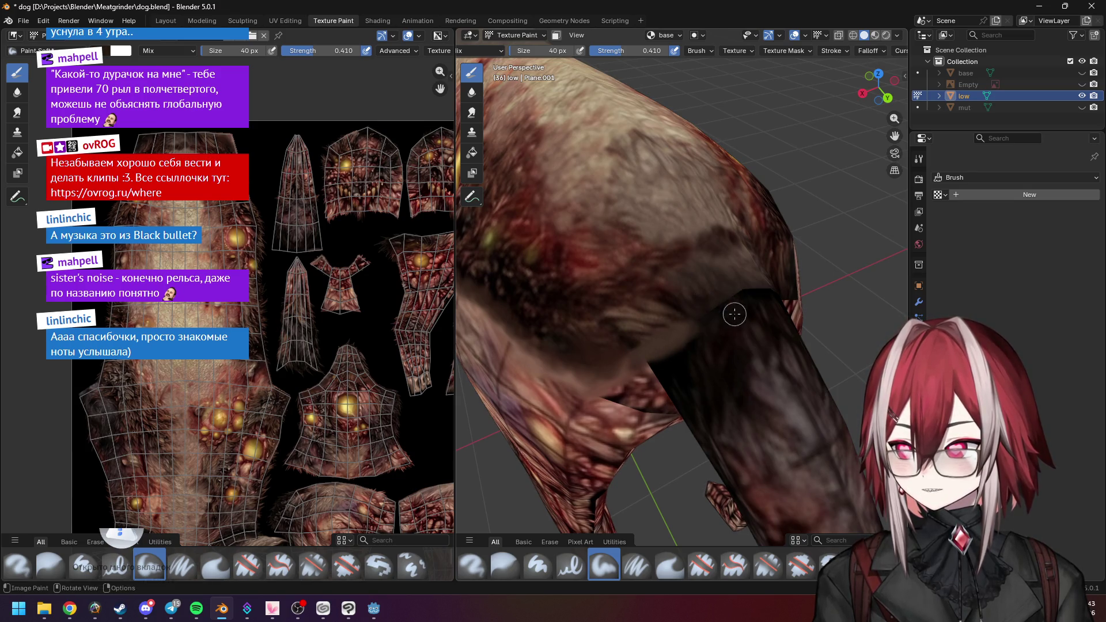
pyautogui.moveTo(748, 310); pyautogui.dragTo(667, 314, button='middle')
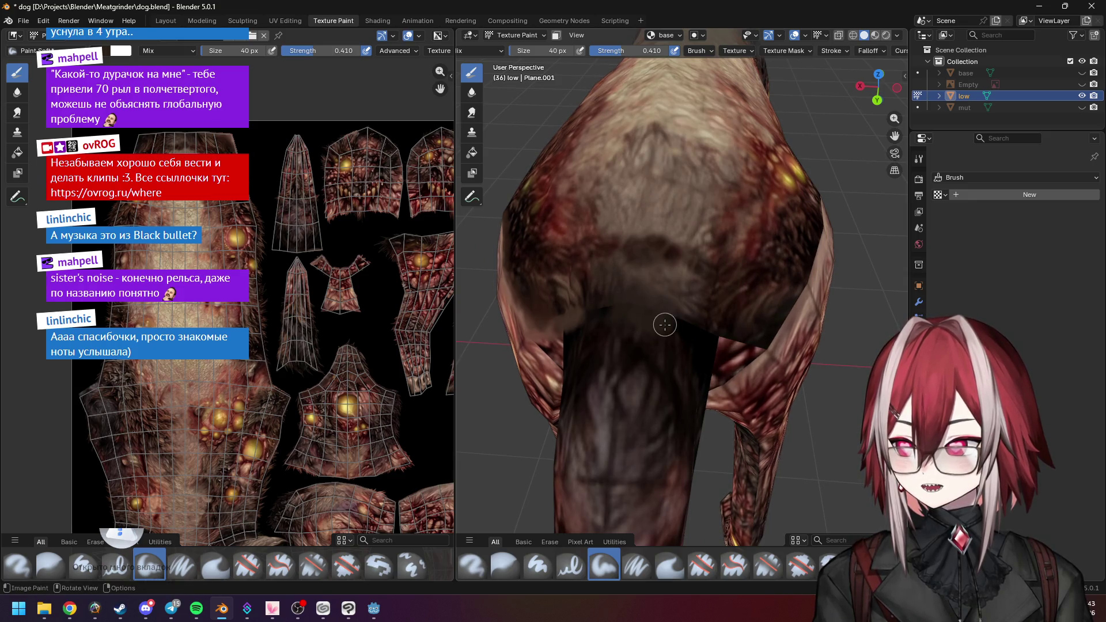
# Orbit around the dog and paint a short stroke over the upper-leg seam
pyautogui.moveTo(634, 302)
pyautogui.mouseDown(button='middle')
pyautogui.moveTo(702, 388)
pyautogui.moveTo(710, 322)
pyautogui.moveTo(616, 306)
pyautogui.moveTo(570, 261)
pyautogui.mouseUp(button='middle')
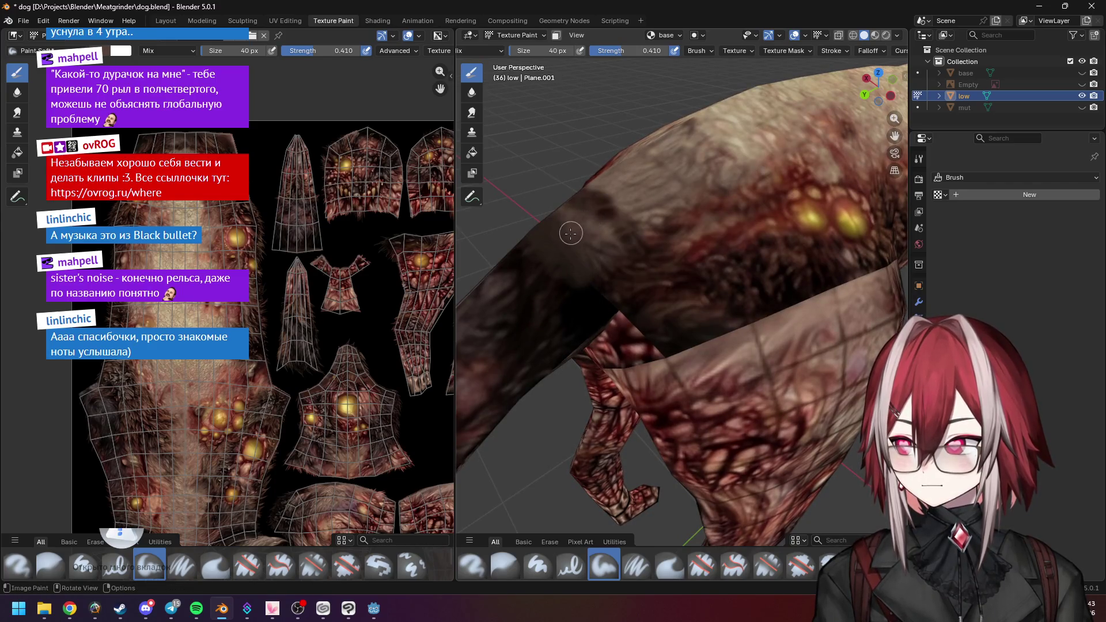
pyautogui.moveTo(563, 255); pyautogui.dragTo(642, 284, button='middle')
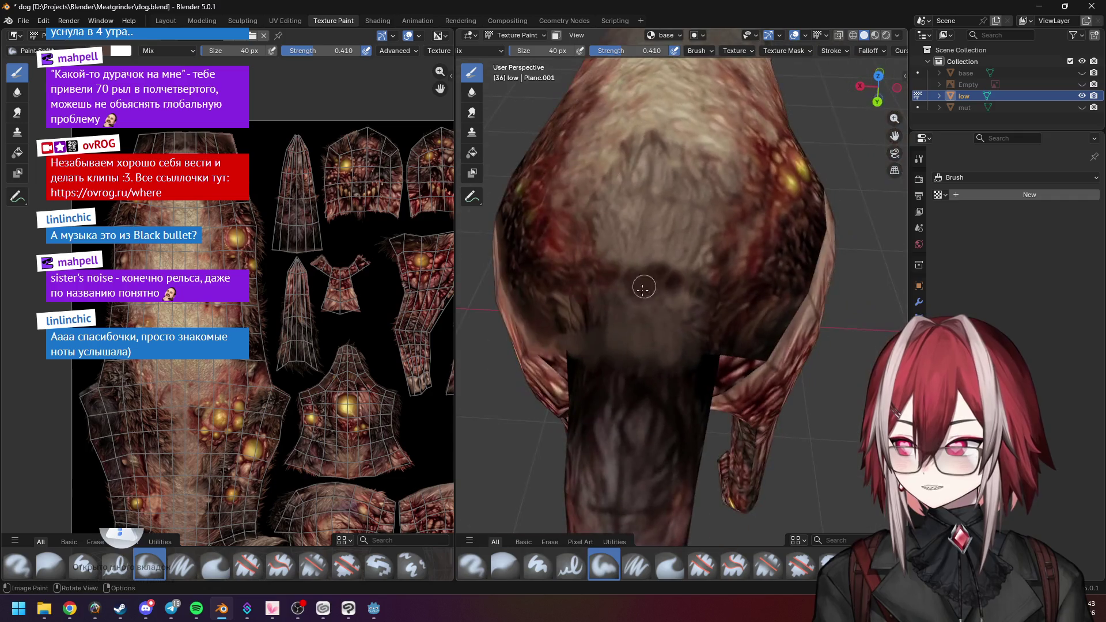
pyautogui.moveTo(689, 351); pyautogui.dragTo(635, 318, button='middle')
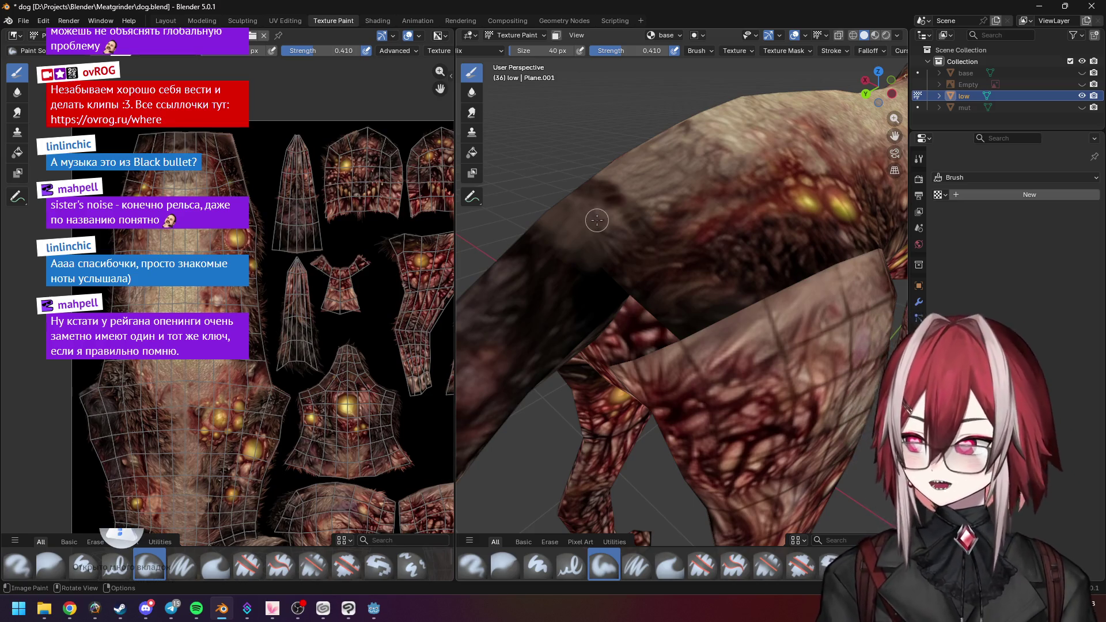
pyautogui.moveTo(607, 191)
pyautogui.mouseDown(button='middle')
pyautogui.moveTo(631, 254)
pyautogui.moveTo(620, 247)
pyautogui.mouseUp(button='middle')
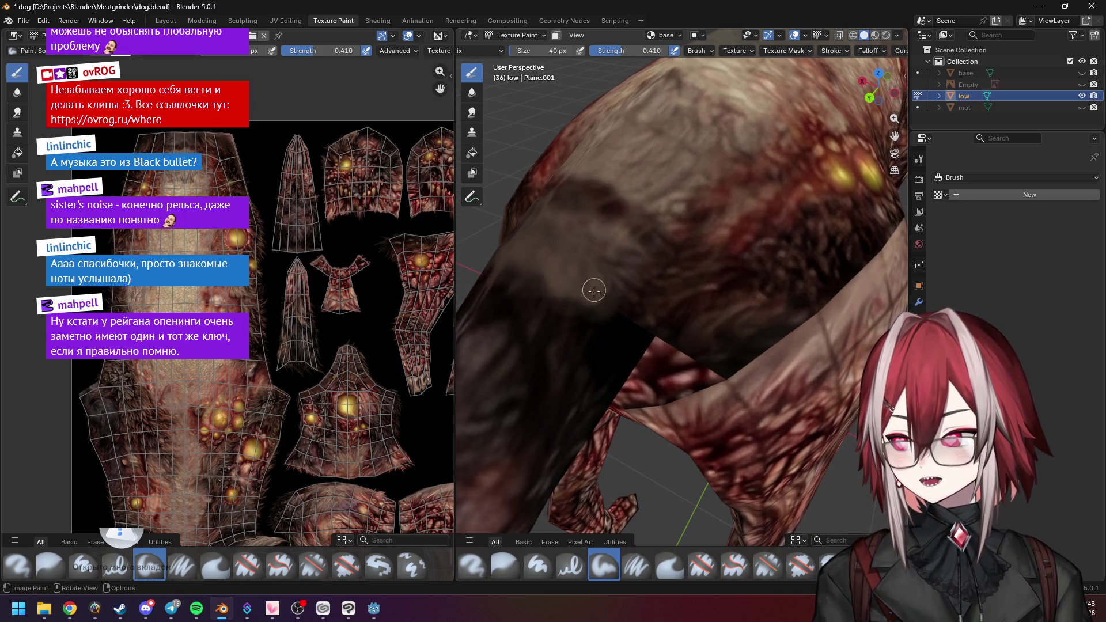
pyautogui.moveTo(595, 291); pyautogui.dragTo(613, 296)
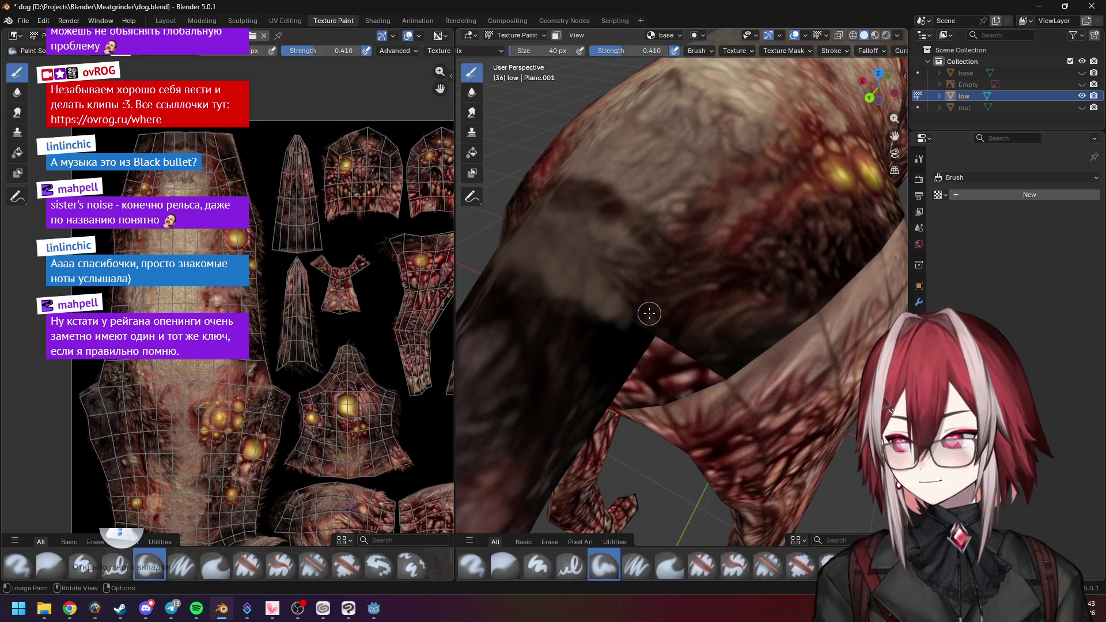
# Sample a colour with S near the hind leg, then switch to the ChatGPT skin texture in Chrome
pyautogui.moveTo(655, 327); pyautogui.dragTo(648, 238, button='middle')
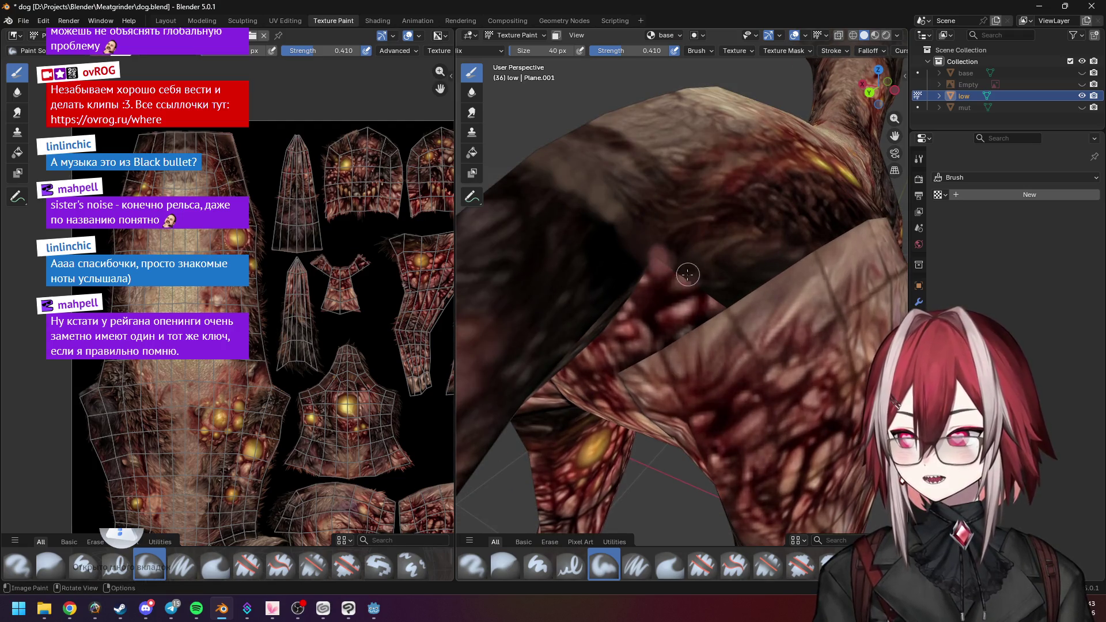
pyautogui.moveTo(689, 272); pyautogui.dragTo(671, 310, button='middle')
pyautogui.press('s')
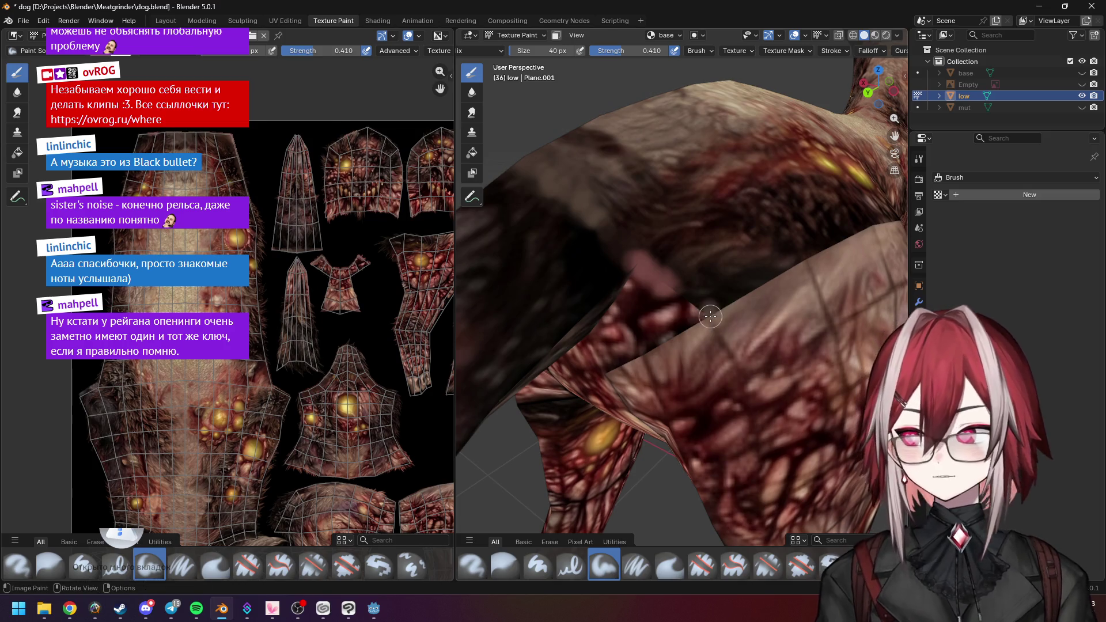
pyautogui.moveTo(711, 317)
pyautogui.mouseDown(button='middle')
pyautogui.moveTo(638, 258)
pyautogui.moveTo(668, 263)
pyautogui.mouseUp(button='middle')
pyautogui.scroll(3, 693, 265)
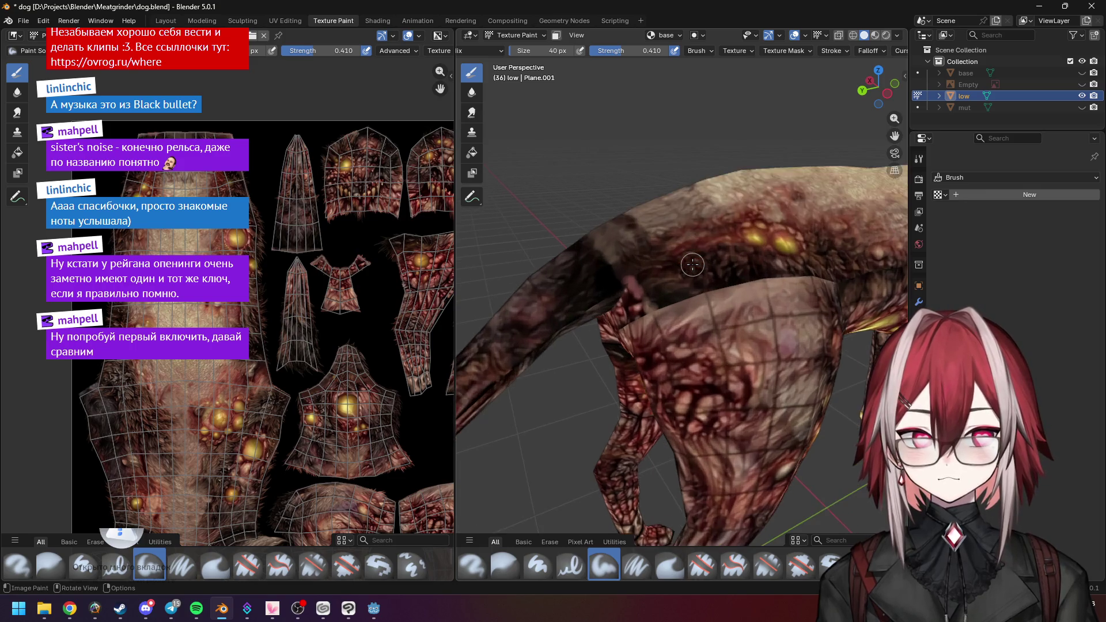
pyautogui.click(69, 609)
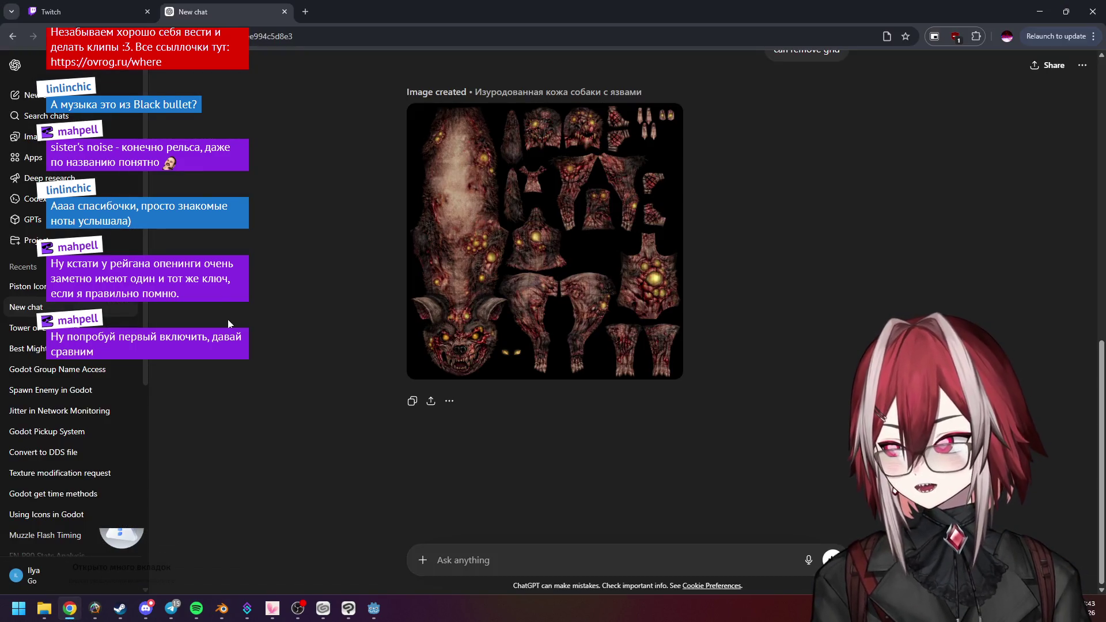
# Search 'railgun first opening' in a new tab, open the YouTube result in background, then bring Spotify forward
pyautogui.click(306, 12)
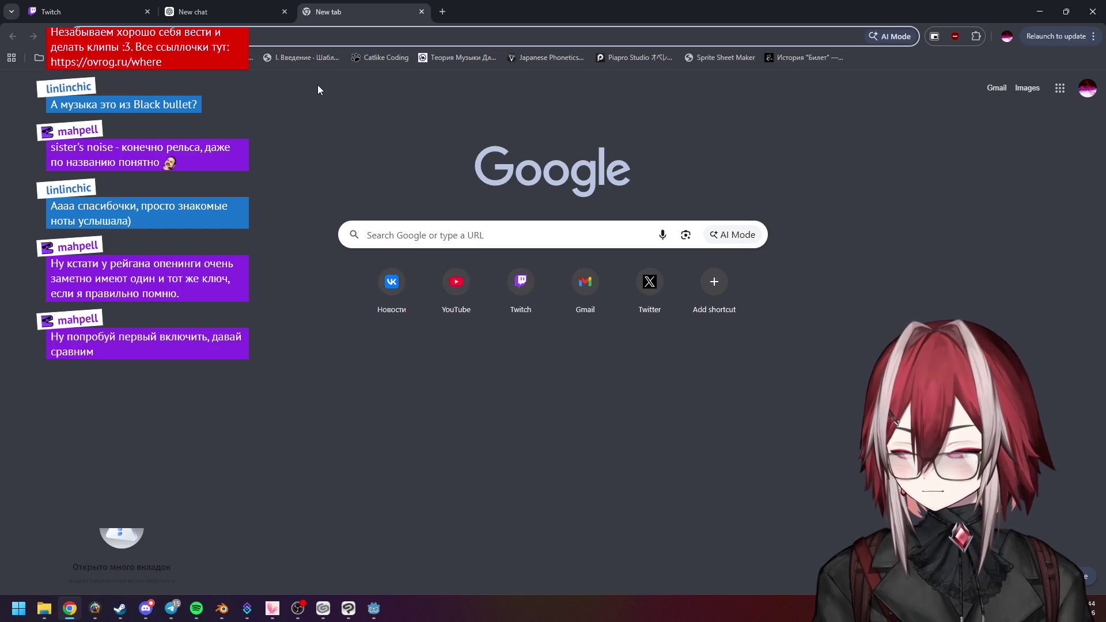
pyautogui.write('railgun')
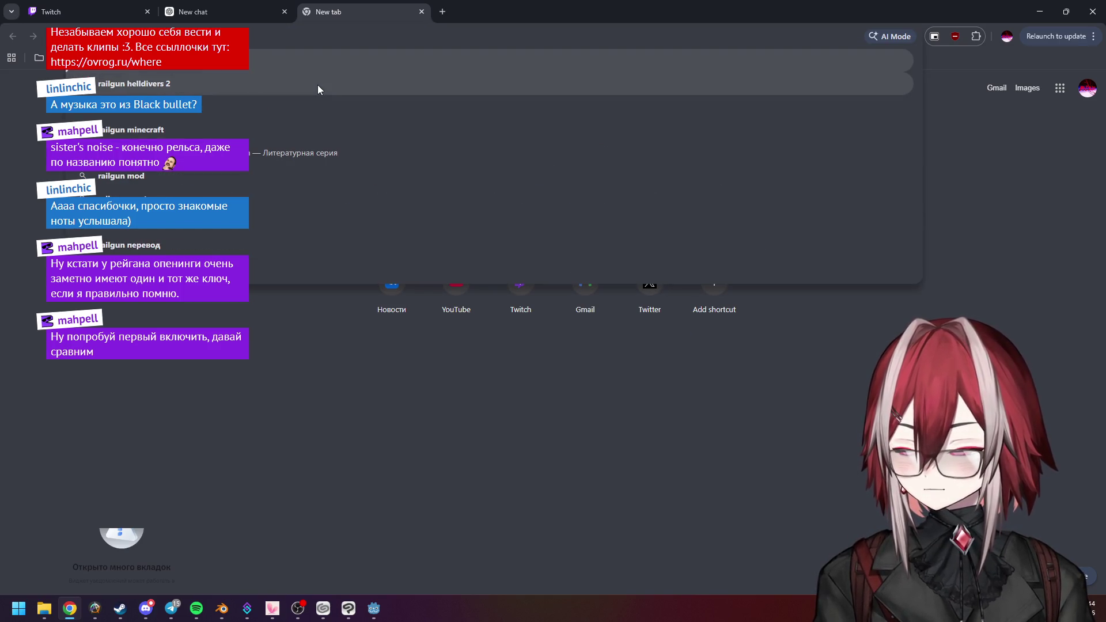
pyautogui.write(' f')
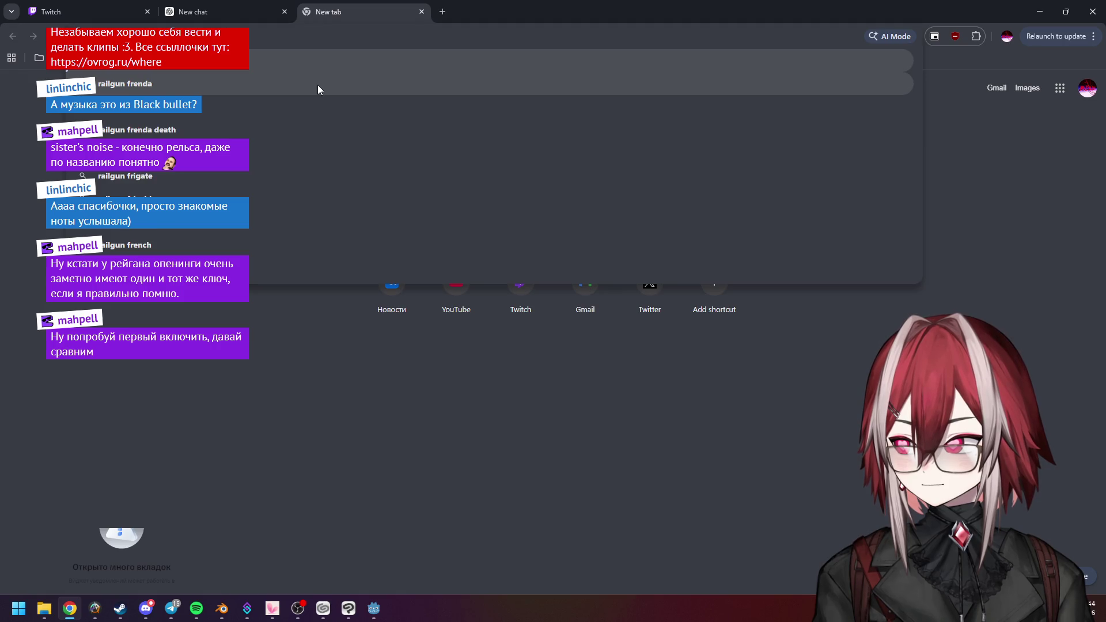
pyautogui.hotkey('ctrl', 'a')
pyautogui.press('BackSpace')
pyautogui.write('rail')
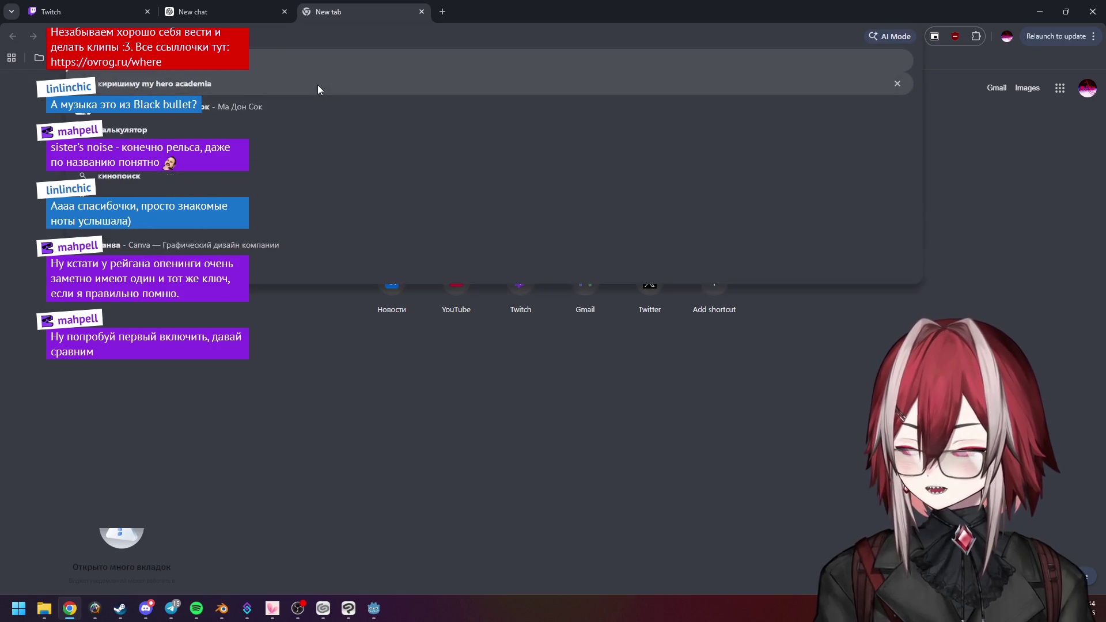
pyautogui.write('gun')
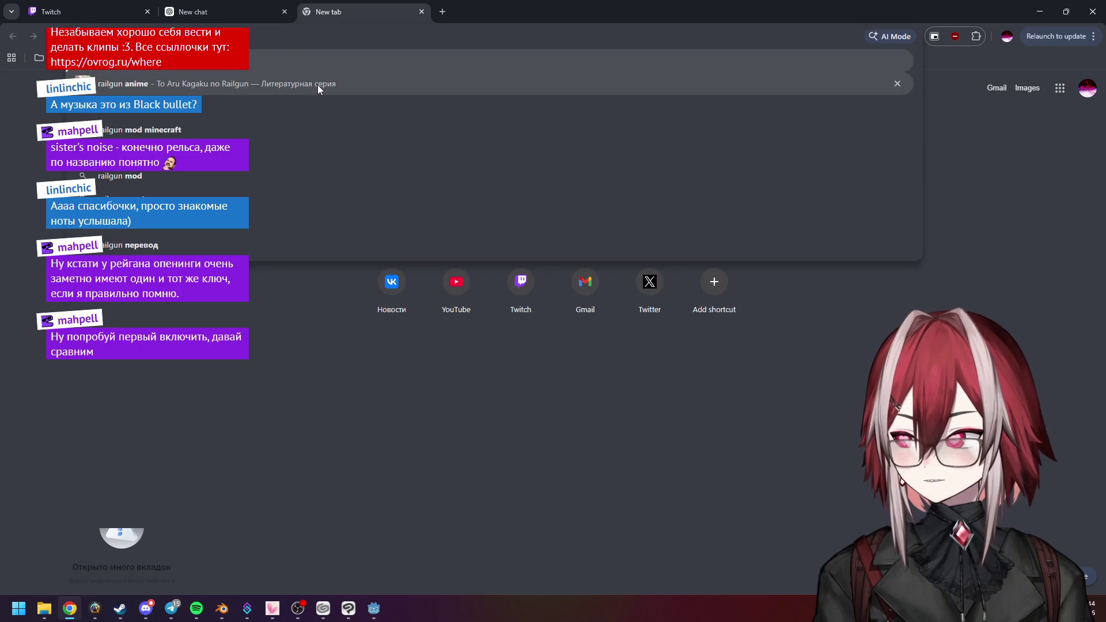
pyautogui.write(' ашкые')
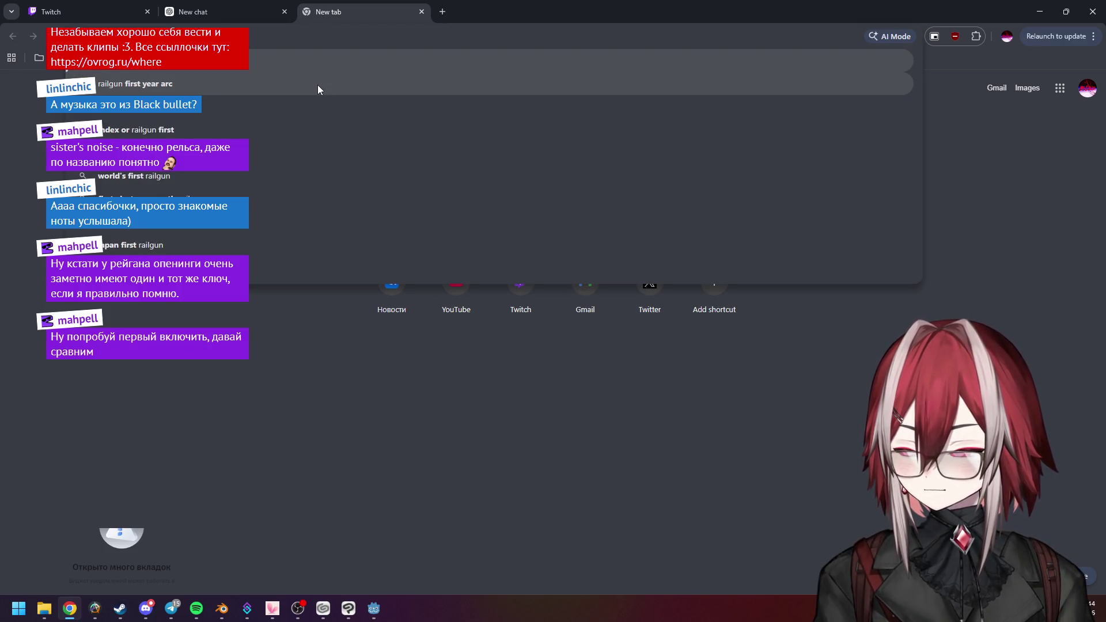
pyautogui.write(' opening')
pyautogui.press('Return')
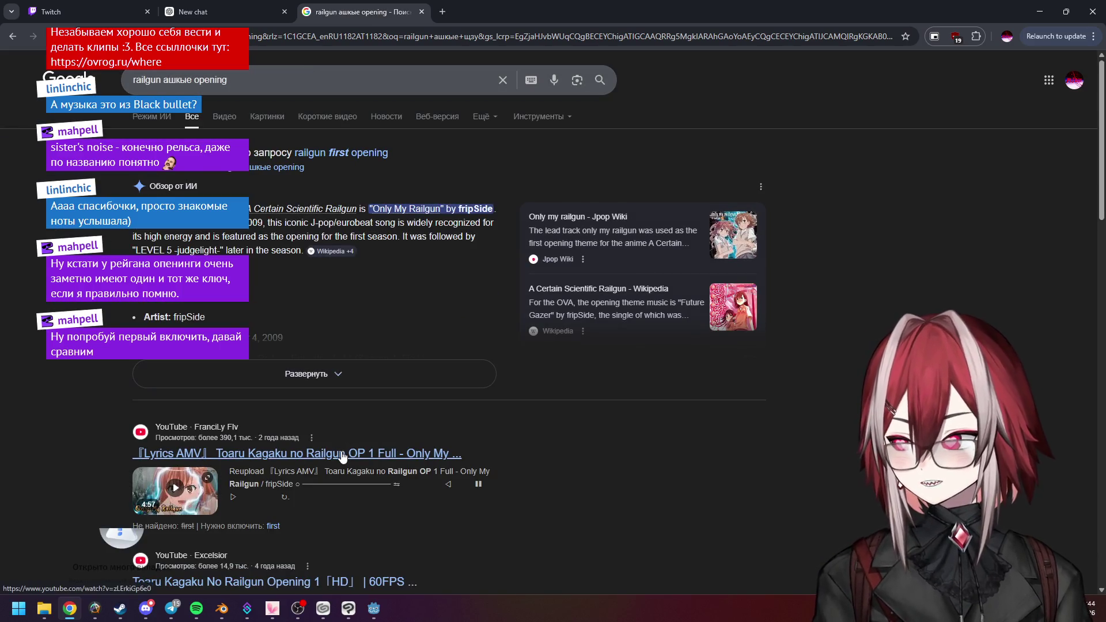
pyautogui.middleClick(323, 454)
pyautogui.click(197, 609)
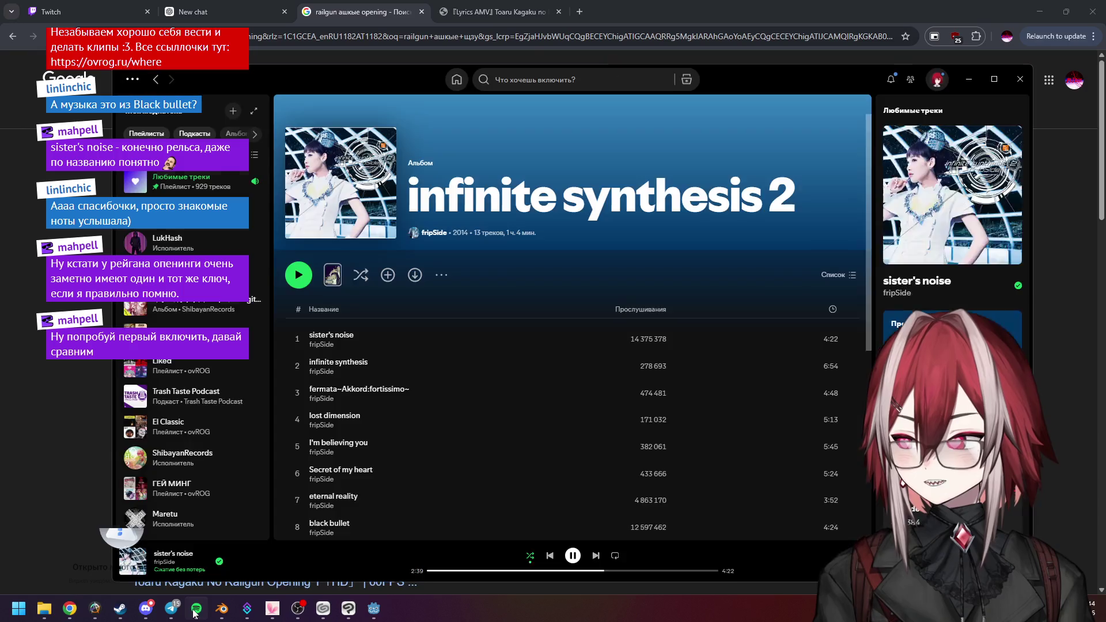
# Switch to the Only My Railgun video tab and skip ahead to about 0:44
pyautogui.click(629, 33)
pyautogui.click(499, 11)
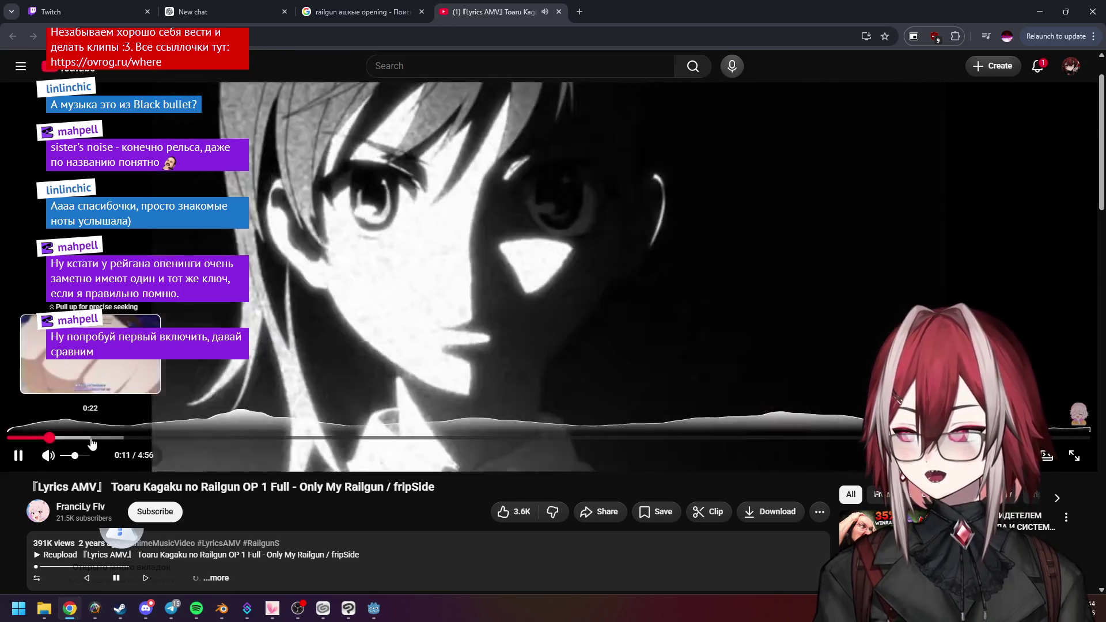
pyautogui.moveTo(81, 439); pyautogui.dragTo(163, 439)
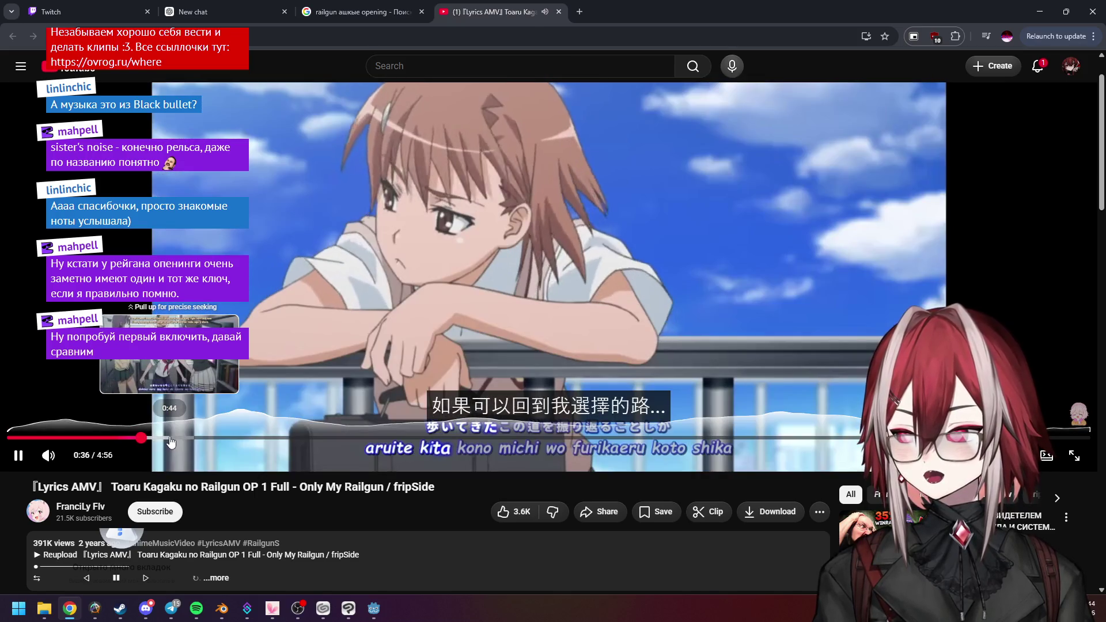
pyautogui.click(170, 439)
# Pause the video and bring up Google results for 'railgun first opening'
pyautogui.click(371, 287)
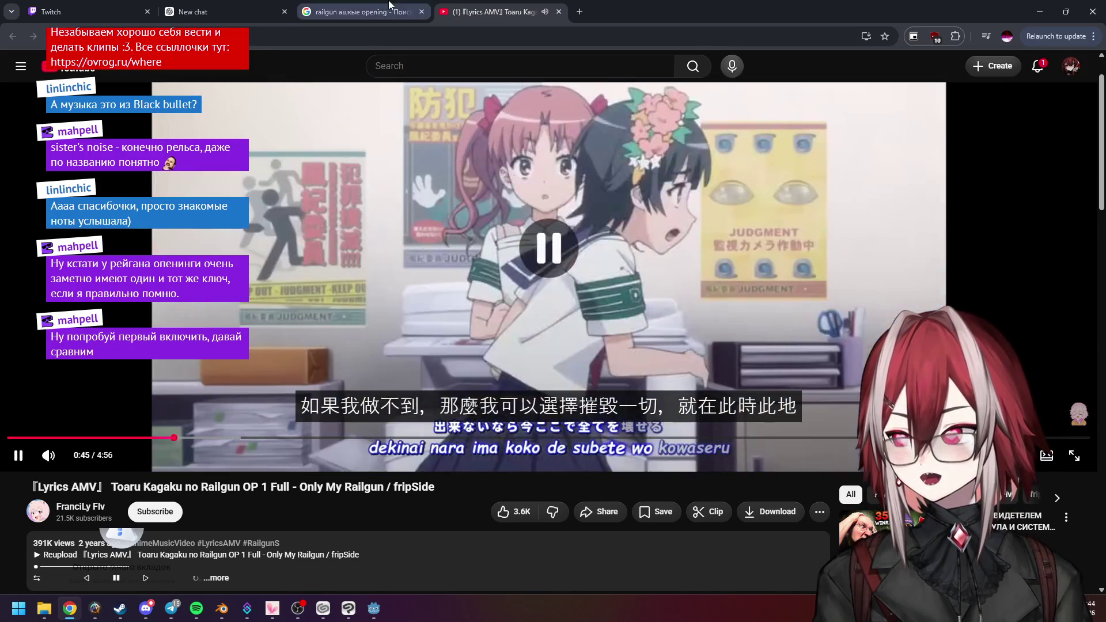
pyautogui.hotkey('ctrl', 'shift', 'Tab')
pyautogui.click(332, 154)
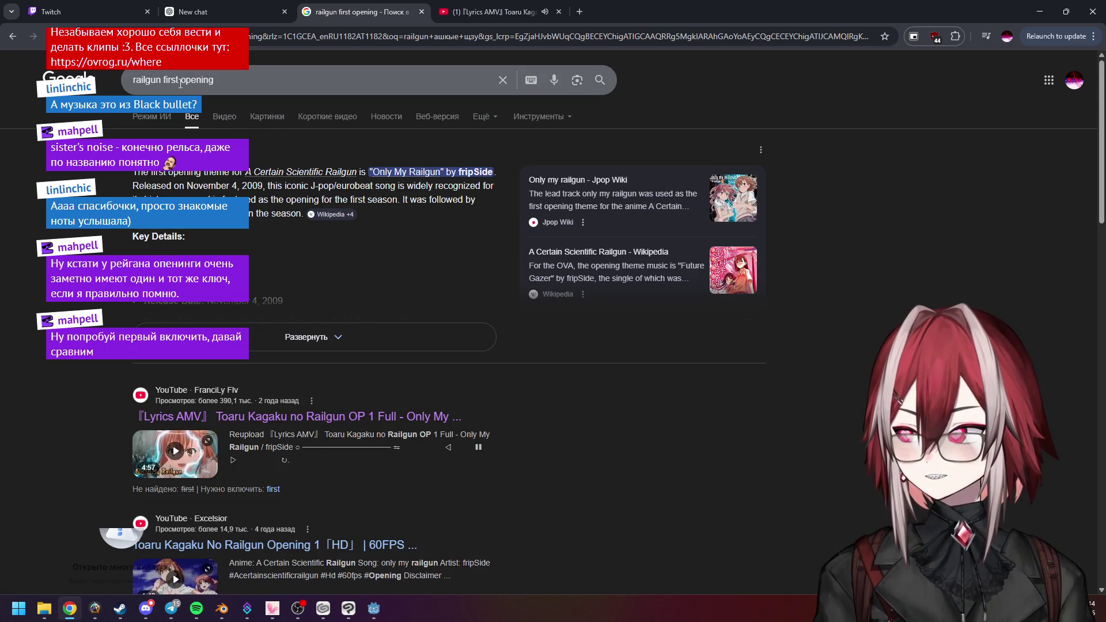
# Search 'railgun 2 opening' and open the Toaru Kagaku no Railgun Opening 2 video
pyautogui.write('2')
pyautogui.press('Return')
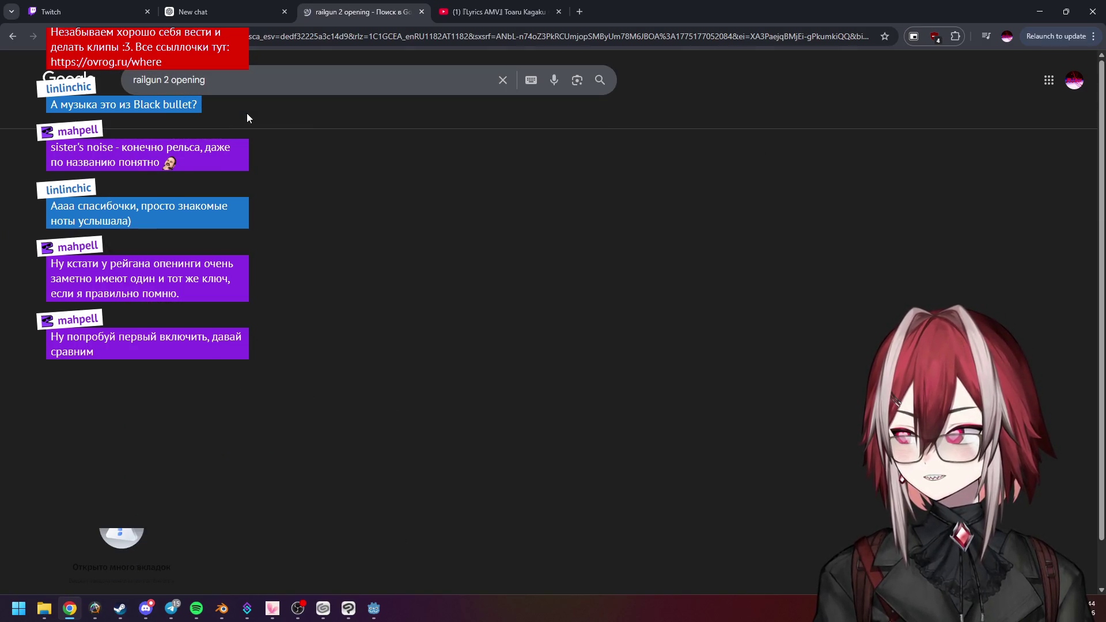
pyautogui.scroll(-3, 266, 378)
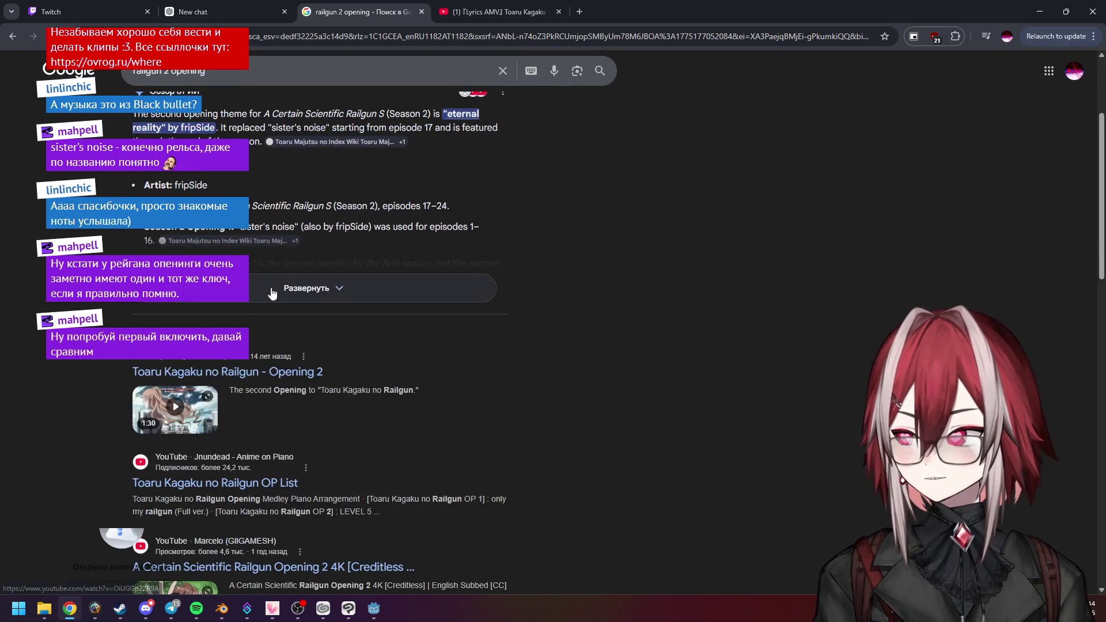
pyautogui.click(266, 372)
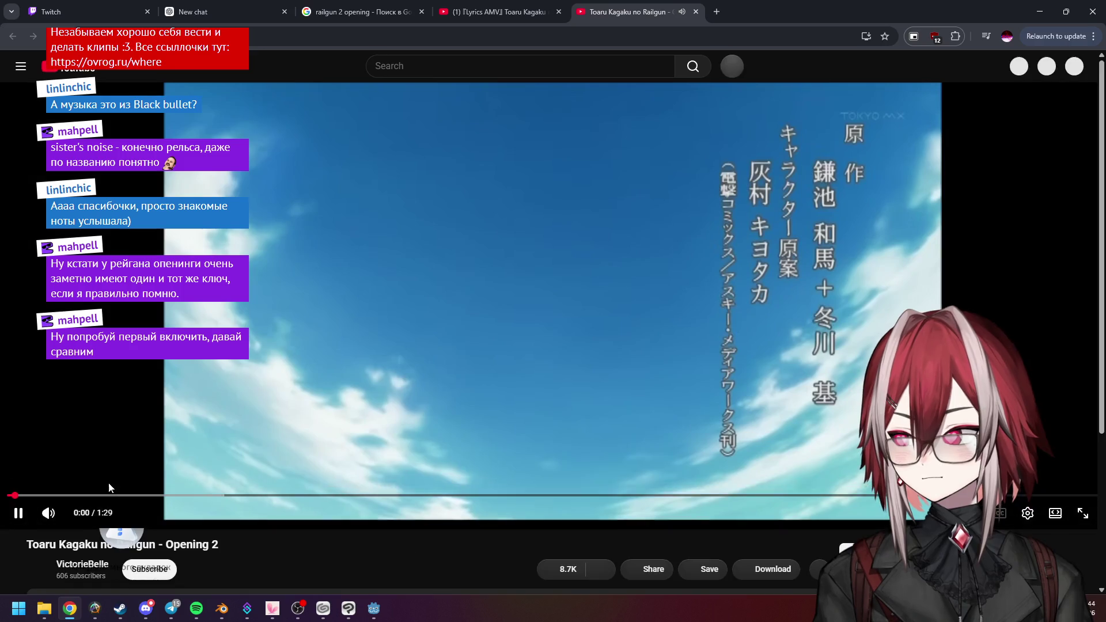
# Play Opening 2 from its title card at about 0:18
pyautogui.click(259, 340)
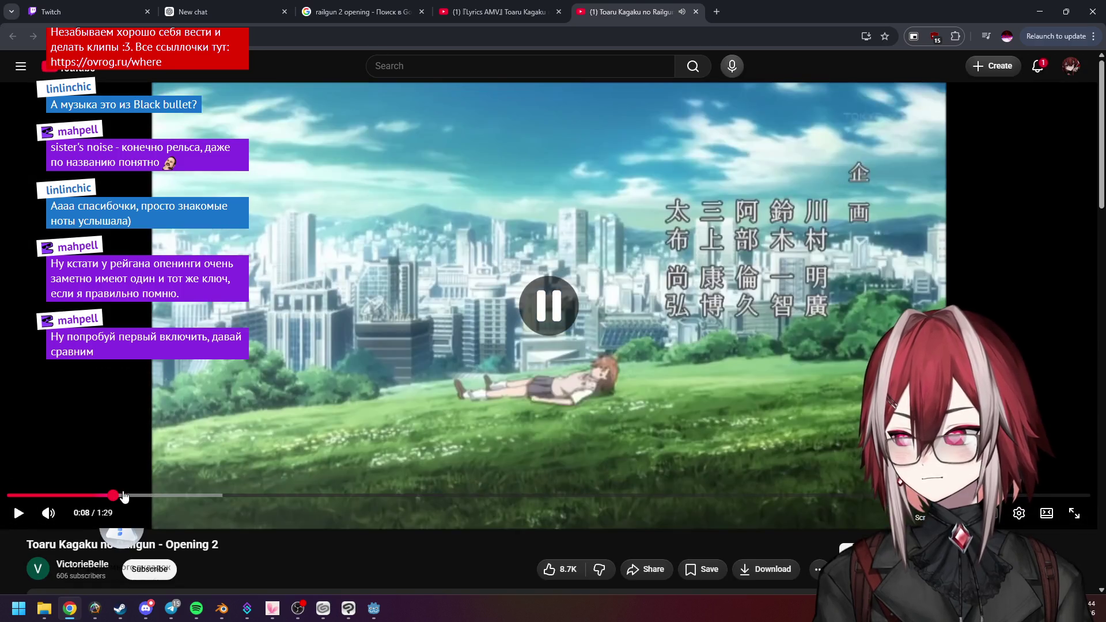
pyautogui.click(19, 512)
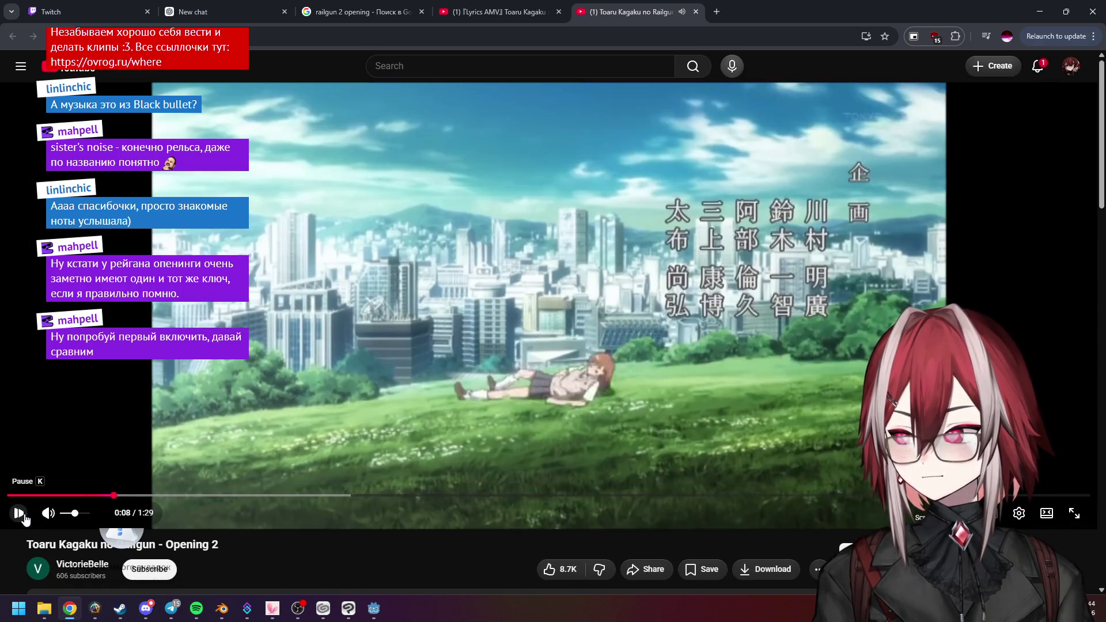
pyautogui.click(228, 496)
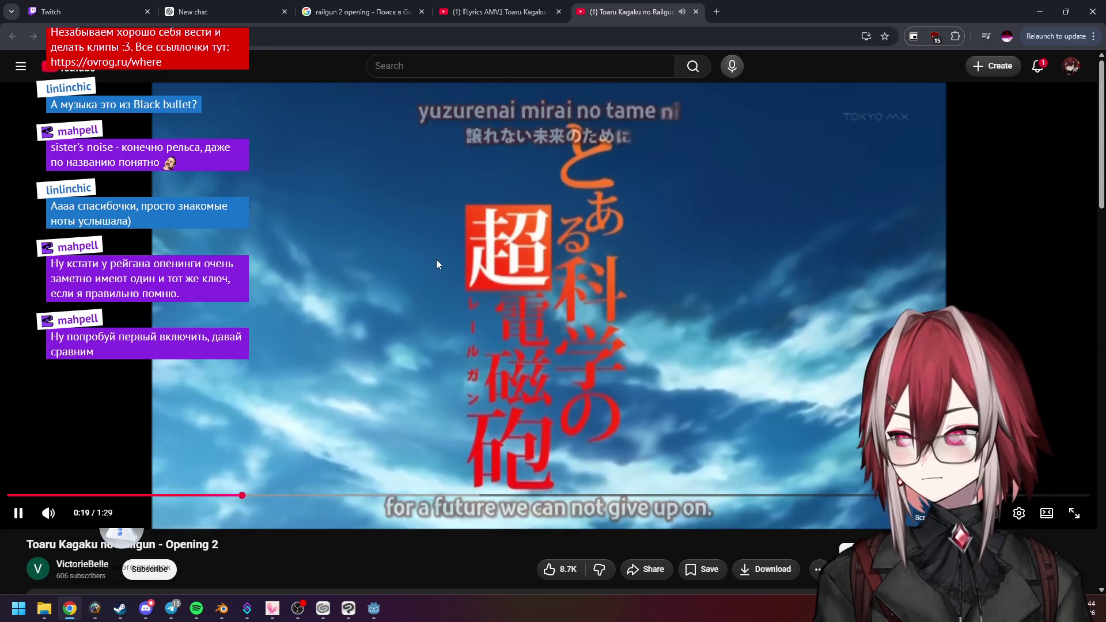